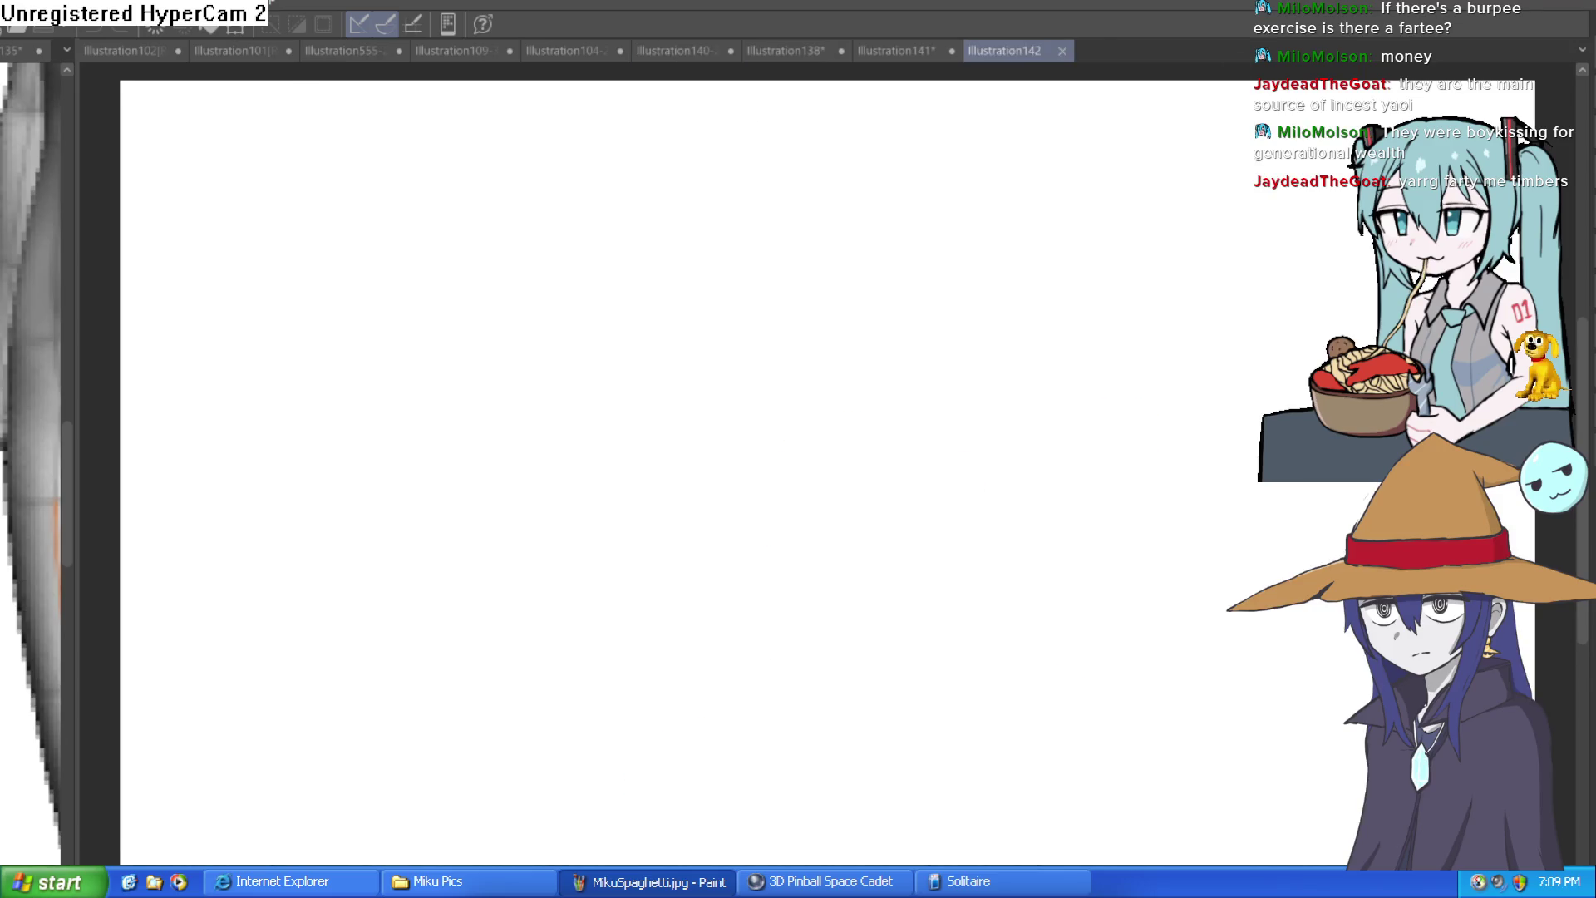
Step: Show the Material palette beside the blank Illustration142 canvas
{"action": "key", "text": "Tab"}
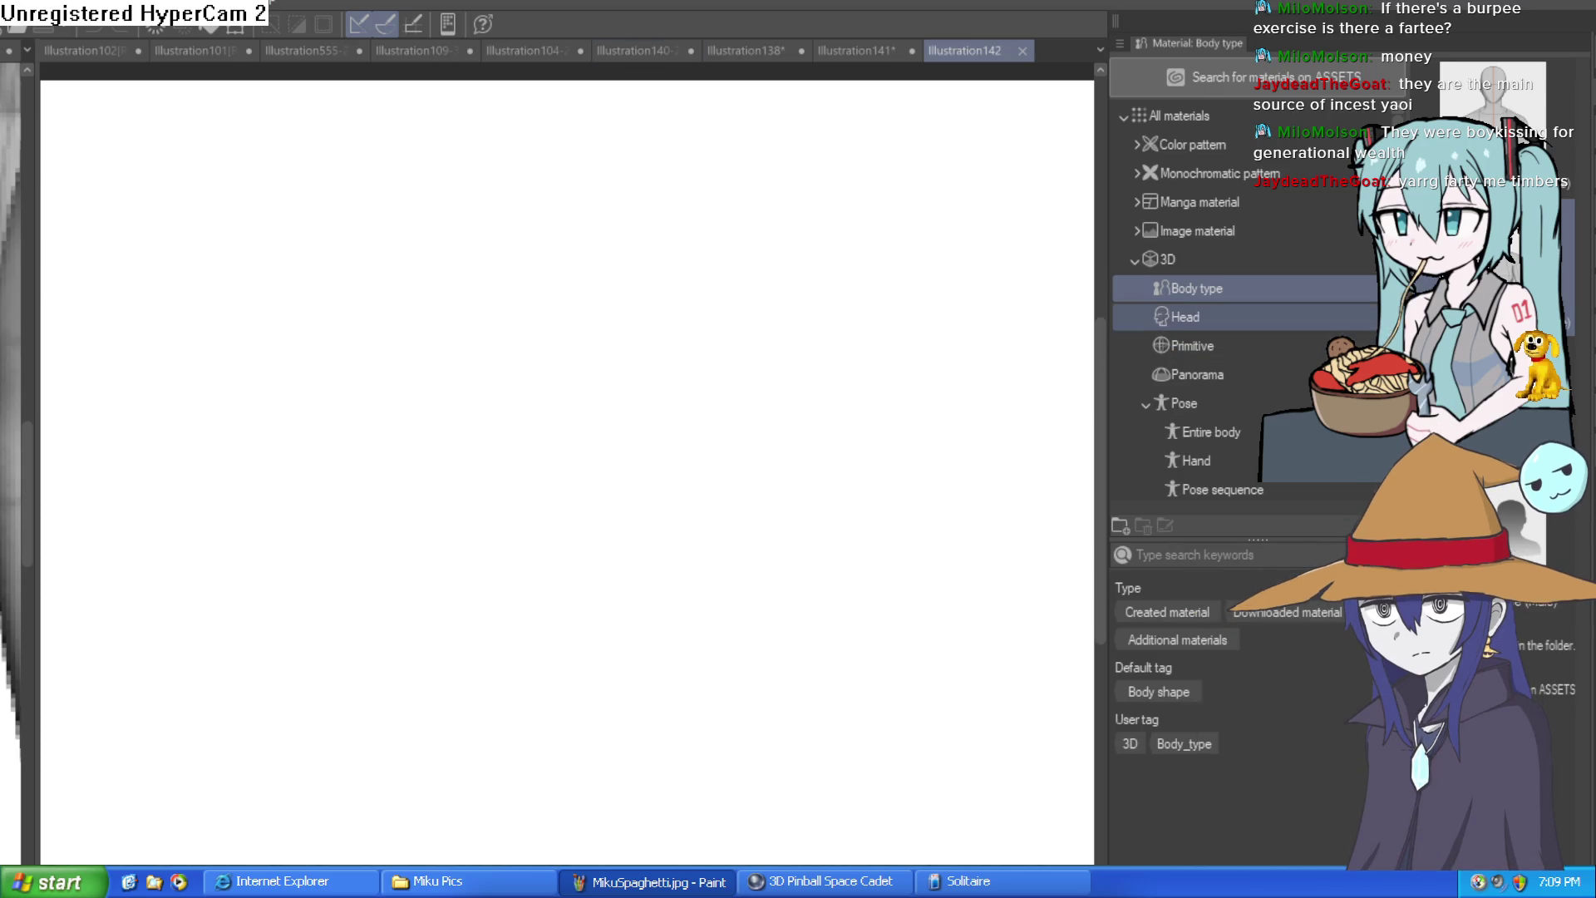
Step: Browse the 3D Primitive materials, then open the Download folder under 3D
{"action": "scroll", "coordinate": [1230, 324], "scroll_direction": "down", "scroll_amount": 1}
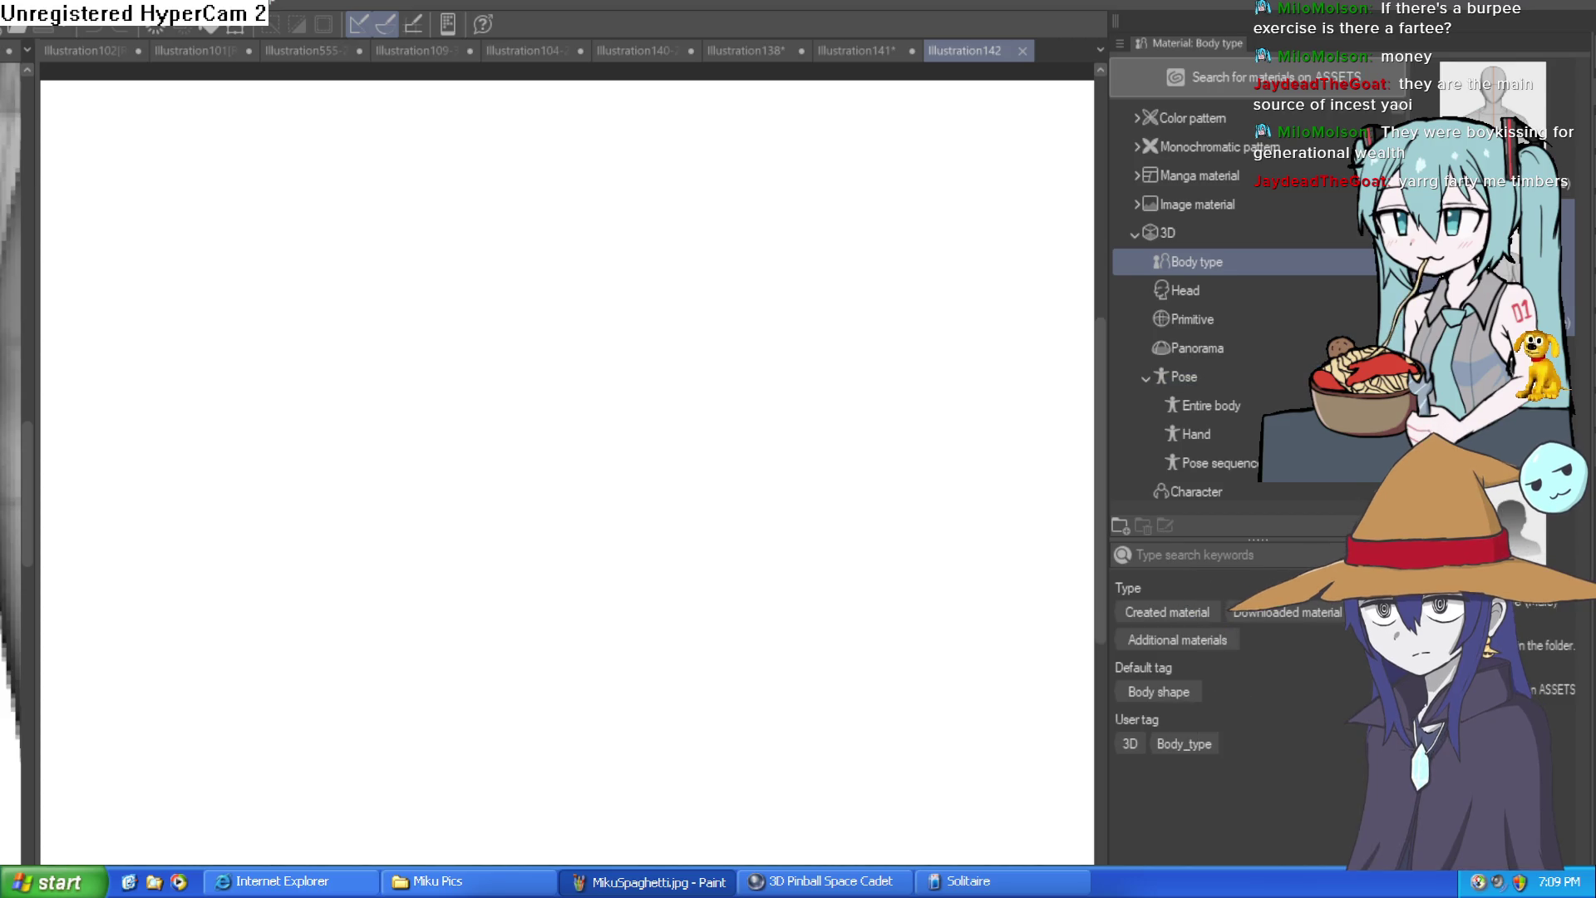
{"action": "scroll", "coordinate": [1205, 416], "scroll_direction": "down", "scroll_amount": 1}
{"action": "scroll", "coordinate": [1205, 416], "scroll_direction": "down", "scroll_amount": 3}
{"action": "scroll", "coordinate": [1205, 416], "scroll_direction": "down", "scroll_amount": 2}
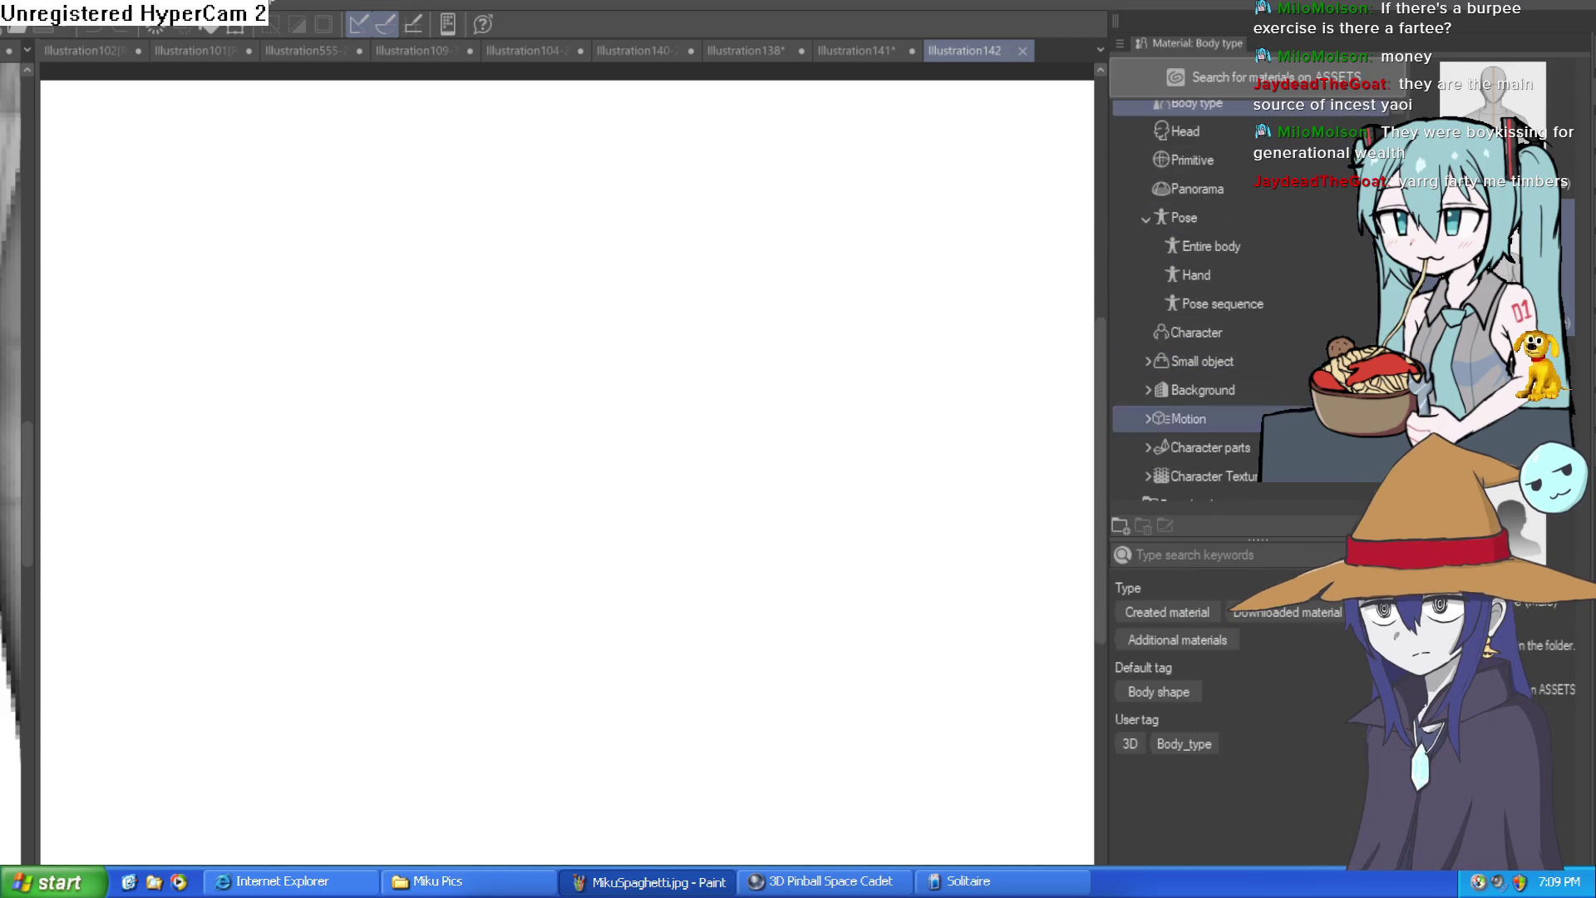
{"action": "scroll", "coordinate": [1205, 382], "scroll_direction": "up", "scroll_amount": 3}
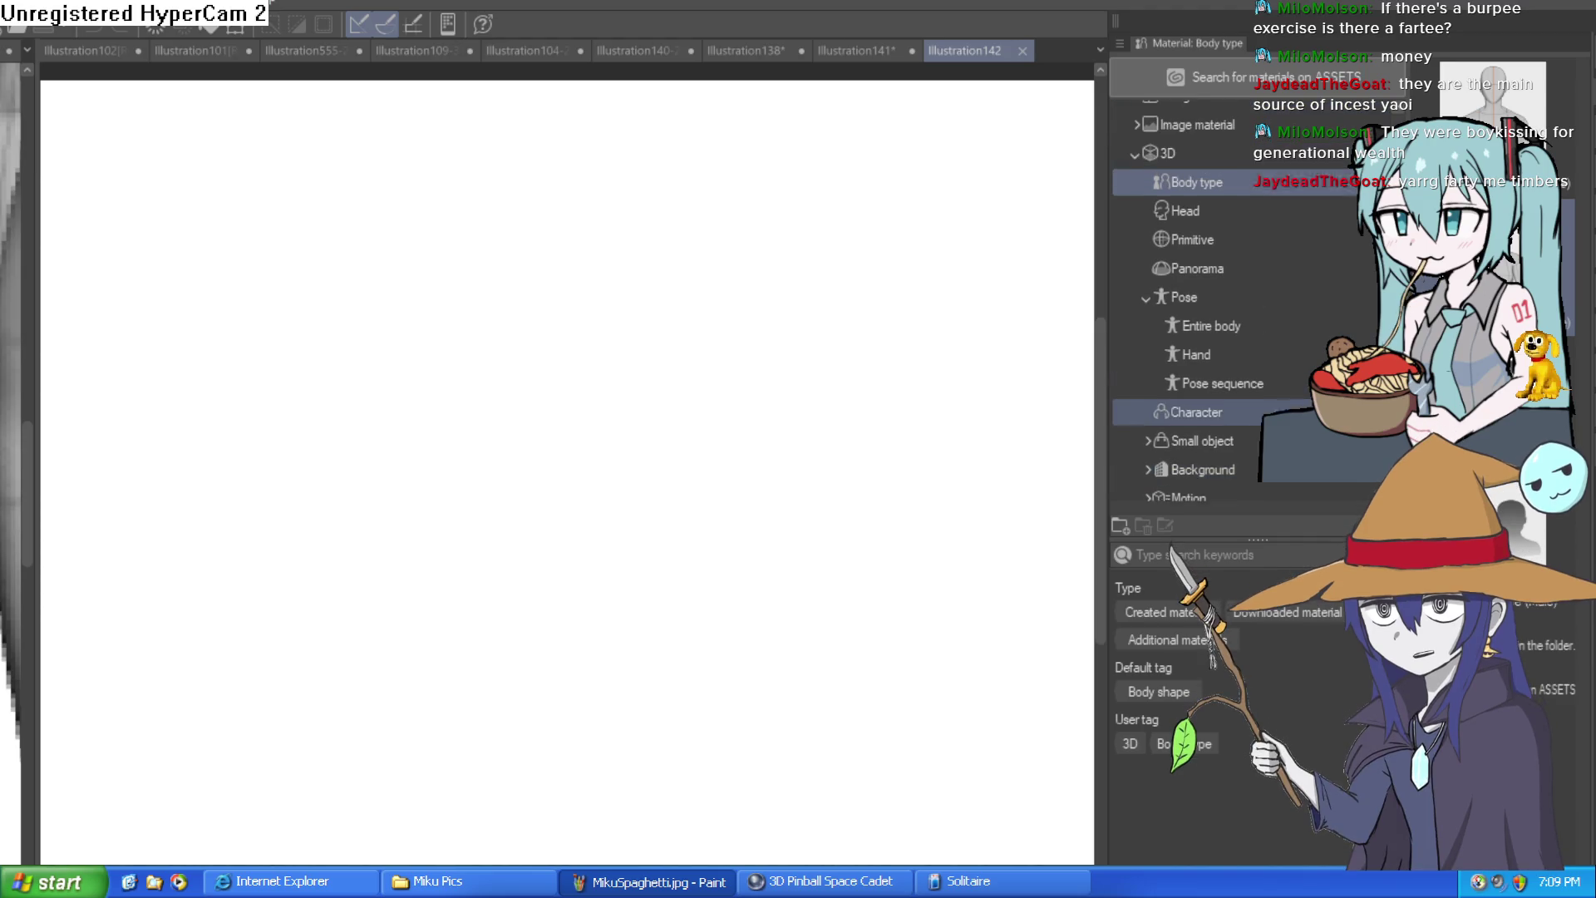
{"action": "scroll", "coordinate": [1205, 383], "scroll_direction": "up", "scroll_amount": 4}
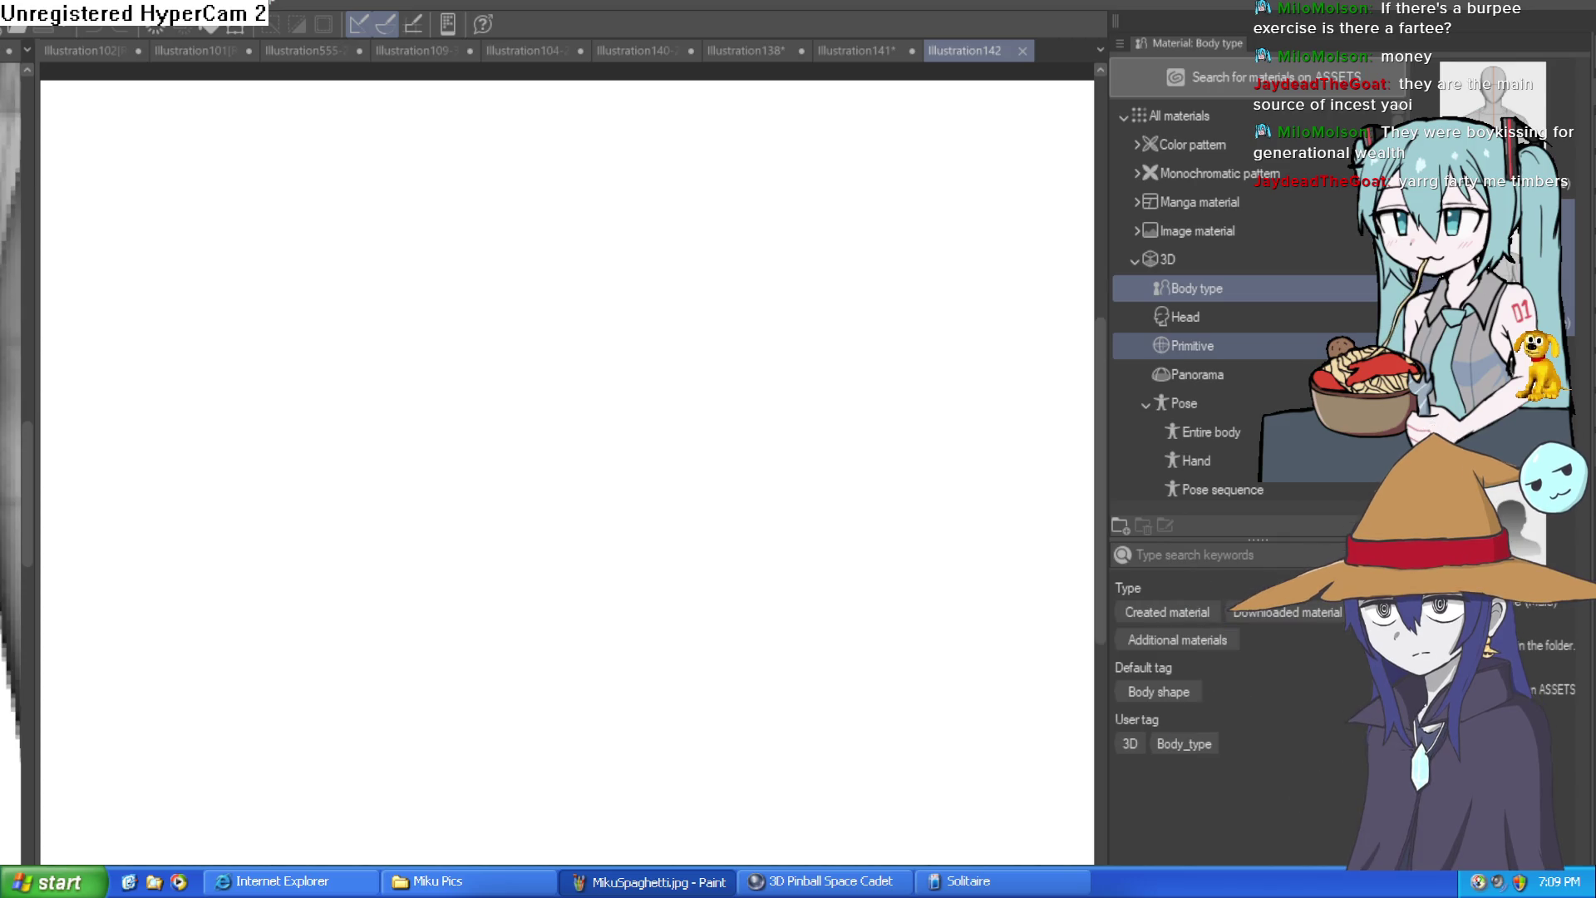
{"action": "left_click", "coordinate": [1194, 342]}
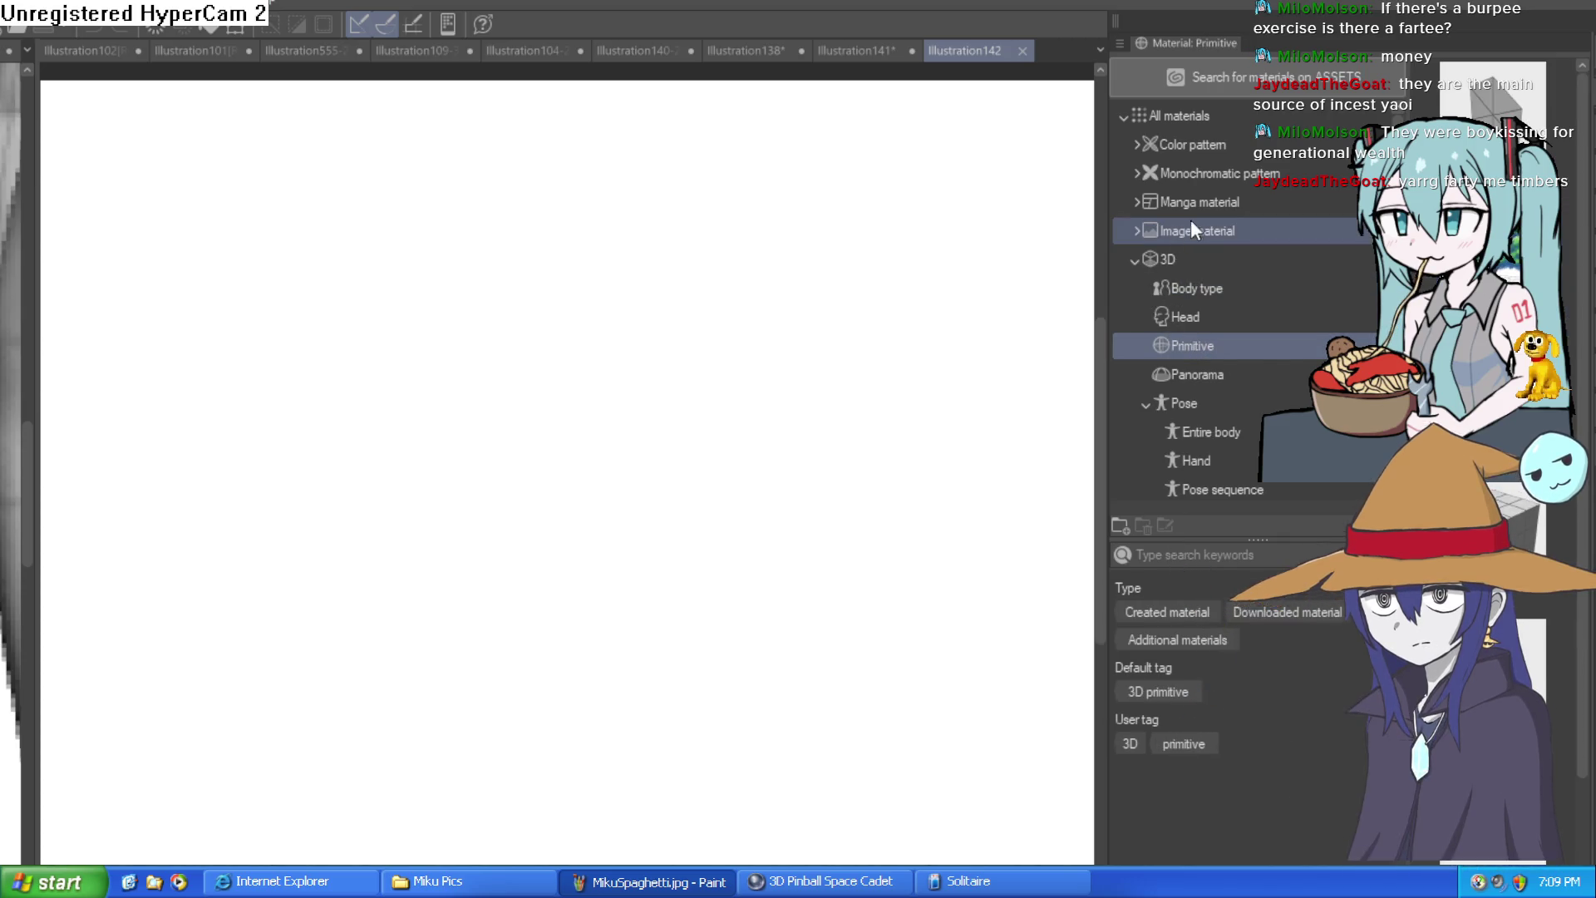
{"action": "left_click", "coordinate": [1211, 260]}
{"action": "scroll", "coordinate": [1218, 376], "scroll_direction": "down", "scroll_amount": 2}
{"action": "scroll", "coordinate": [1219, 372], "scroll_direction": "down", "scroll_amount": 2}
{"action": "scroll", "coordinate": [1221, 371], "scroll_direction": "down", "scroll_amount": 1}
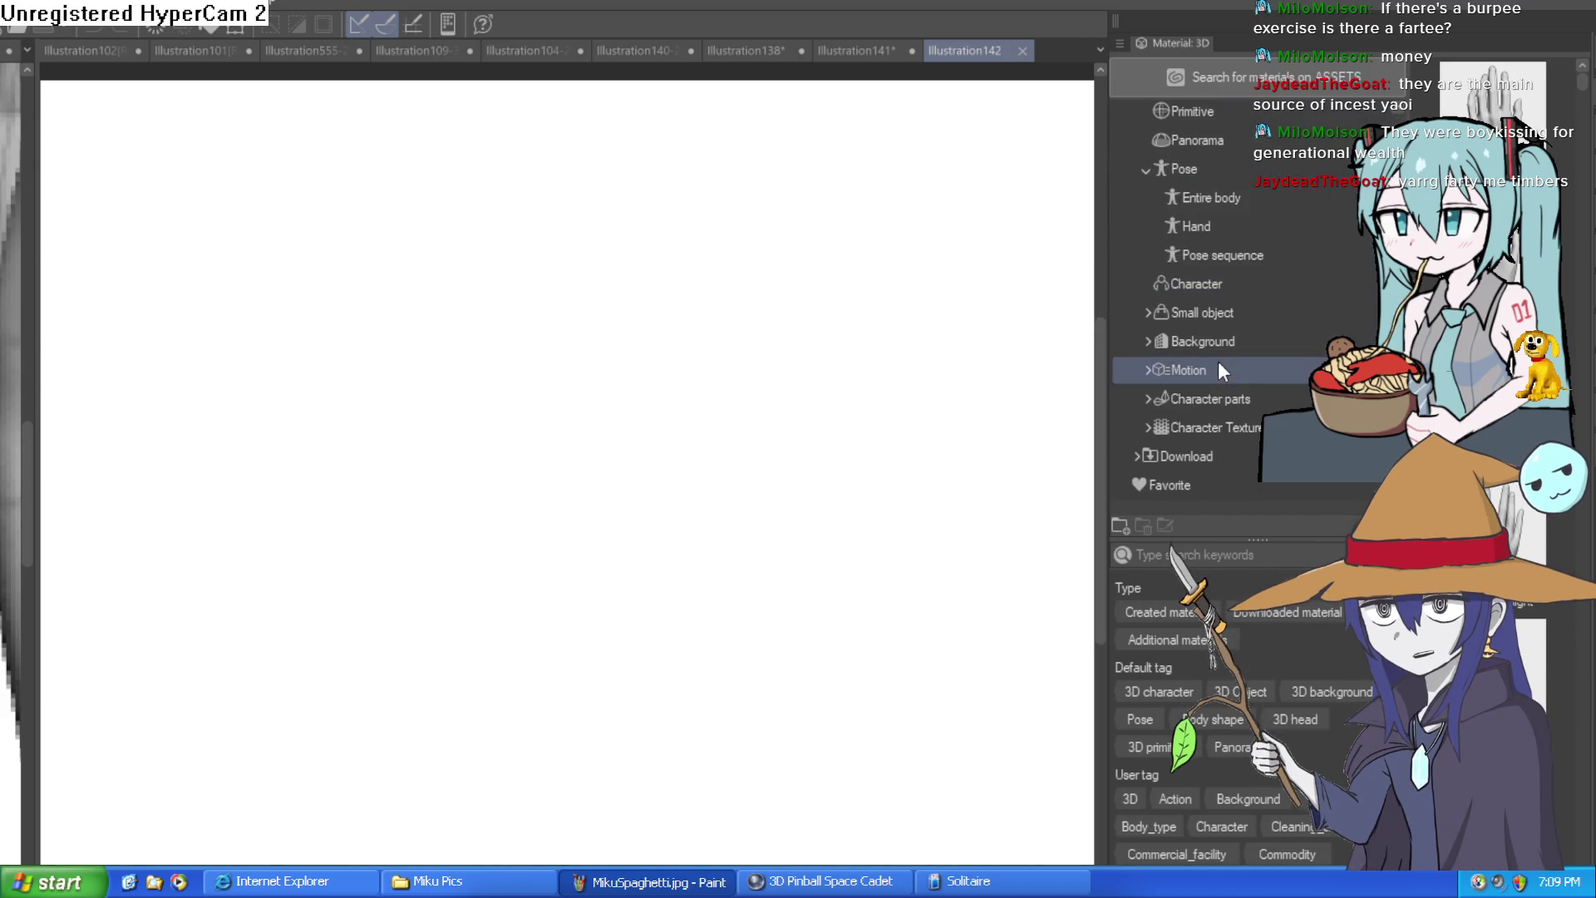
{"action": "left_click", "coordinate": [1229, 455]}
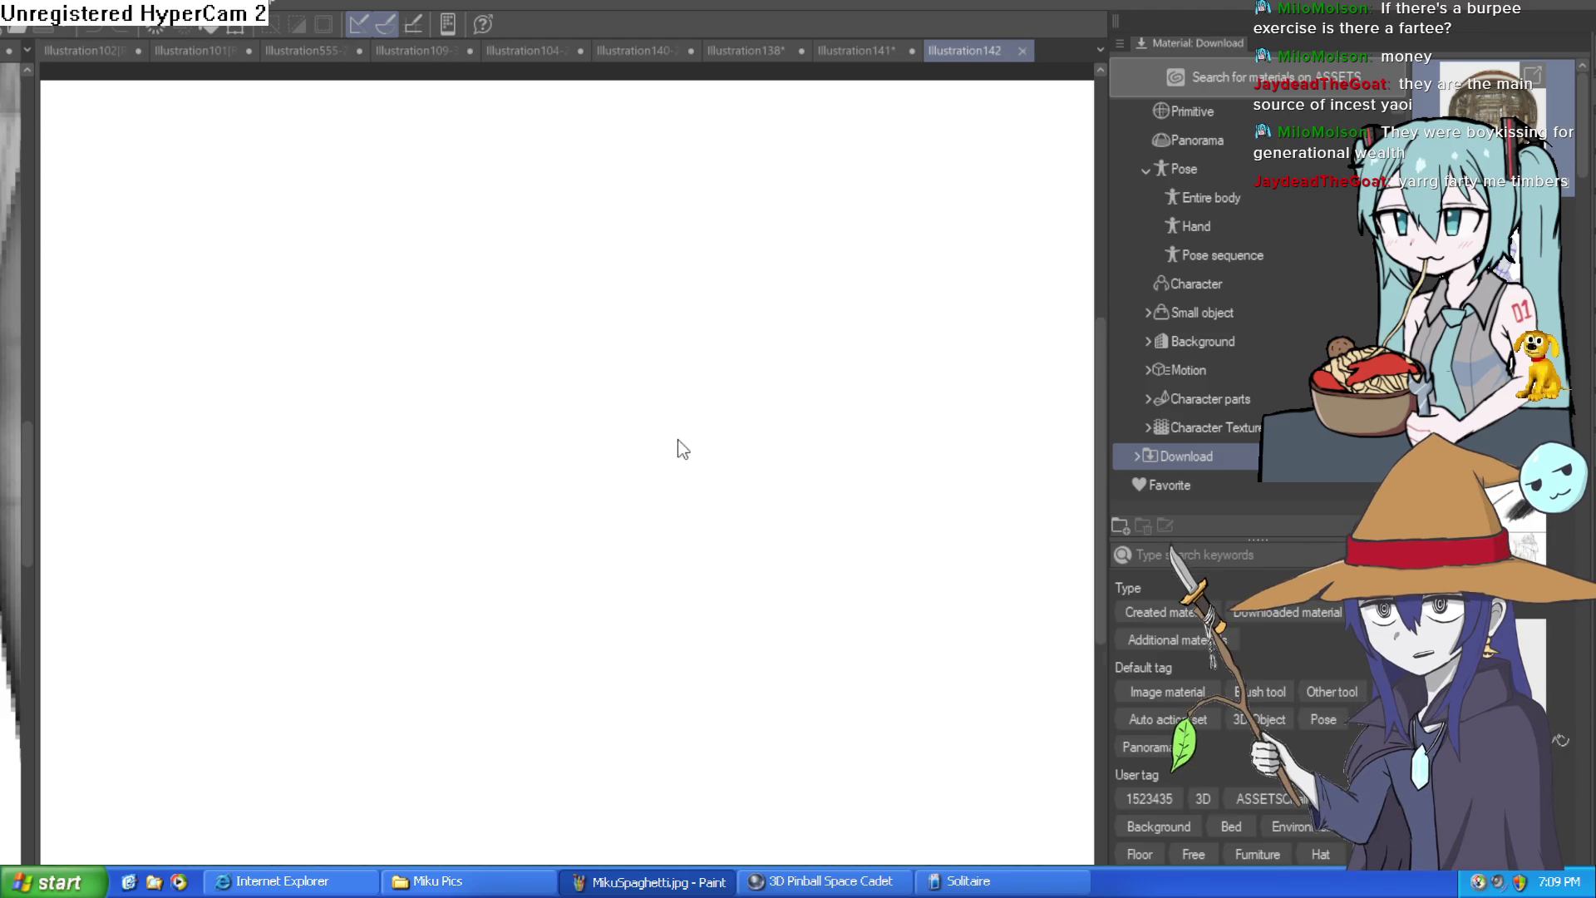
Step: Place the library interior and turn the view toward the bookshelves
{"action": "scroll", "coordinate": [676, 447], "scroll_direction": "down", "scroll_amount": 3}
{"action": "scroll", "coordinate": [671, 467], "scroll_direction": "down", "scroll_amount": 3}
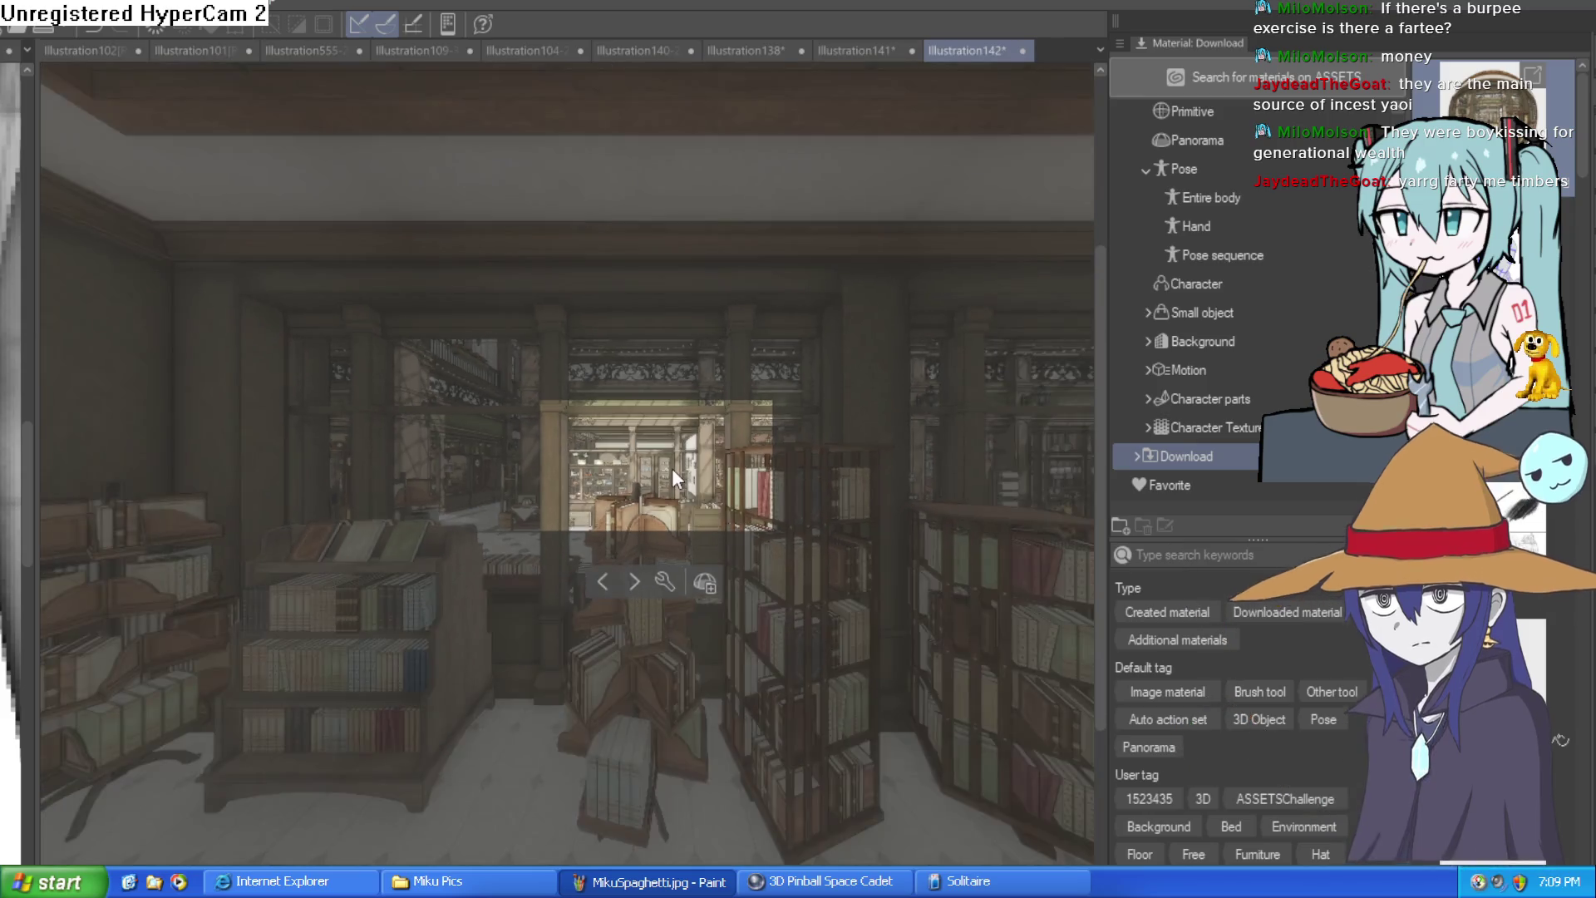
{"action": "scroll", "coordinate": [671, 472], "scroll_direction": "up", "scroll_amount": 2}
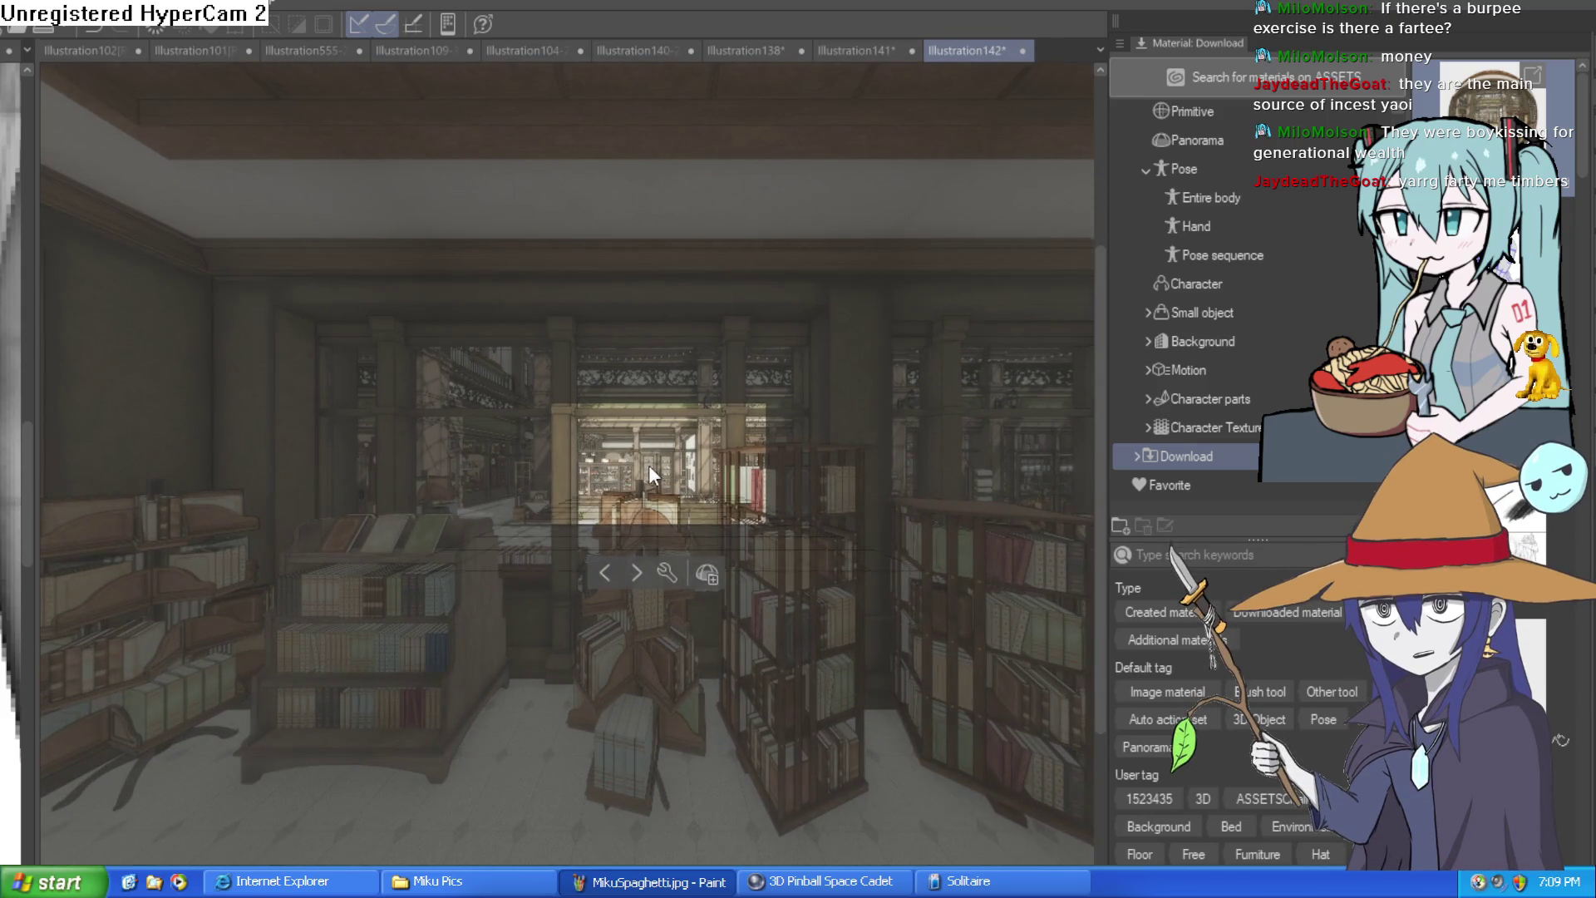
{"action": "scroll", "coordinate": [650, 467], "scroll_direction": "up", "scroll_amount": 2}
{"action": "mouse_move", "coordinate": [639, 446]}
{"action": "left_mouse_down"}
{"action": "mouse_move", "coordinate": [728, 531]}
{"action": "mouse_move", "coordinate": [789, 454]}
{"action": "mouse_move", "coordinate": [459, 534]}
{"action": "mouse_move", "coordinate": [631, 525]}
{"action": "left_mouse_up"}
{"action": "left_click", "coordinate": [707, 569]}
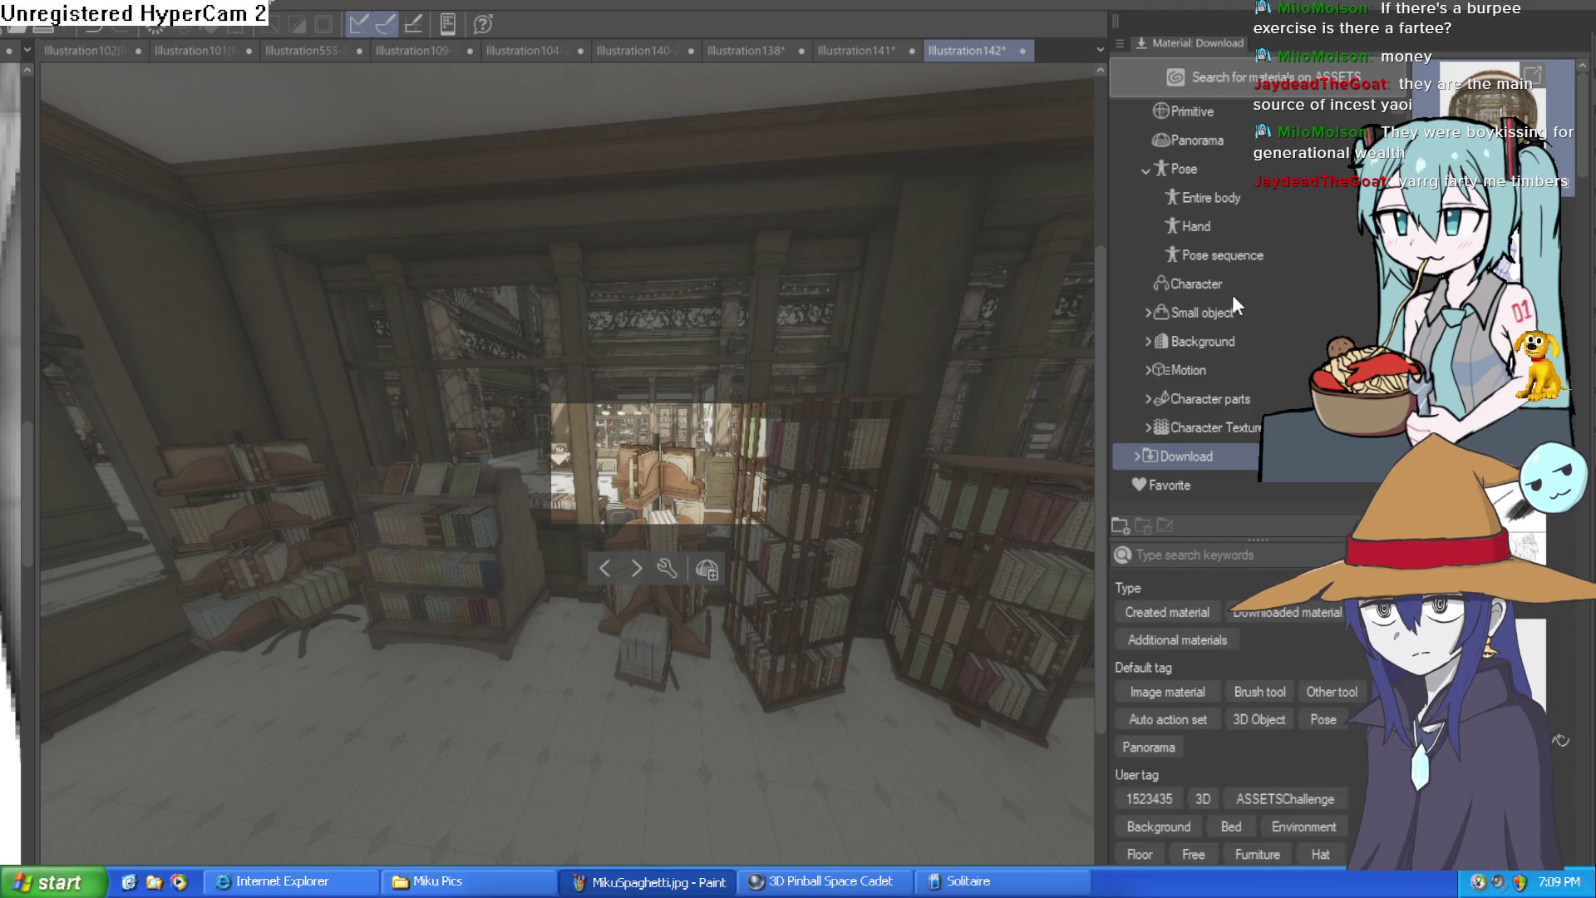
Step: Zoom in on the rotating book stands and commit the framed view
{"action": "scroll", "coordinate": [698, 441], "scroll_direction": "up", "scroll_amount": 3}
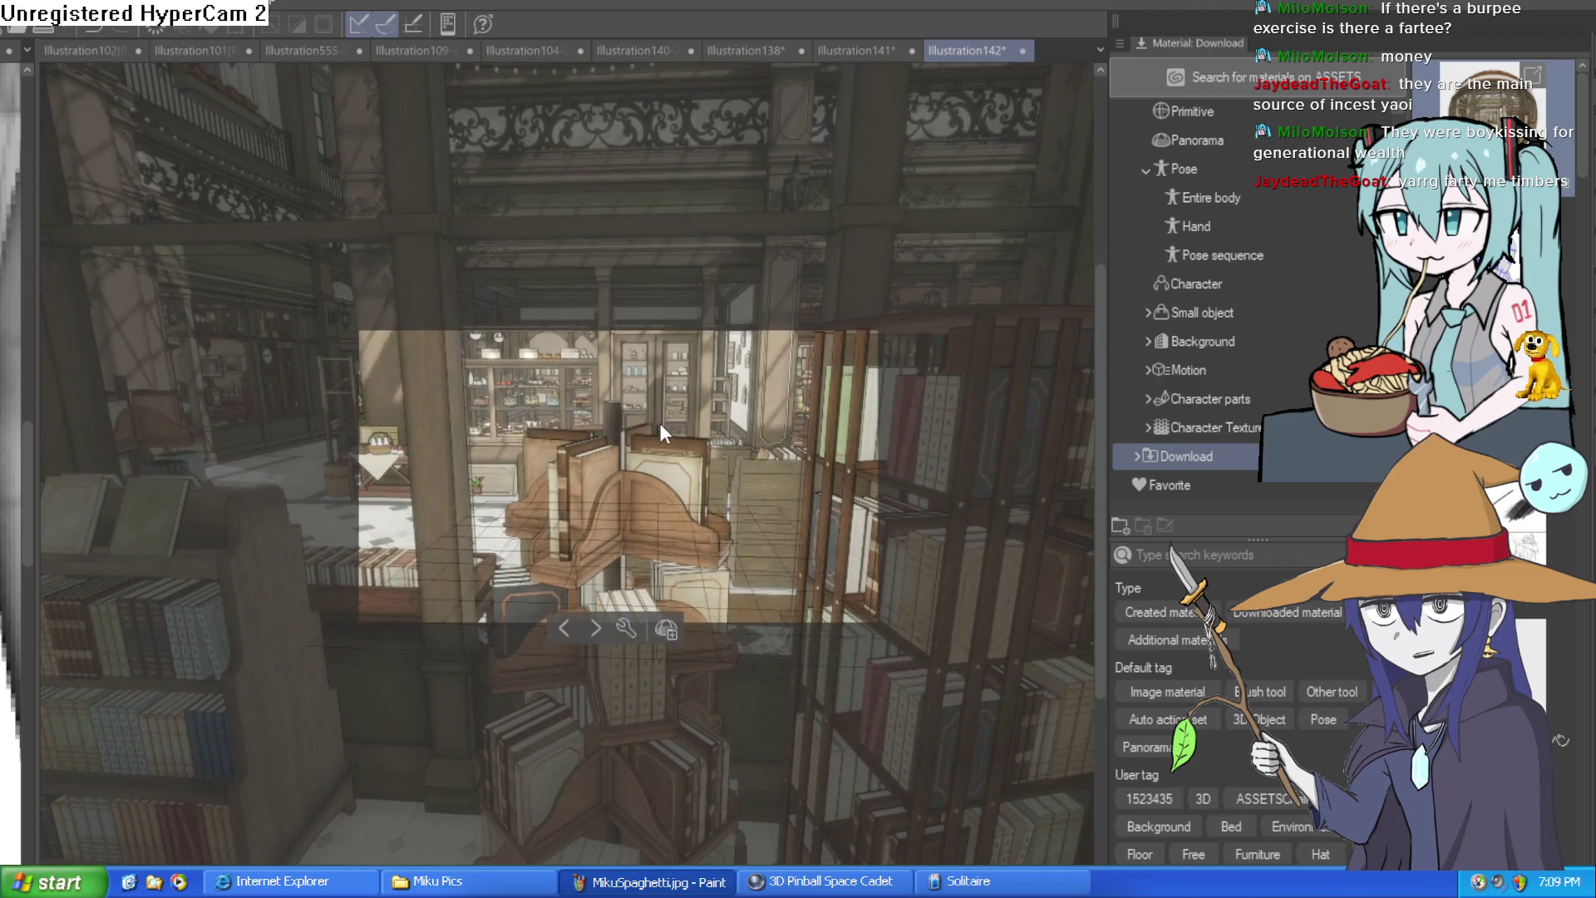
{"action": "scroll", "coordinate": [692, 468], "scroll_direction": "down", "scroll_amount": 5}
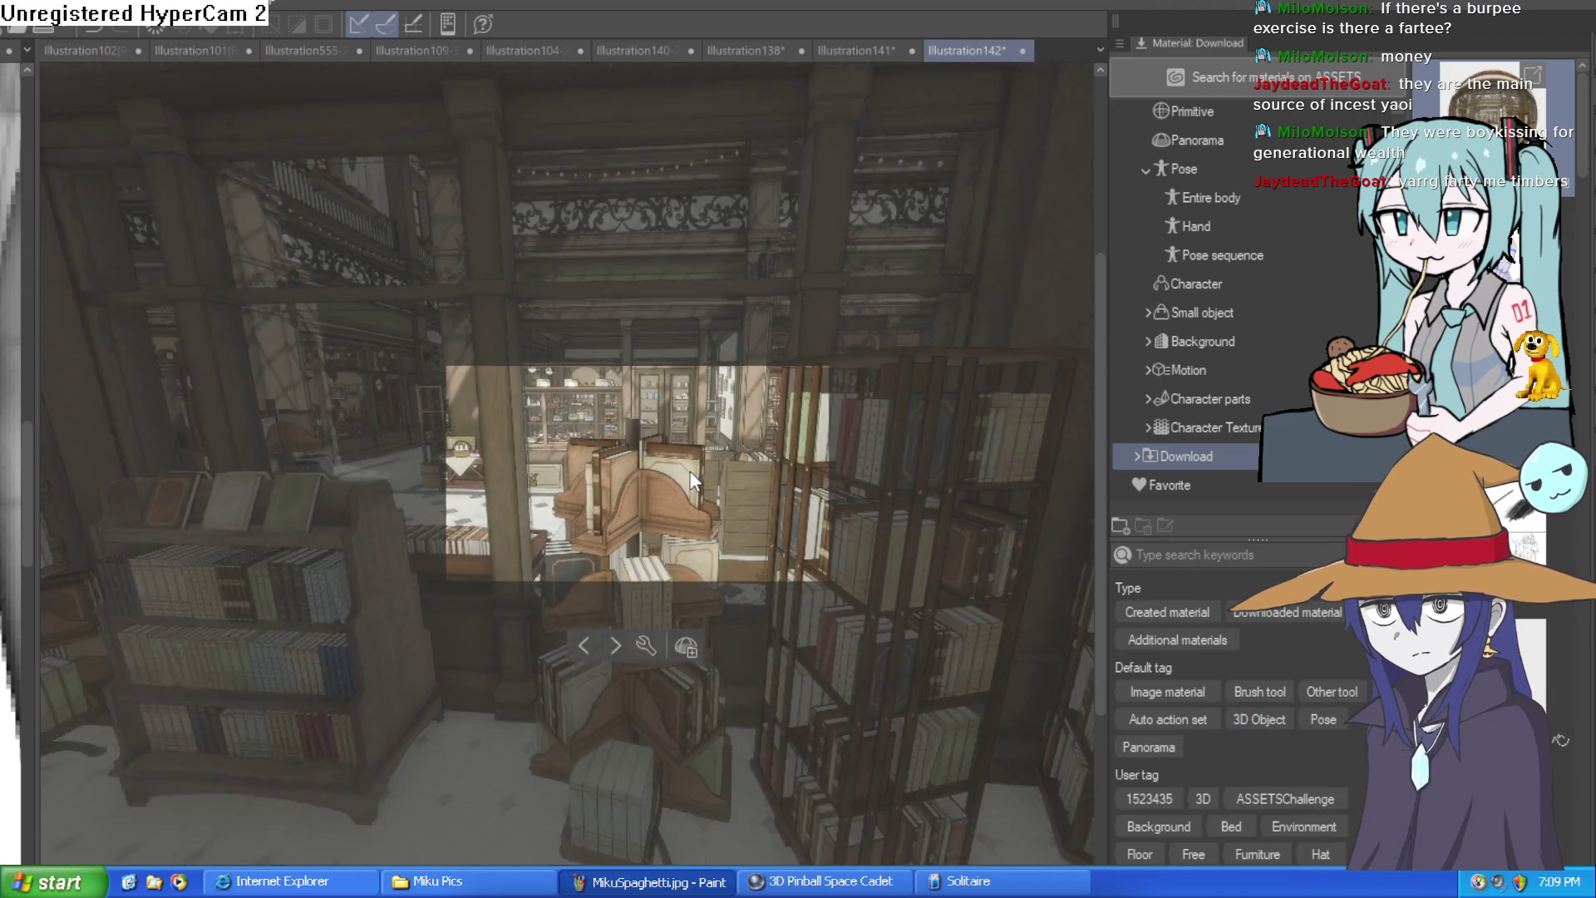
{"action": "scroll", "coordinate": [697, 475], "scroll_direction": "up", "scroll_amount": 1}
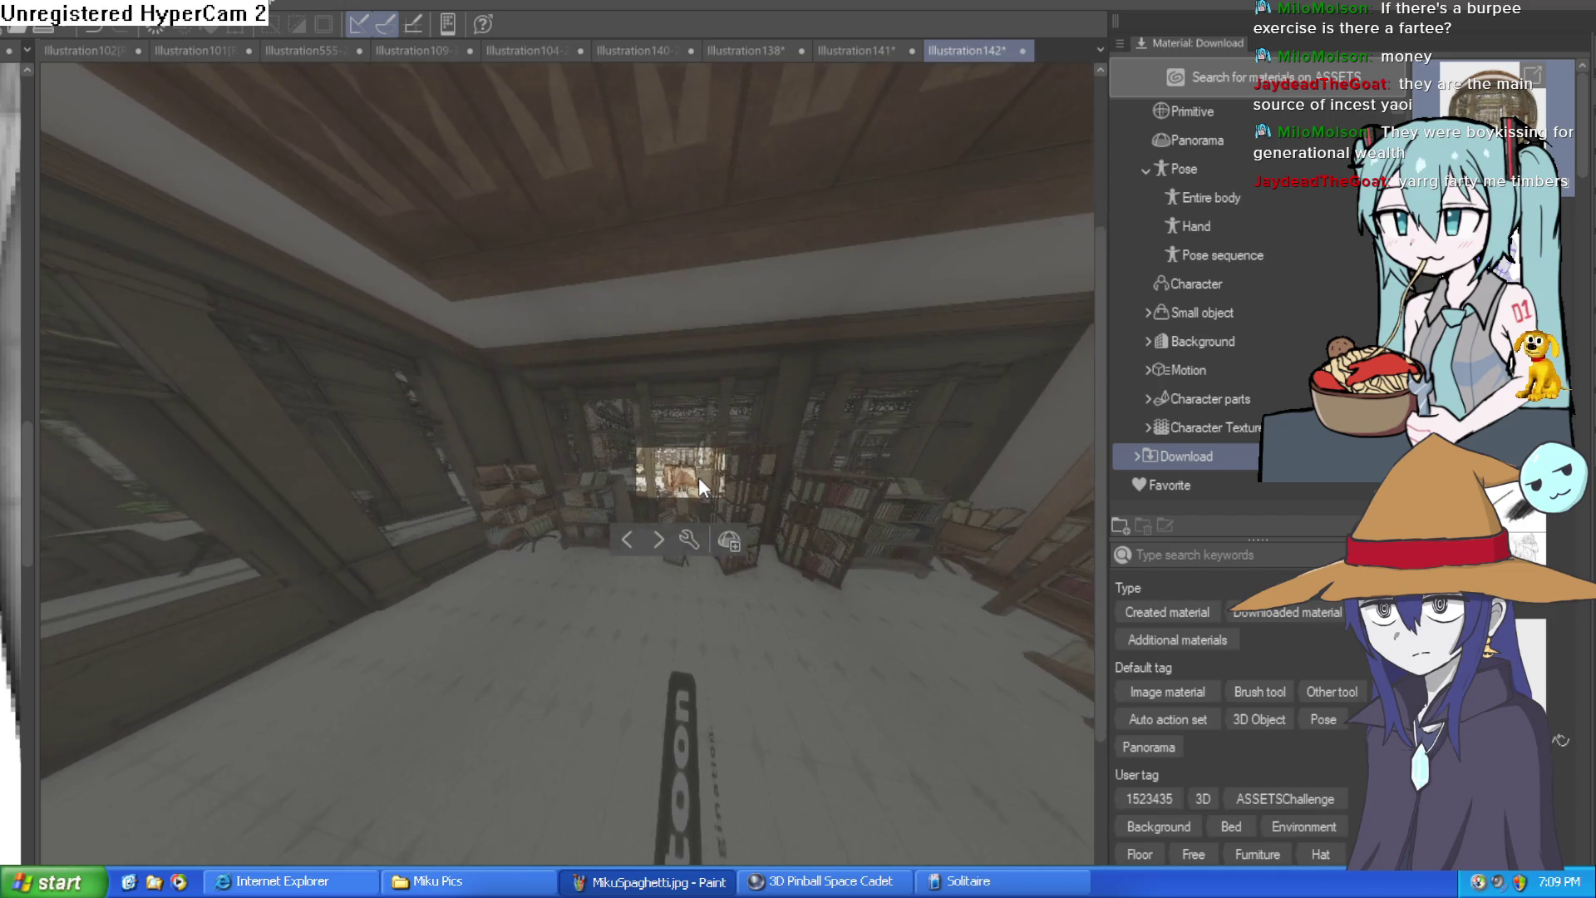
{"action": "scroll", "coordinate": [698, 477], "scroll_direction": "up", "scroll_amount": 2}
{"action": "scroll", "coordinate": [700, 474], "scroll_direction": "up", "scroll_amount": 2}
{"action": "scroll", "coordinate": [700, 474], "scroll_direction": "up", "scroll_amount": 3}
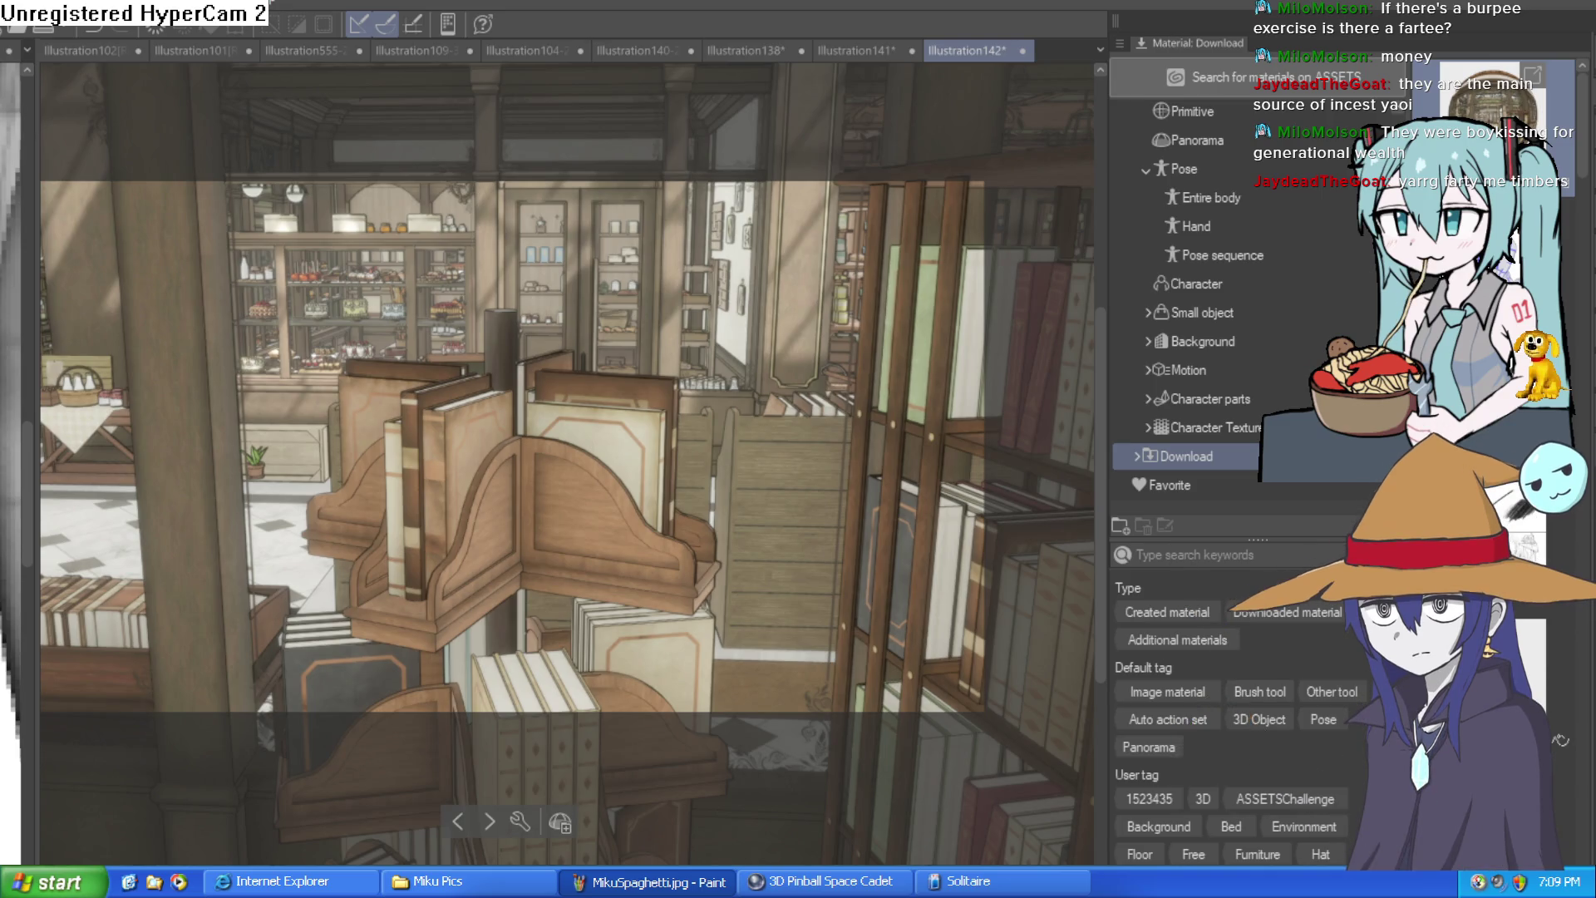
{"action": "left_click", "coordinate": [560, 822]}
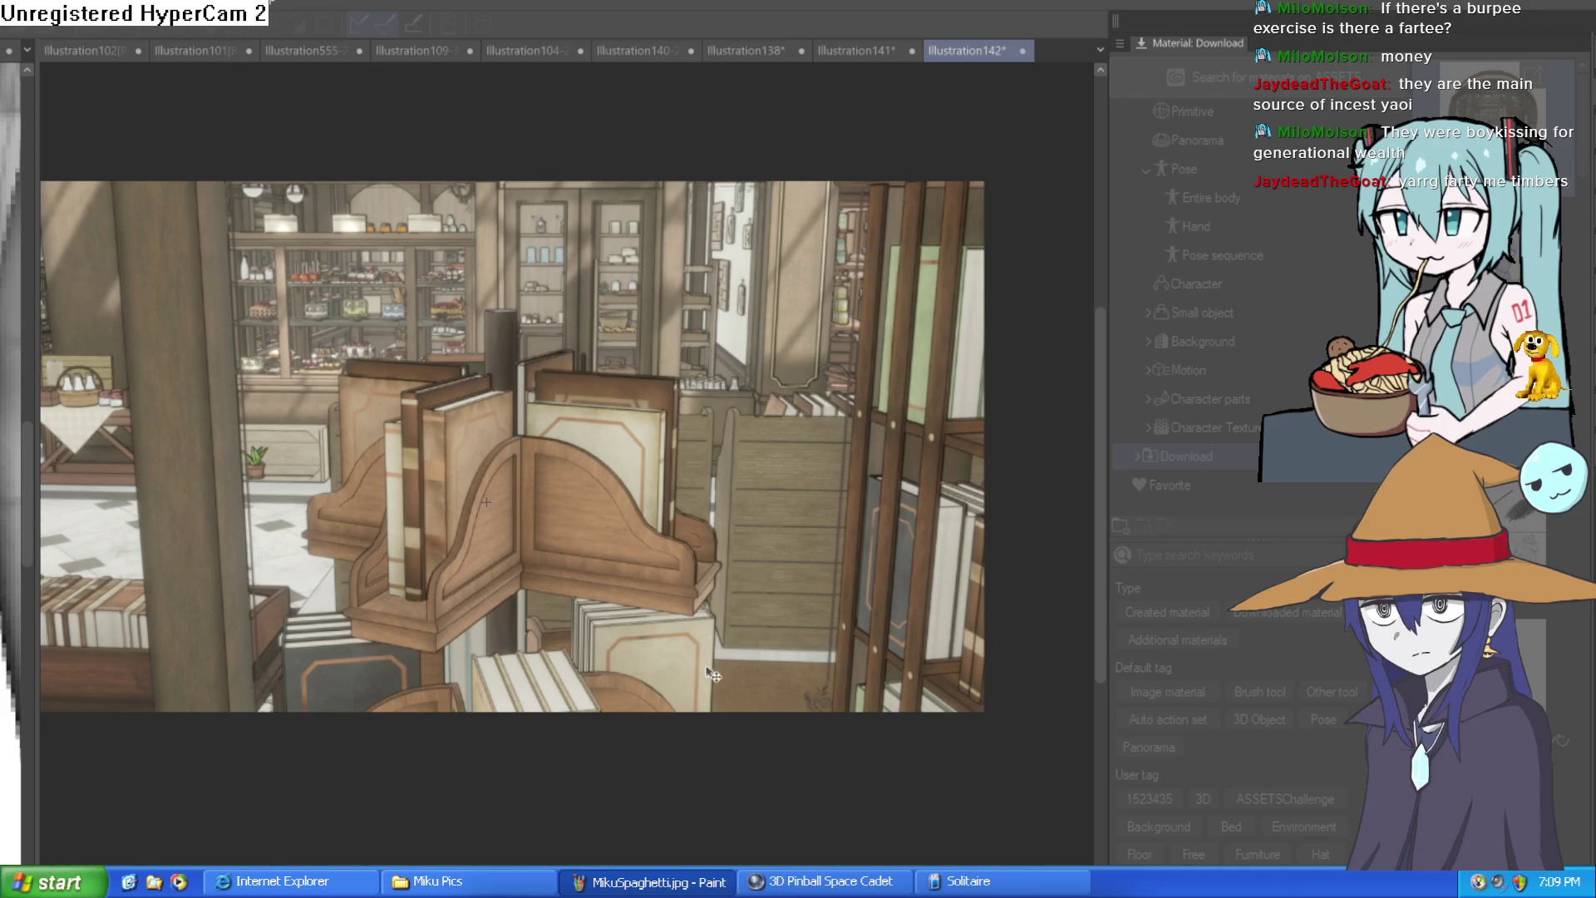
Step: Hide palettes and orbit out to show full shelf walls, book stands and hanging lamp
{"action": "left_click", "coordinate": [562, 589]}
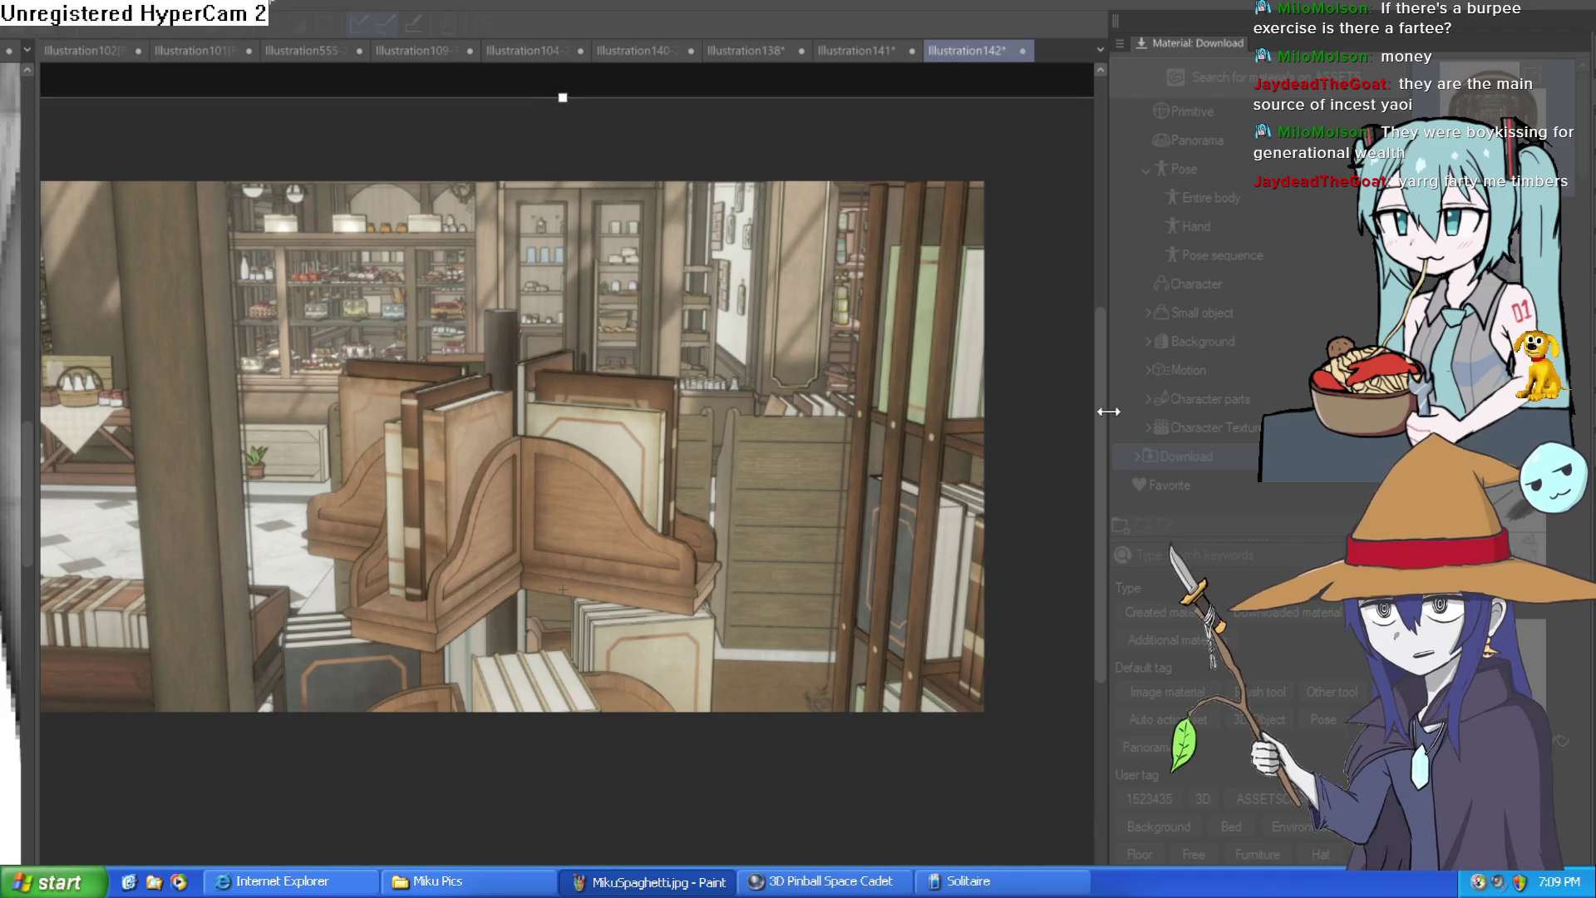
{"action": "key", "text": "Tab"}
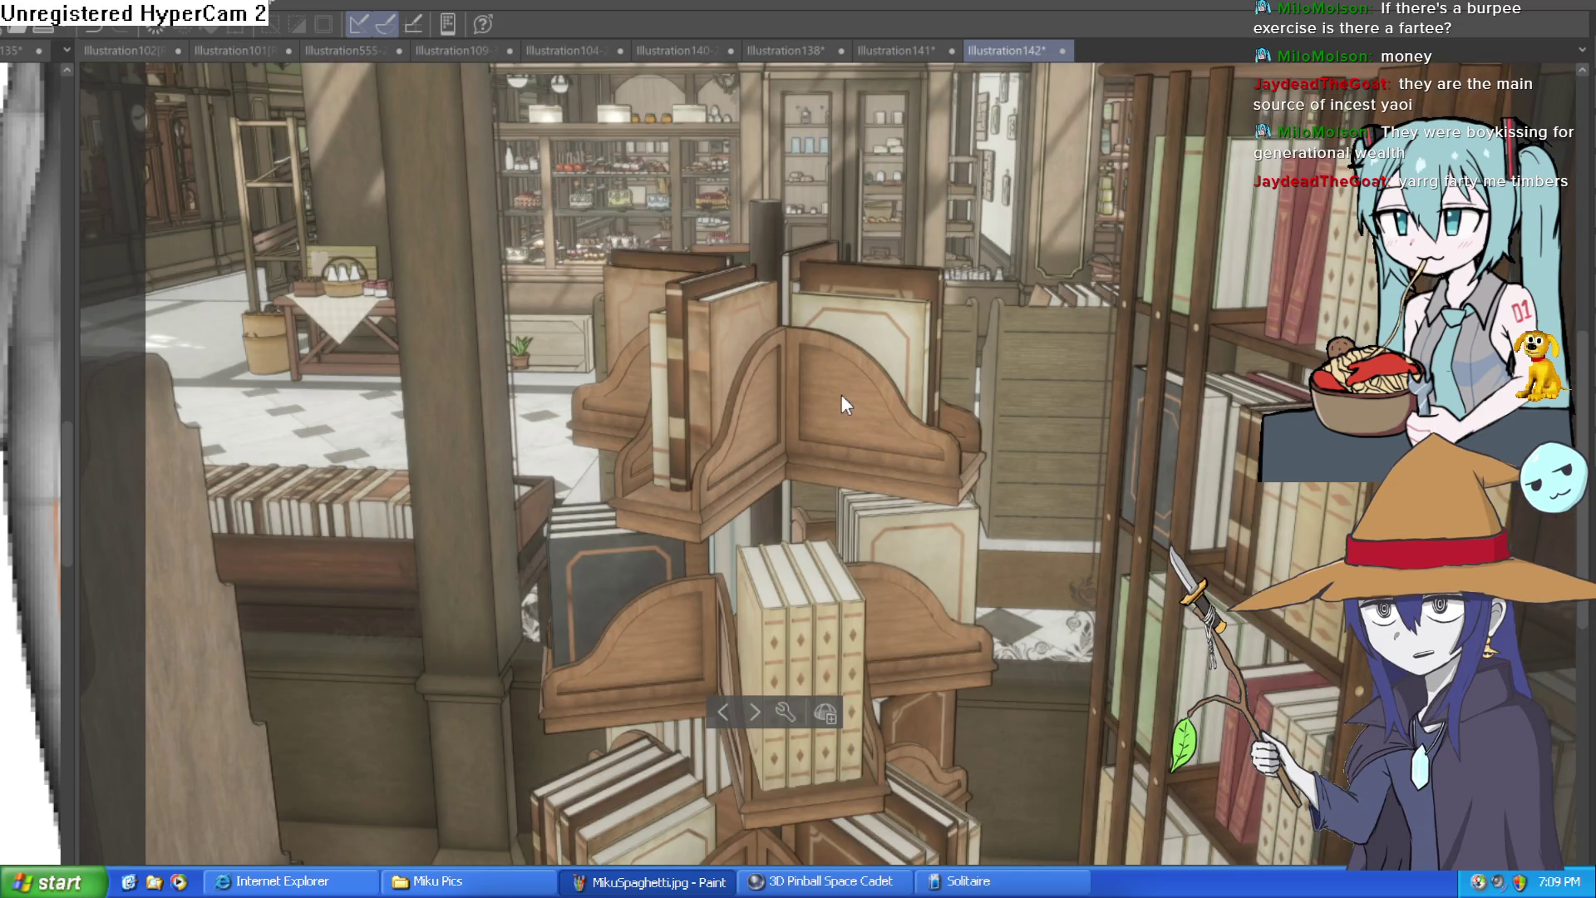
{"action": "scroll", "coordinate": [848, 424], "scroll_direction": "down", "scroll_amount": 1}
{"action": "scroll", "coordinate": [860, 458], "scroll_direction": "down", "scroll_amount": 4}
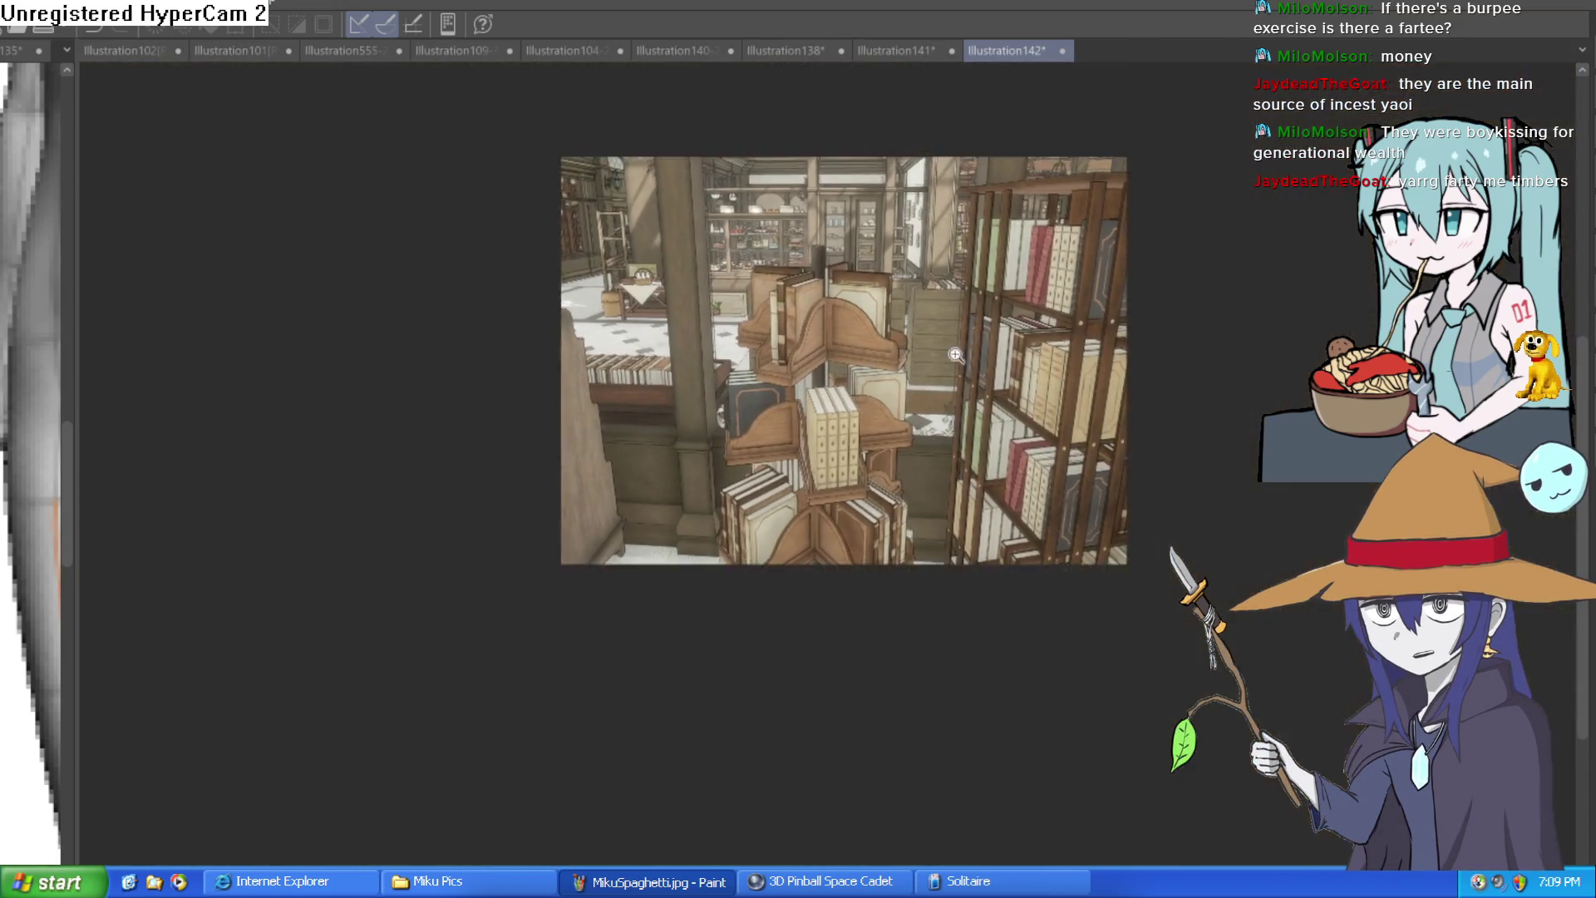
{"action": "scroll", "coordinate": [986, 377], "scroll_direction": "down", "scroll_amount": 3}
{"action": "mouse_move", "coordinate": [995, 376]}
{"action": "left_mouse_down"}
{"action": "mouse_move", "coordinate": [976, 347]}
{"action": "mouse_move", "coordinate": [1251, 387]}
{"action": "mouse_move", "coordinate": [1004, 399]}
{"action": "mouse_move", "coordinate": [863, 342]}
{"action": "mouse_move", "coordinate": [893, 340]}
{"action": "mouse_move", "coordinate": [823, 347]}
{"action": "mouse_move", "coordinate": [742, 387]}
{"action": "mouse_move", "coordinate": [906, 356]}
{"action": "mouse_move", "coordinate": [958, 314]}
{"action": "left_mouse_up"}
{"action": "scroll", "coordinate": [893, 341], "scroll_direction": "up", "scroll_amount": 3}
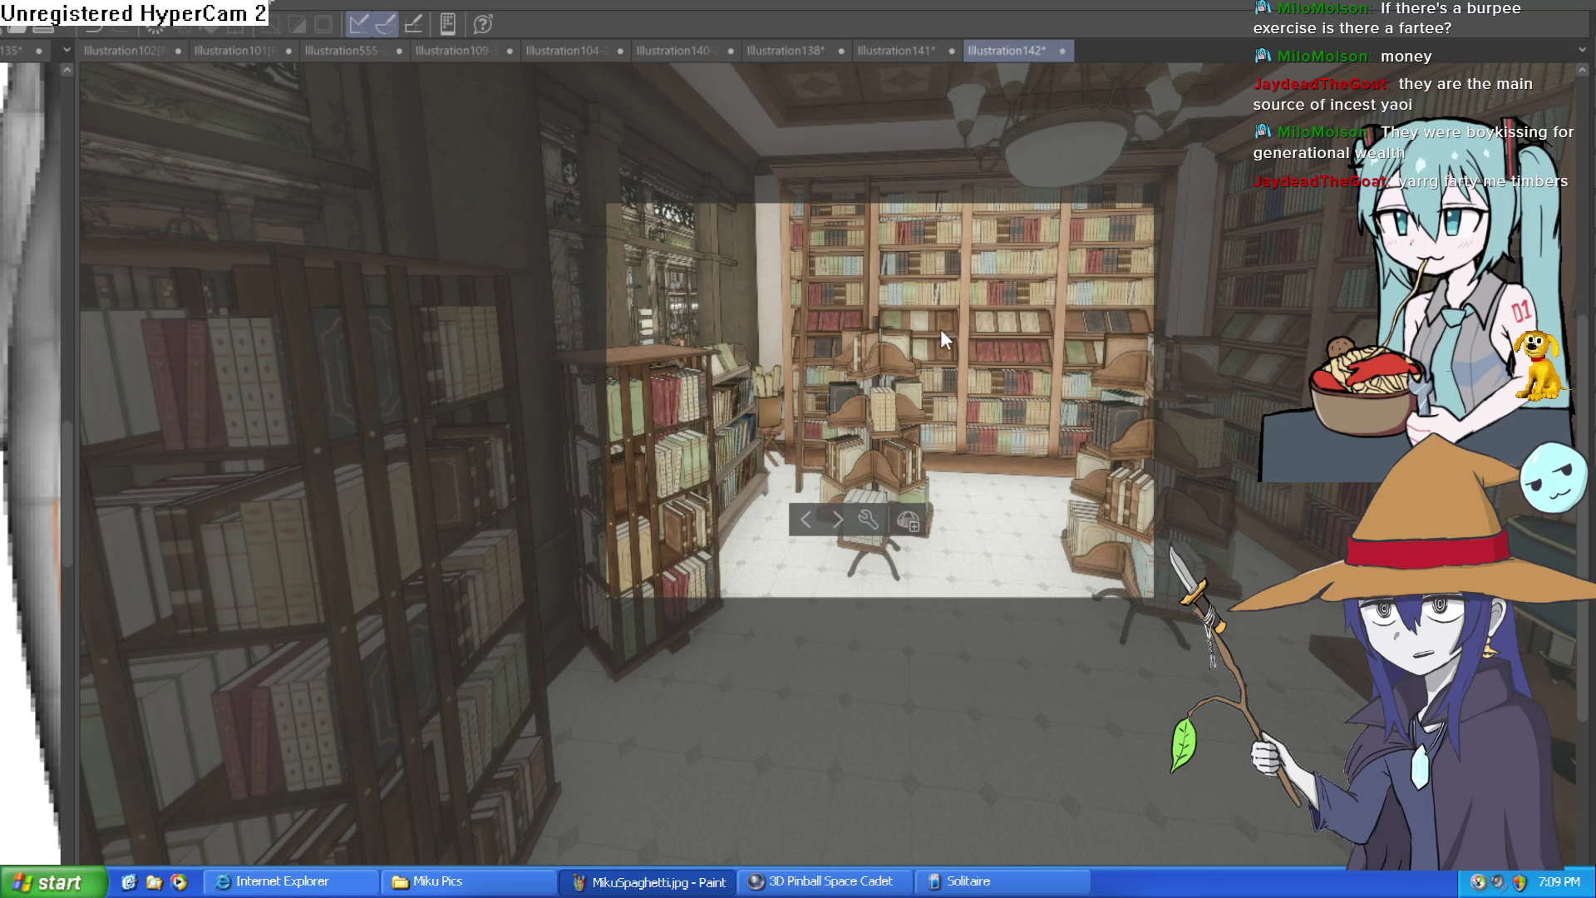
Step: Orbit the 3D camera to frame the wooden desk, blue lamp and book against the shelves
{"action": "mouse_move", "coordinate": [935, 371]}
{"action": "left_mouse_down"}
{"action": "mouse_move", "coordinate": [956, 333]}
{"action": "mouse_move", "coordinate": [919, 716]}
{"action": "mouse_move", "coordinate": [870, 841]}
{"action": "mouse_move", "coordinate": [939, 436]}
{"action": "left_mouse_up"}
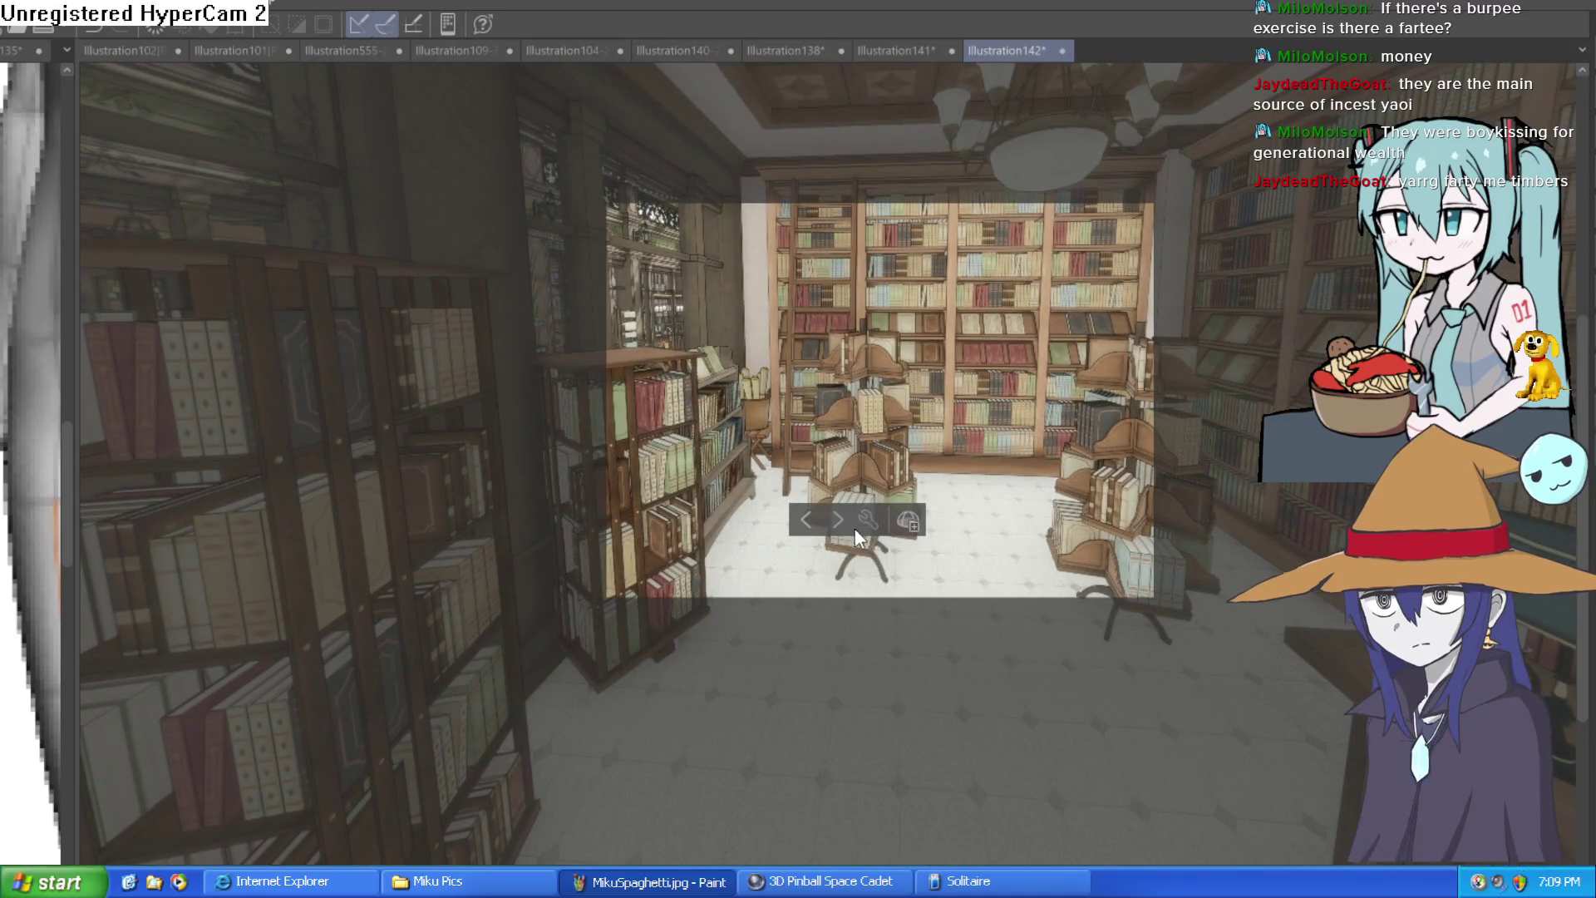
{"action": "mouse_move", "coordinate": [810, 515]}
{"action": "left_mouse_down"}
{"action": "mouse_move", "coordinate": [911, 447]}
{"action": "mouse_move", "coordinate": [1151, 390]}
{"action": "mouse_move", "coordinate": [1024, 575]}
{"action": "mouse_move", "coordinate": [956, 403]}
{"action": "mouse_move", "coordinate": [906, 475]}
{"action": "left_mouse_up"}
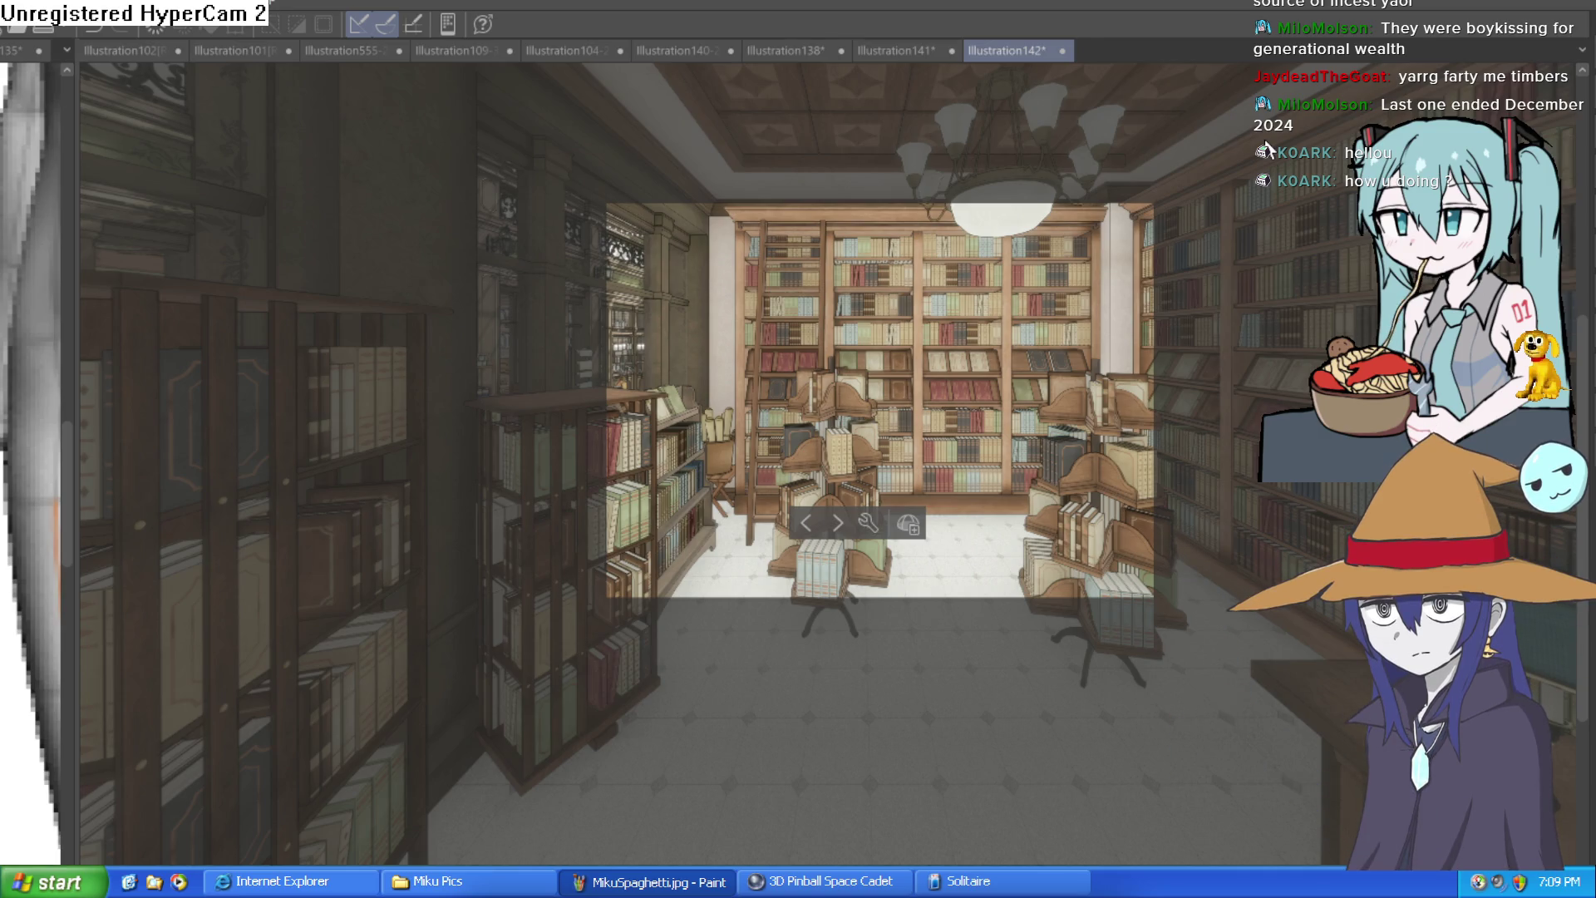
{"action": "mouse_move", "coordinate": [831, 399]}
{"action": "left_mouse_down"}
{"action": "mouse_move", "coordinate": [597, 539]}
{"action": "mouse_move", "coordinate": [871, 370]}
{"action": "mouse_move", "coordinate": [1112, 453]}
{"action": "mouse_move", "coordinate": [1038, 556]}
{"action": "mouse_move", "coordinate": [1094, 368]}
{"action": "mouse_move", "coordinate": [1207, 369]}
{"action": "mouse_move", "coordinate": [1211, 464]}
{"action": "mouse_move", "coordinate": [1114, 495]}
{"action": "mouse_move", "coordinate": [1104, 477]}
{"action": "mouse_move", "coordinate": [885, 497]}
{"action": "mouse_move", "coordinate": [863, 446]}
{"action": "left_mouse_up"}
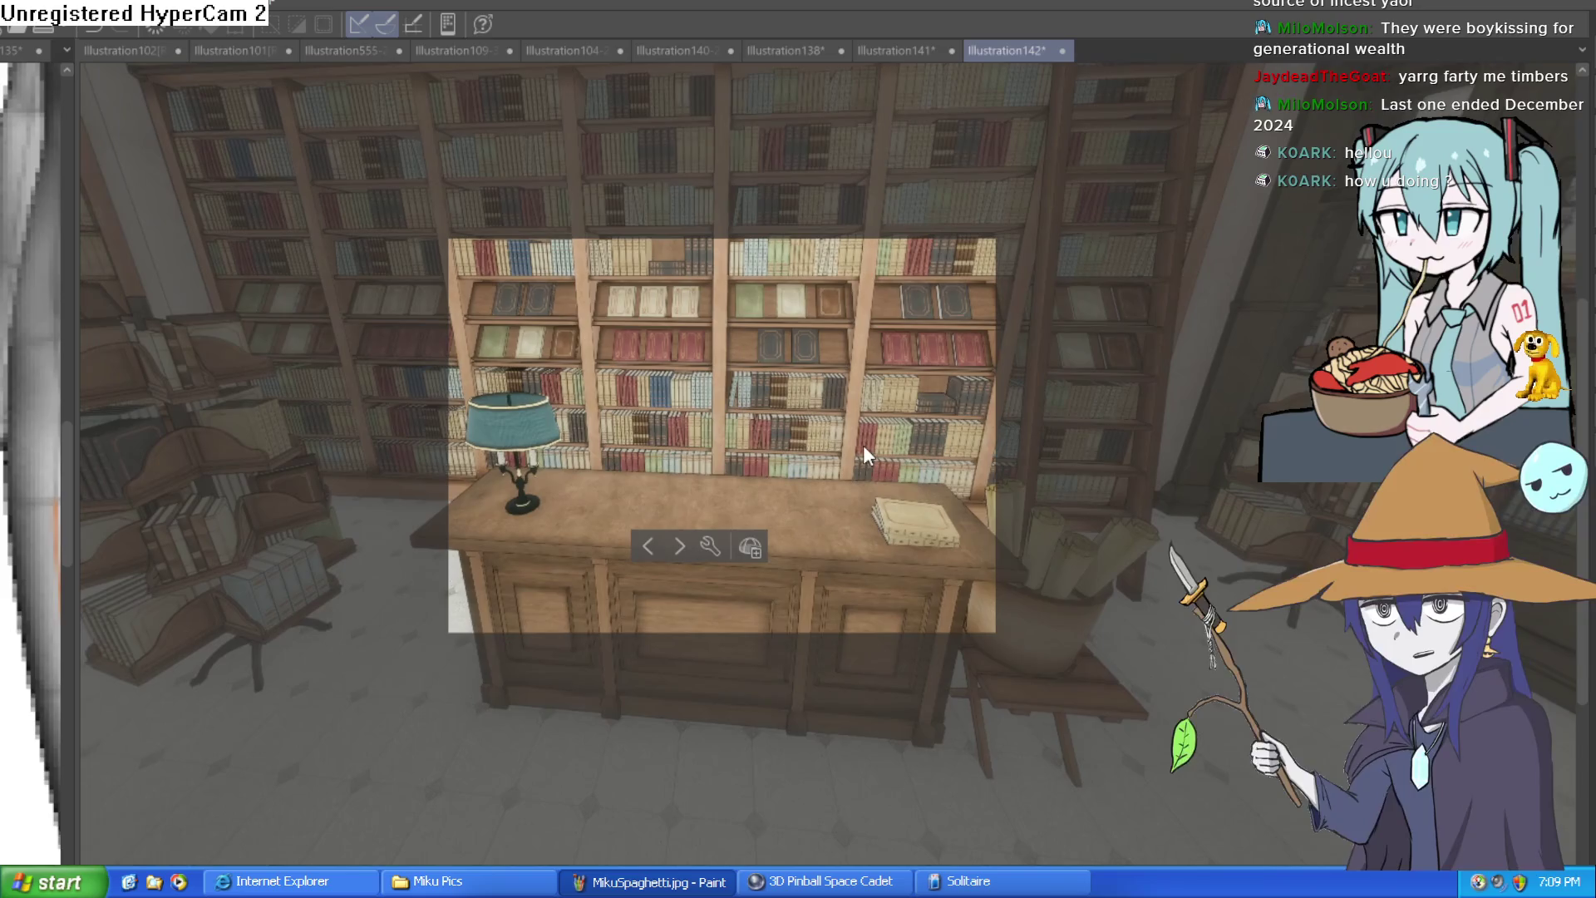
{"action": "mouse_move", "coordinate": [920, 381]}
{"action": "left_mouse_down"}
{"action": "mouse_move", "coordinate": [876, 448]}
{"action": "mouse_move", "coordinate": [770, 537]}
{"action": "left_mouse_up"}
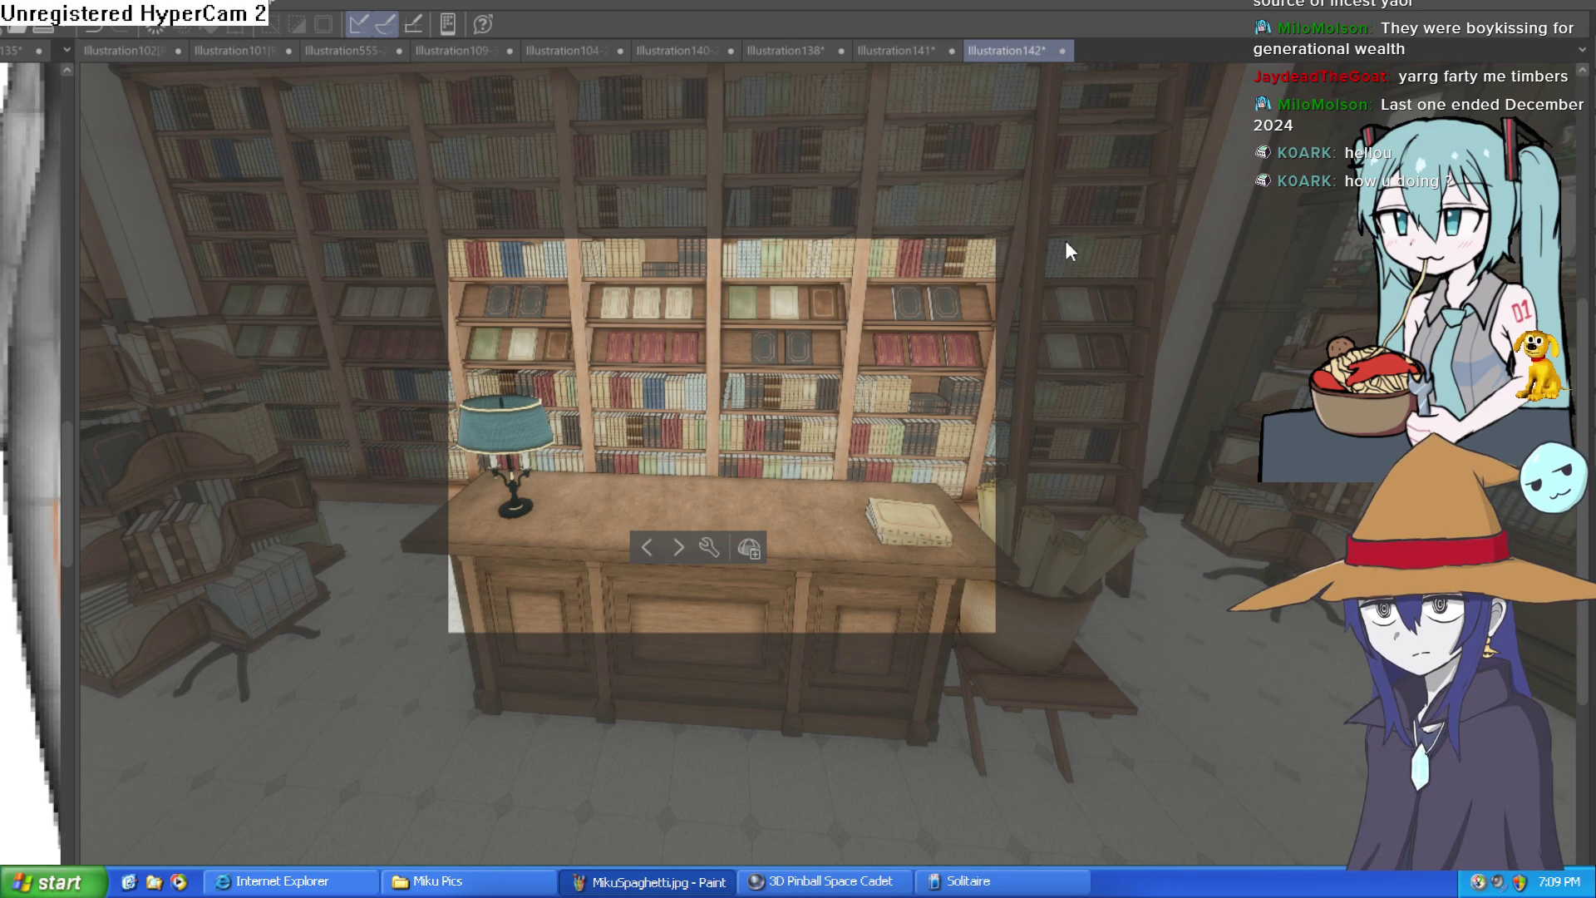
{"action": "left_click_drag", "start_coordinate": [847, 450], "coordinate": [863, 426]}
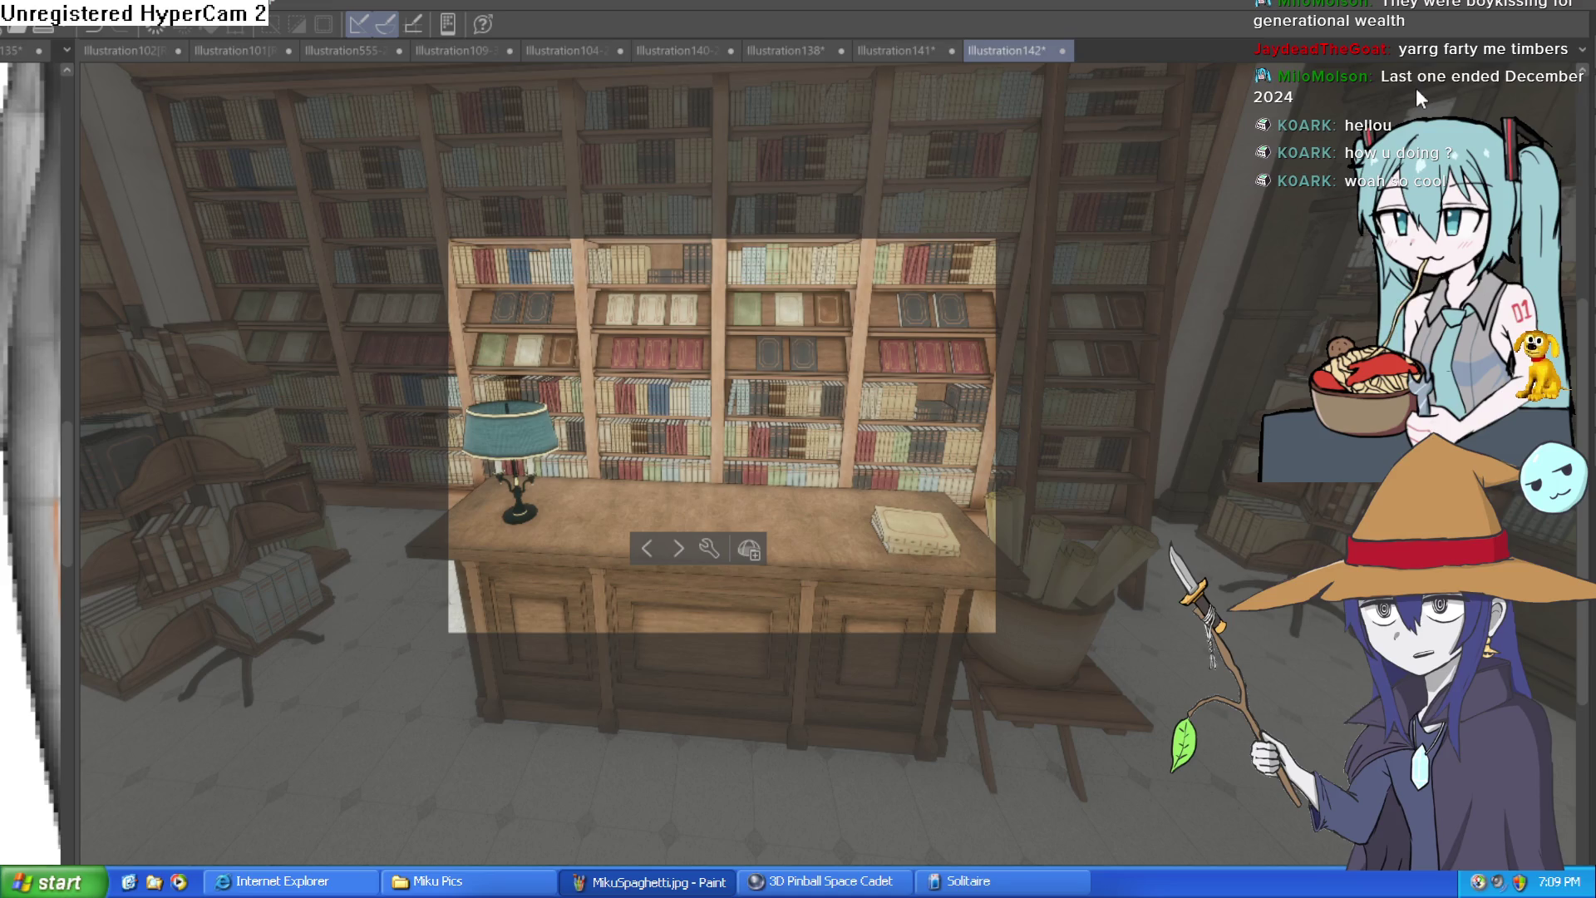
{"action": "mouse_move", "coordinate": [860, 452]}
{"action": "left_mouse_down"}
{"action": "mouse_move", "coordinate": [816, 504]}
{"action": "mouse_move", "coordinate": [869, 504]}
{"action": "mouse_move", "coordinate": [768, 537]}
{"action": "left_mouse_up"}
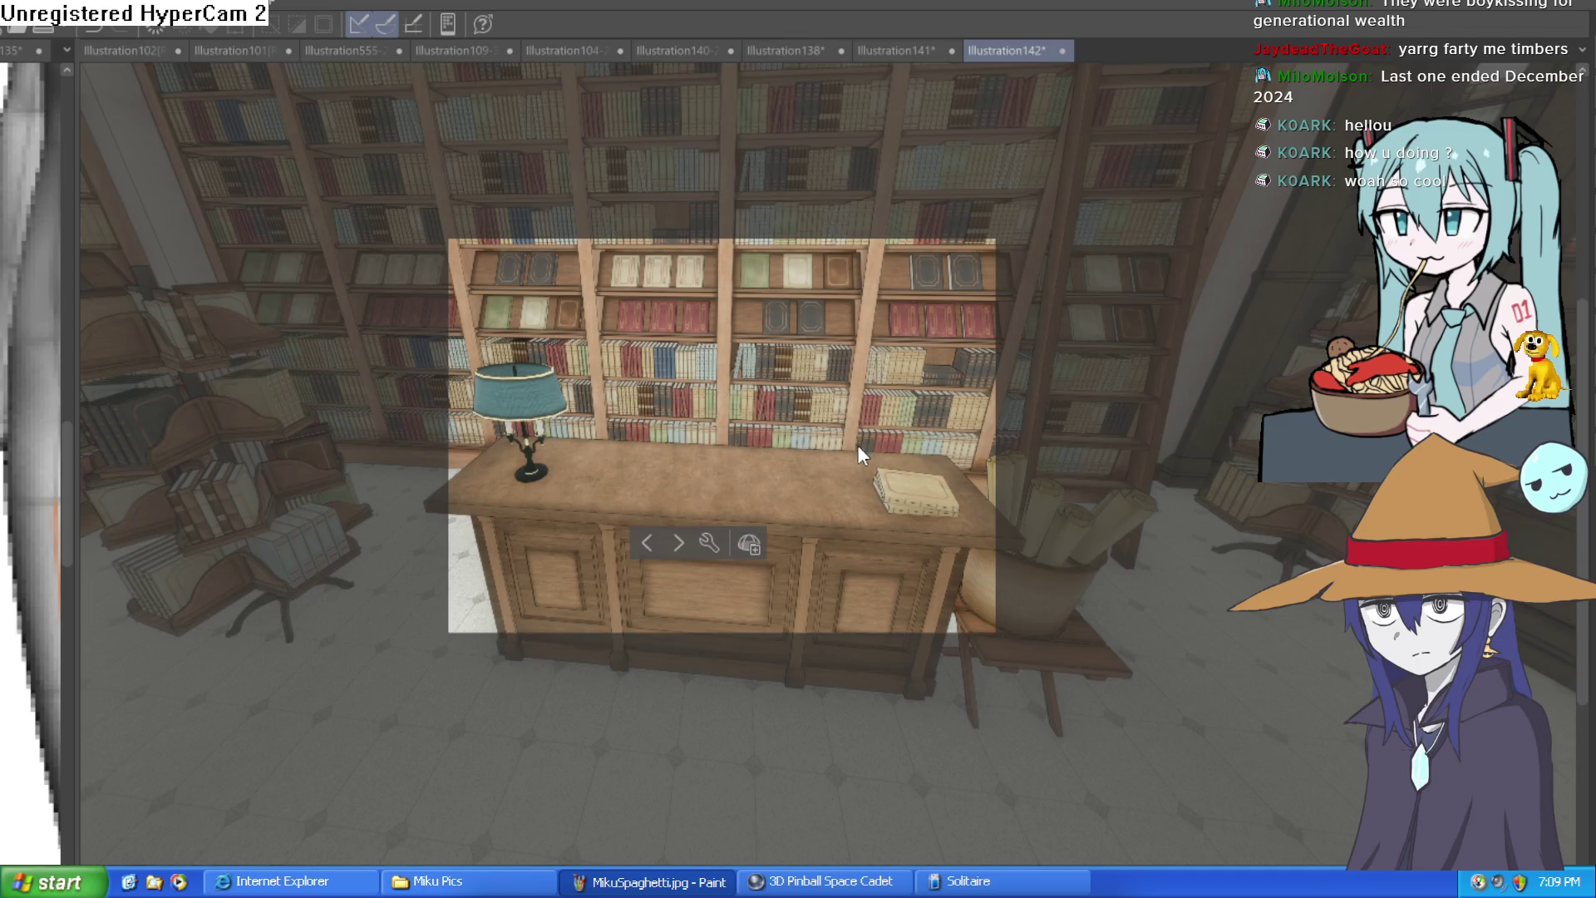
{"action": "left_click_drag", "start_coordinate": [857, 445], "coordinate": [861, 441]}
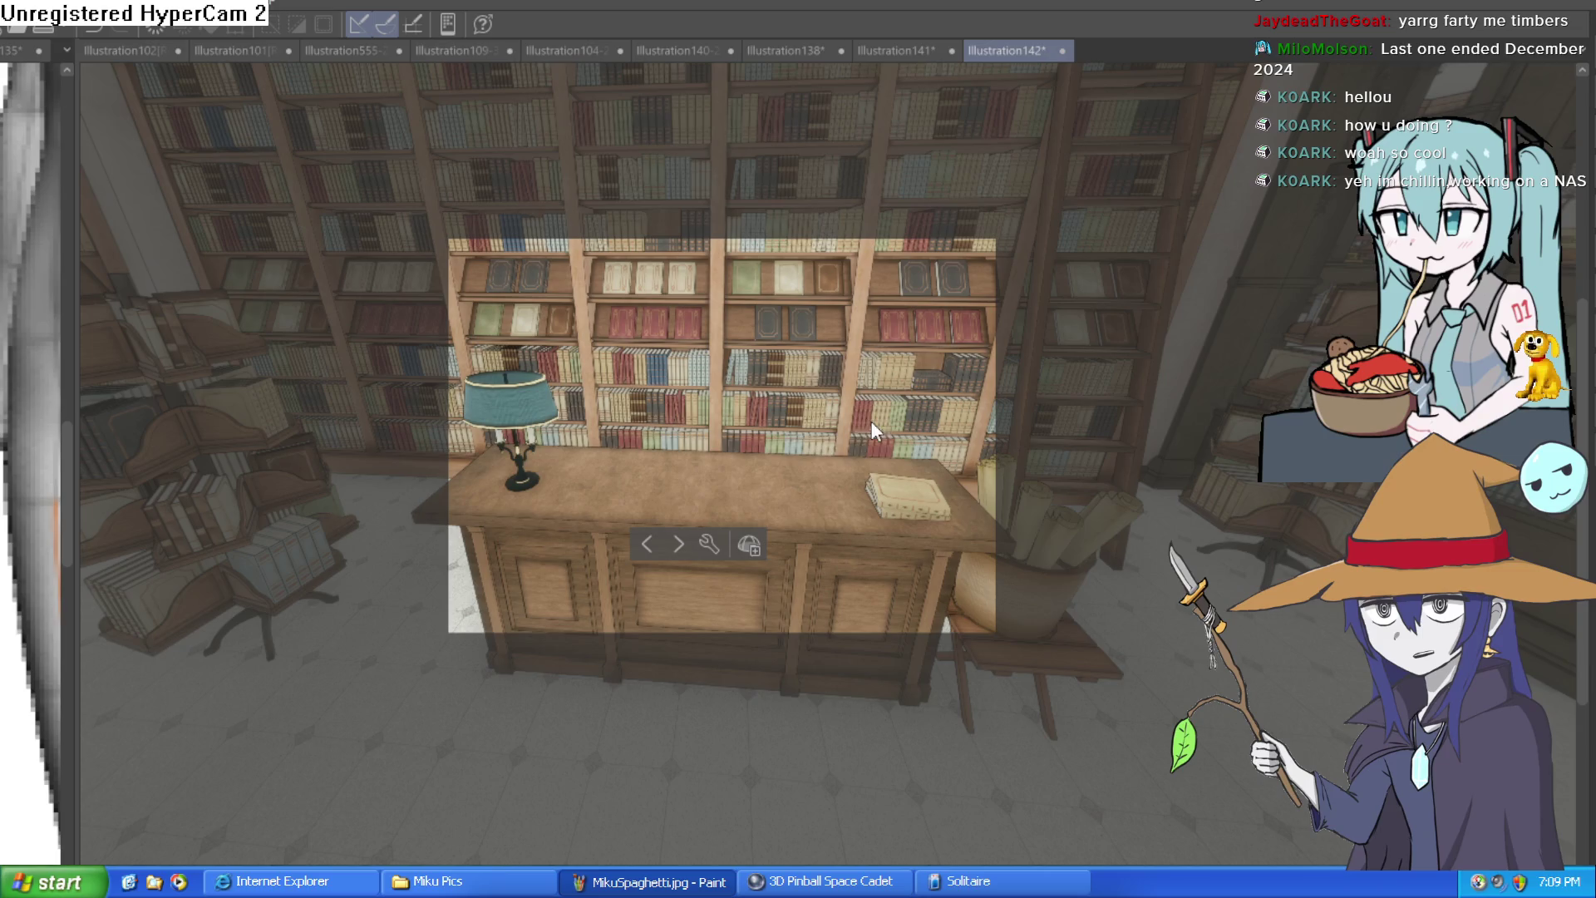
{"action": "mouse_move", "coordinate": [808, 411]}
{"action": "left_mouse_down"}
{"action": "mouse_move", "coordinate": [854, 367]}
{"action": "mouse_move", "coordinate": [702, 476]}
{"action": "mouse_move", "coordinate": [771, 600]}
{"action": "mouse_move", "coordinate": [766, 717]}
{"action": "mouse_move", "coordinate": [778, 392]}
{"action": "mouse_move", "coordinate": [766, 408]}
{"action": "mouse_move", "coordinate": [823, 396]}
{"action": "mouse_move", "coordinate": [798, 400]}
{"action": "mouse_move", "coordinate": [813, 374]}
{"action": "left_mouse_up"}
Step: Zoom the canvas and swing the 3D library view downward
{"action": "scroll", "coordinate": [795, 377], "scroll_direction": "down", "scroll_amount": 1}
{"action": "scroll", "coordinate": [796, 376], "scroll_direction": "down", "scroll_amount": 2}
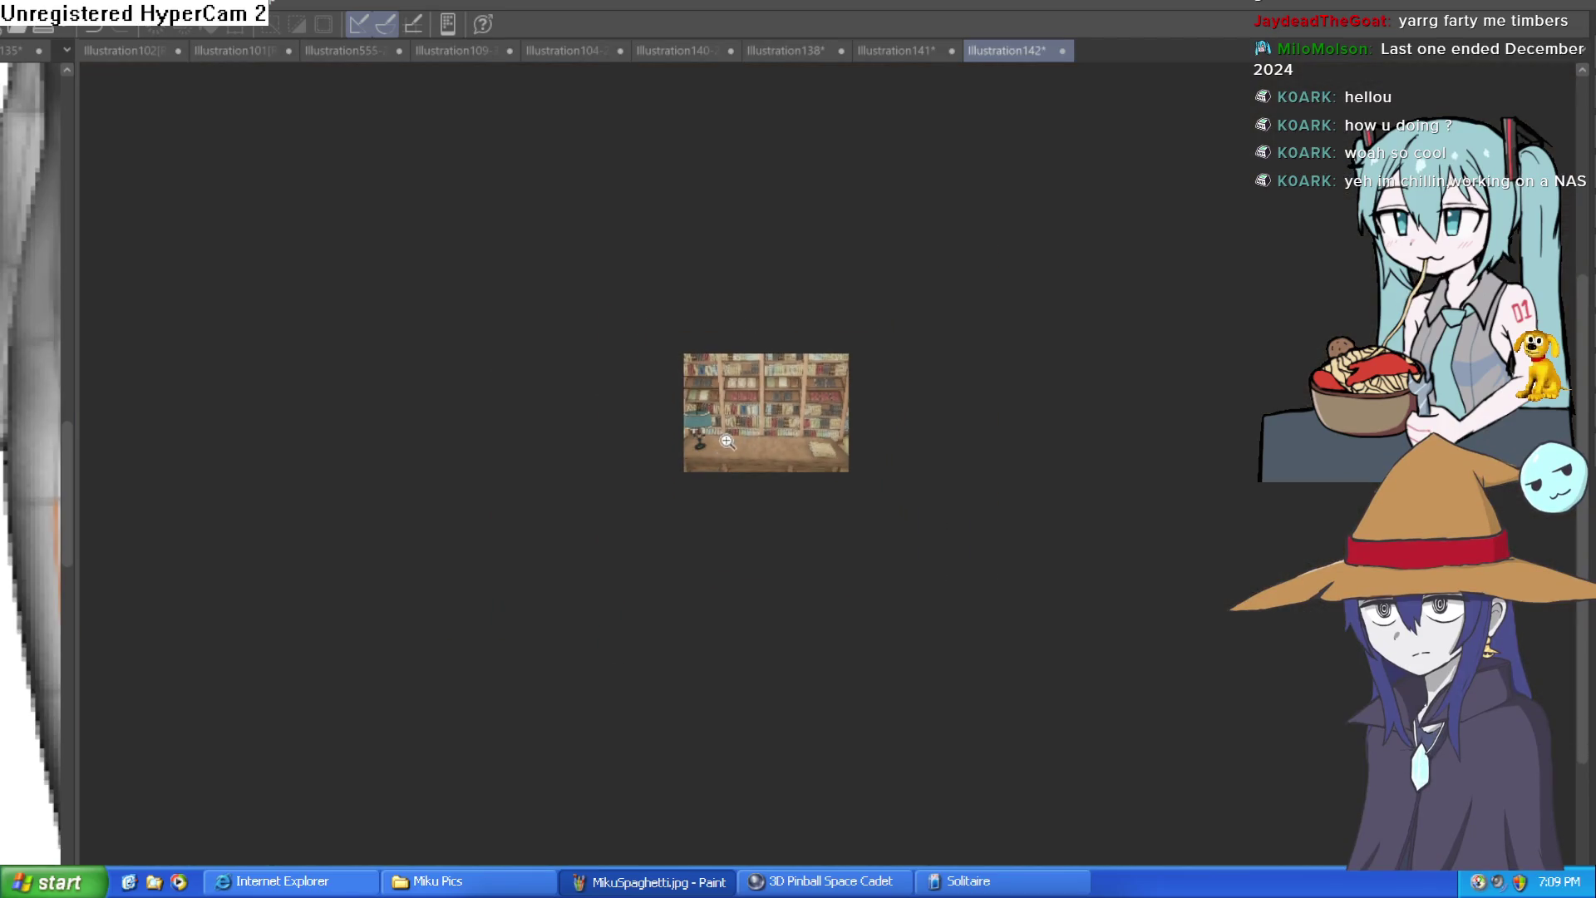
{"action": "scroll", "coordinate": [820, 397], "scroll_direction": "up", "scroll_amount": 2}
{"action": "scroll", "coordinate": [820, 396], "scroll_direction": "up", "scroll_amount": 5}
{"action": "scroll", "coordinate": [823, 416], "scroll_direction": "down", "scroll_amount": 2}
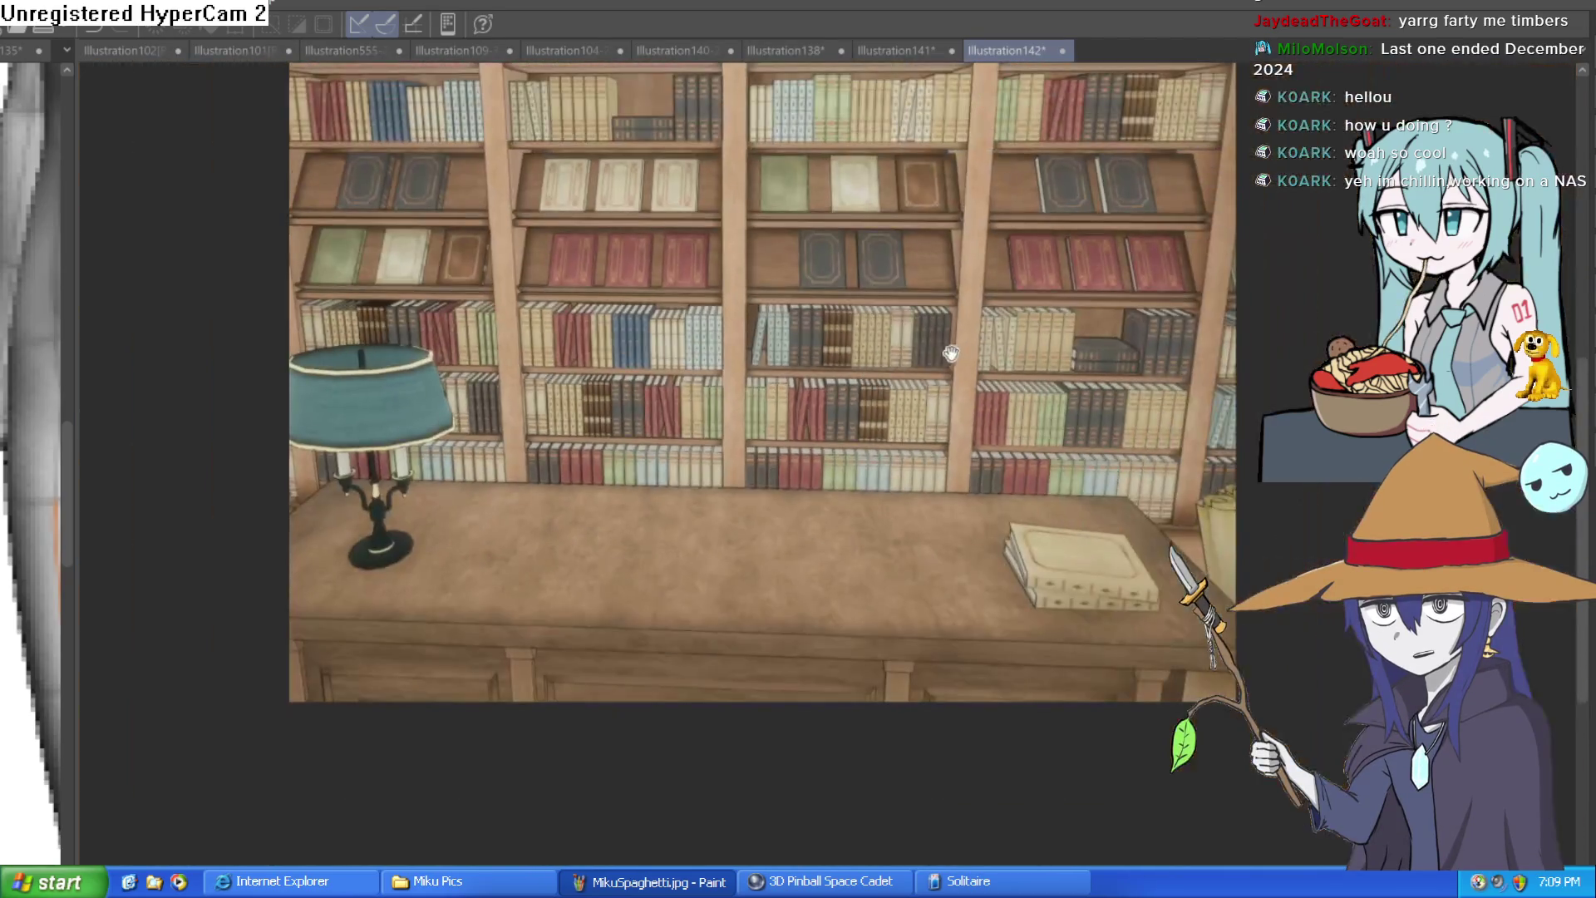
{"action": "scroll", "coordinate": [833, 468], "scroll_direction": "down", "scroll_amount": 4}
{"action": "scroll", "coordinate": [902, 398], "scroll_direction": "down", "scroll_amount": 1}
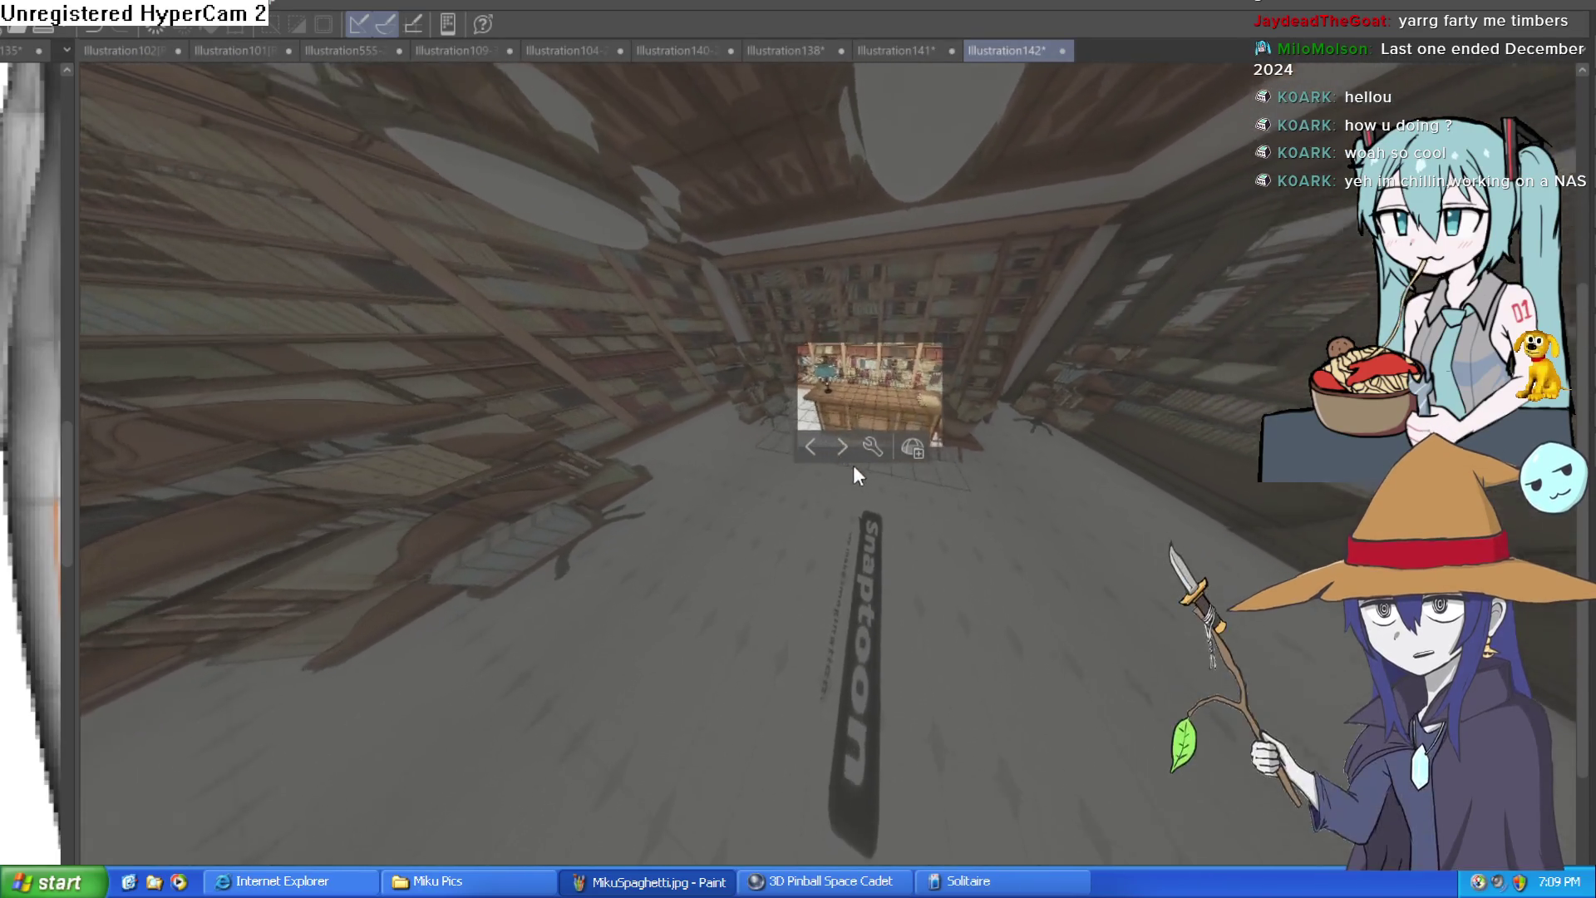
{"action": "left_click_drag", "start_coordinate": [899, 406], "coordinate": [860, 507]}
Step: Orbit to a straight-on view of the desk, lamp, book and side chair
{"action": "scroll", "coordinate": [876, 385], "scroll_direction": "up", "scroll_amount": 3}
{"action": "scroll", "coordinate": [956, 390], "scroll_direction": "up", "scroll_amount": 2}
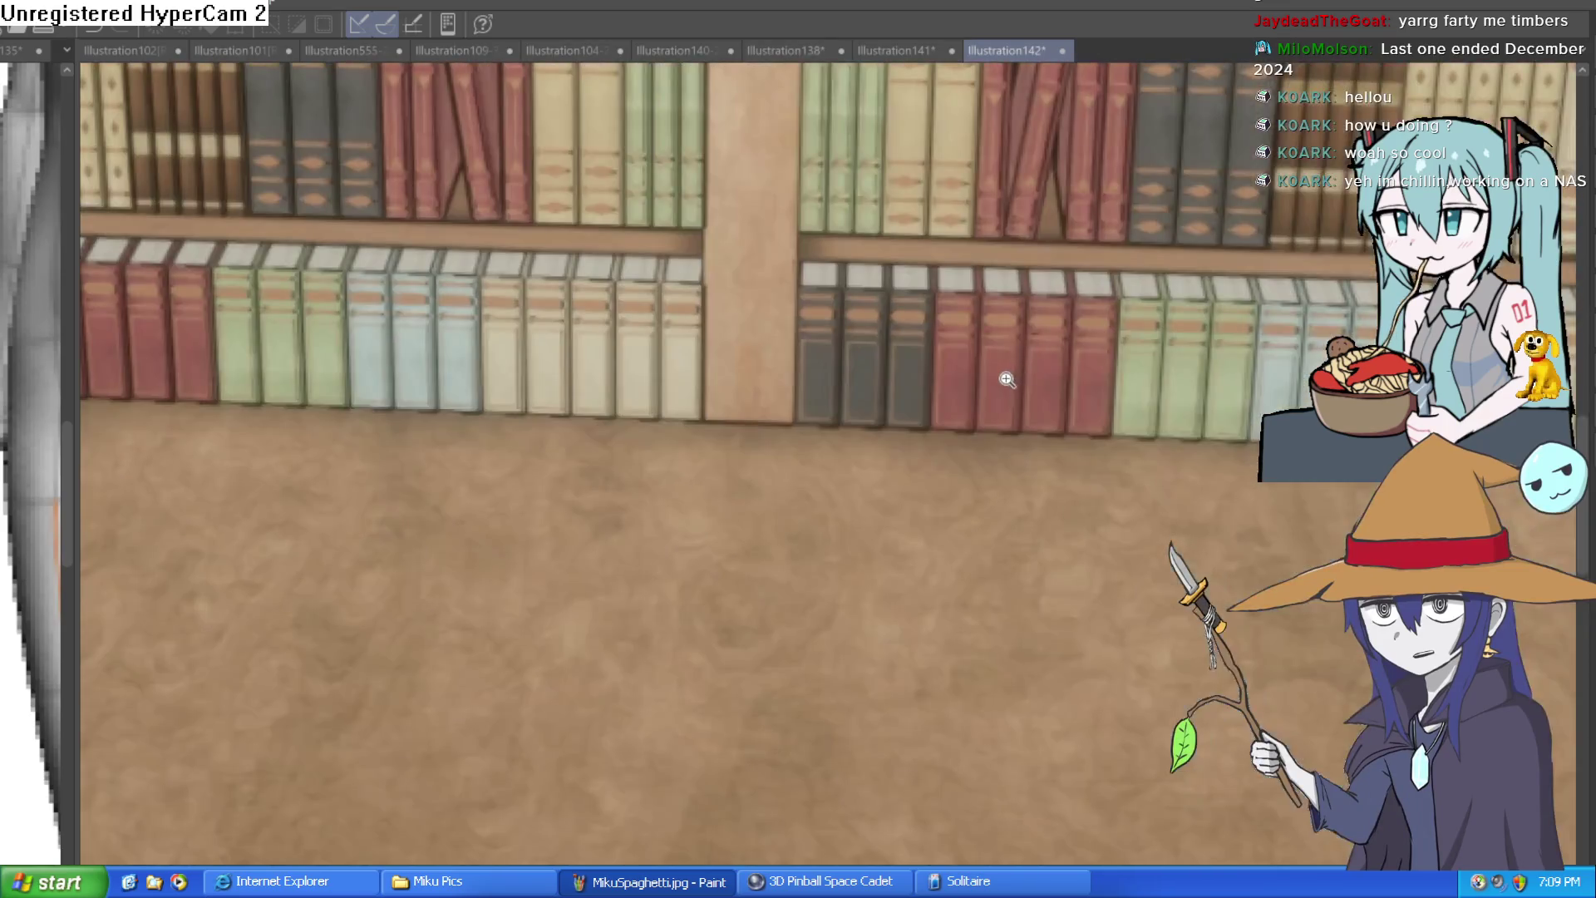
{"action": "scroll", "coordinate": [1002, 391], "scroll_direction": "down", "scroll_amount": 2}
{"action": "mouse_move", "coordinate": [995, 407]}
{"action": "left_mouse_down"}
{"action": "mouse_move", "coordinate": [1114, 365]}
{"action": "mouse_move", "coordinate": [991, 429]}
{"action": "mouse_move", "coordinate": [975, 386]}
{"action": "left_mouse_up"}
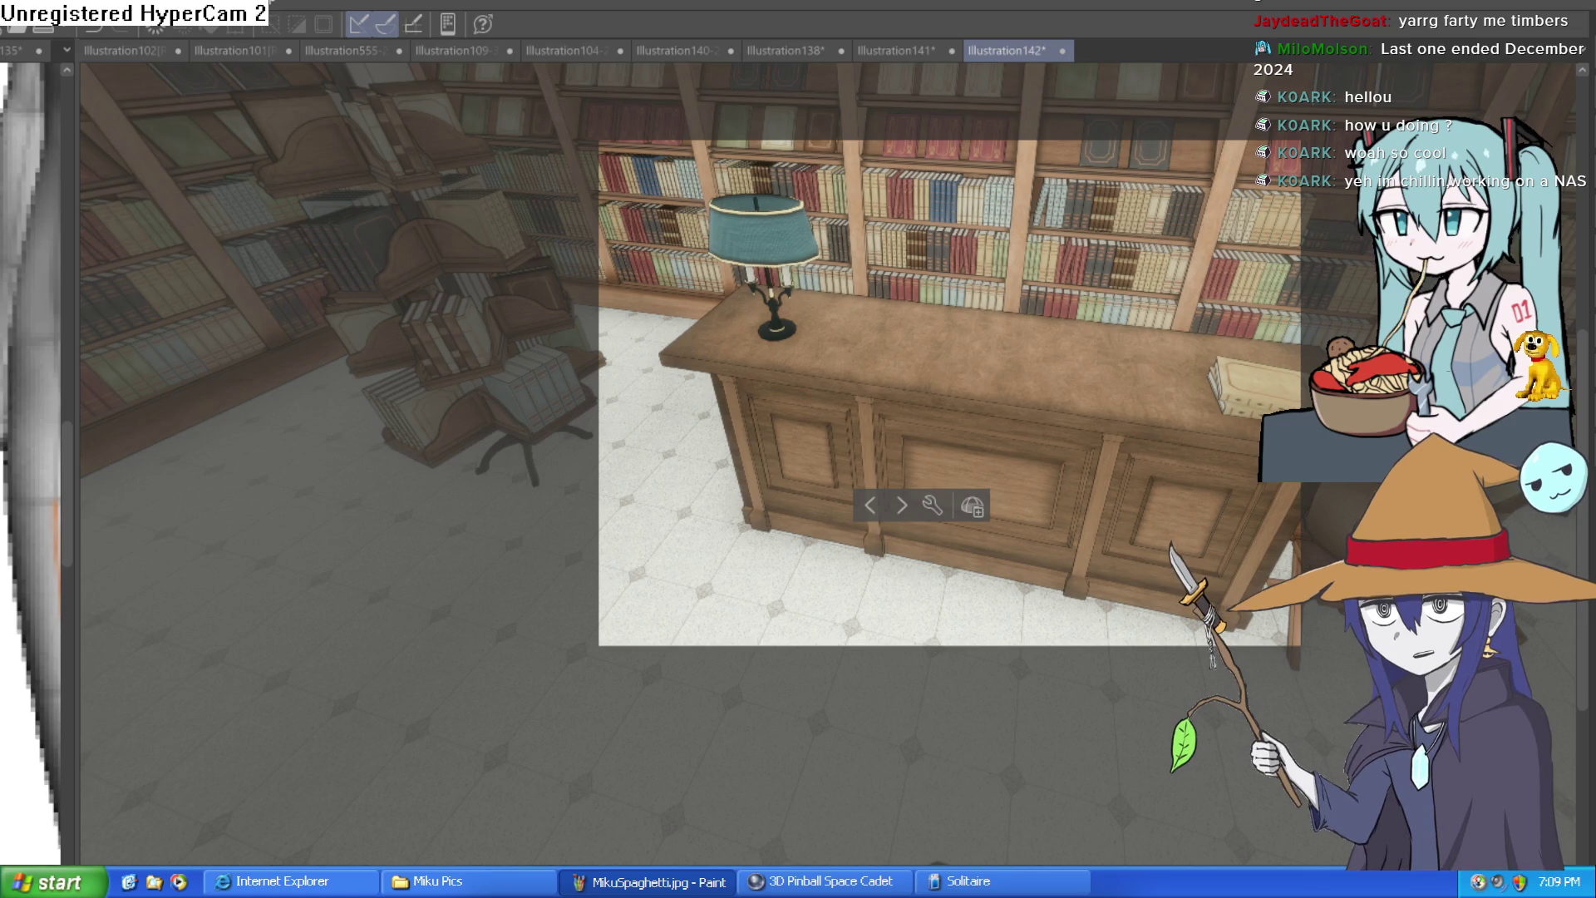
{"action": "mouse_move", "coordinate": [998, 357]}
{"action": "left_mouse_down"}
{"action": "mouse_move", "coordinate": [1187, 261]}
{"action": "mouse_move", "coordinate": [1159, 250]}
{"action": "mouse_move", "coordinate": [1199, 261]}
{"action": "mouse_move", "coordinate": [1140, 323]}
{"action": "mouse_move", "coordinate": [1159, 283]}
{"action": "mouse_move", "coordinate": [869, 362]}
{"action": "mouse_move", "coordinate": [939, 390]}
{"action": "mouse_move", "coordinate": [1048, 358]}
{"action": "mouse_move", "coordinate": [956, 323]}
{"action": "mouse_move", "coordinate": [930, 269]}
{"action": "mouse_move", "coordinate": [820, 281]}
{"action": "mouse_move", "coordinate": [924, 274]}
{"action": "mouse_move", "coordinate": [941, 300]}
{"action": "mouse_move", "coordinate": [896, 311]}
{"action": "mouse_move", "coordinate": [943, 309]}
{"action": "mouse_move", "coordinate": [910, 326]}
{"action": "mouse_move", "coordinate": [980, 337]}
{"action": "mouse_move", "coordinate": [1077, 313]}
{"action": "mouse_move", "coordinate": [1205, 312]}
{"action": "mouse_move", "coordinate": [1118, 361]}
{"action": "mouse_move", "coordinate": [1160, 317]}
{"action": "mouse_move", "coordinate": [1020, 340]}
{"action": "mouse_move", "coordinate": [1224, 314]}
{"action": "mouse_move", "coordinate": [1270, 342]}
{"action": "mouse_move", "coordinate": [1204, 362]}
{"action": "mouse_move", "coordinate": [1209, 221]}
{"action": "mouse_move", "coordinate": [1149, 156]}
{"action": "mouse_move", "coordinate": [1115, 66]}
{"action": "mouse_move", "coordinate": [1094, 276]}
{"action": "mouse_move", "coordinate": [1077, 219]}
{"action": "mouse_move", "coordinate": [1033, 578]}
{"action": "mouse_move", "coordinate": [1079, 503]}
{"action": "mouse_move", "coordinate": [1104, 392]}
{"action": "left_mouse_up"}
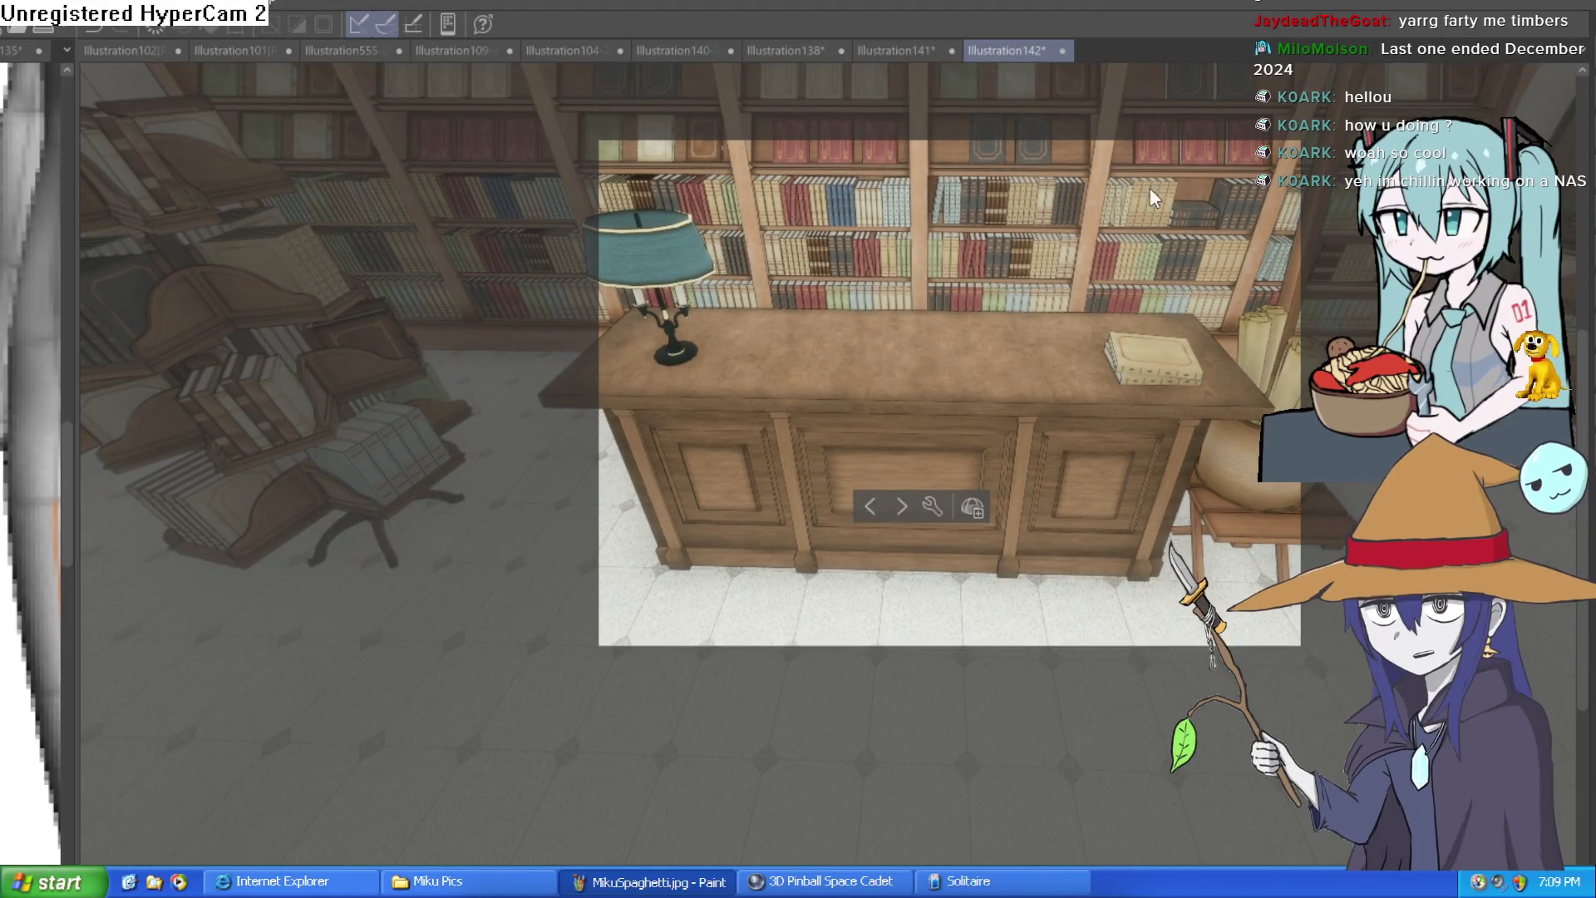
{"action": "scroll", "coordinate": [1090, 362], "scroll_direction": "down", "scroll_amount": 3}
{"action": "scroll", "coordinate": [1072, 370], "scroll_direction": "up", "scroll_amount": 2}
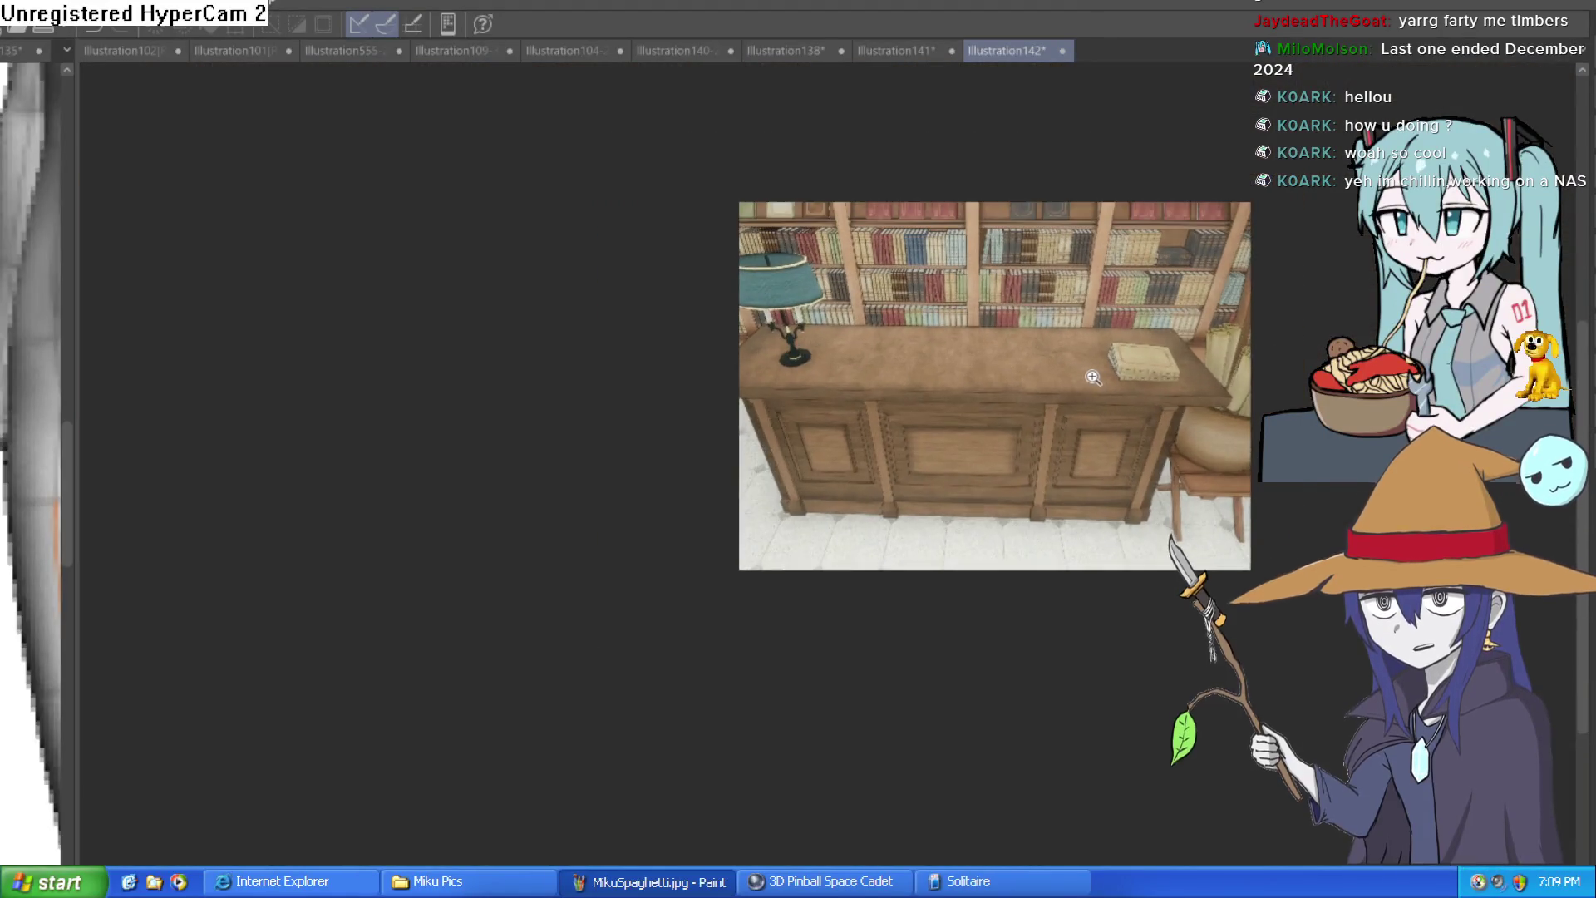
Step: Orbit the camera to a high angle over the desk, then close Illustration142
{"action": "left_click_drag", "start_coordinate": [1119, 365], "coordinate": [1150, 337]}
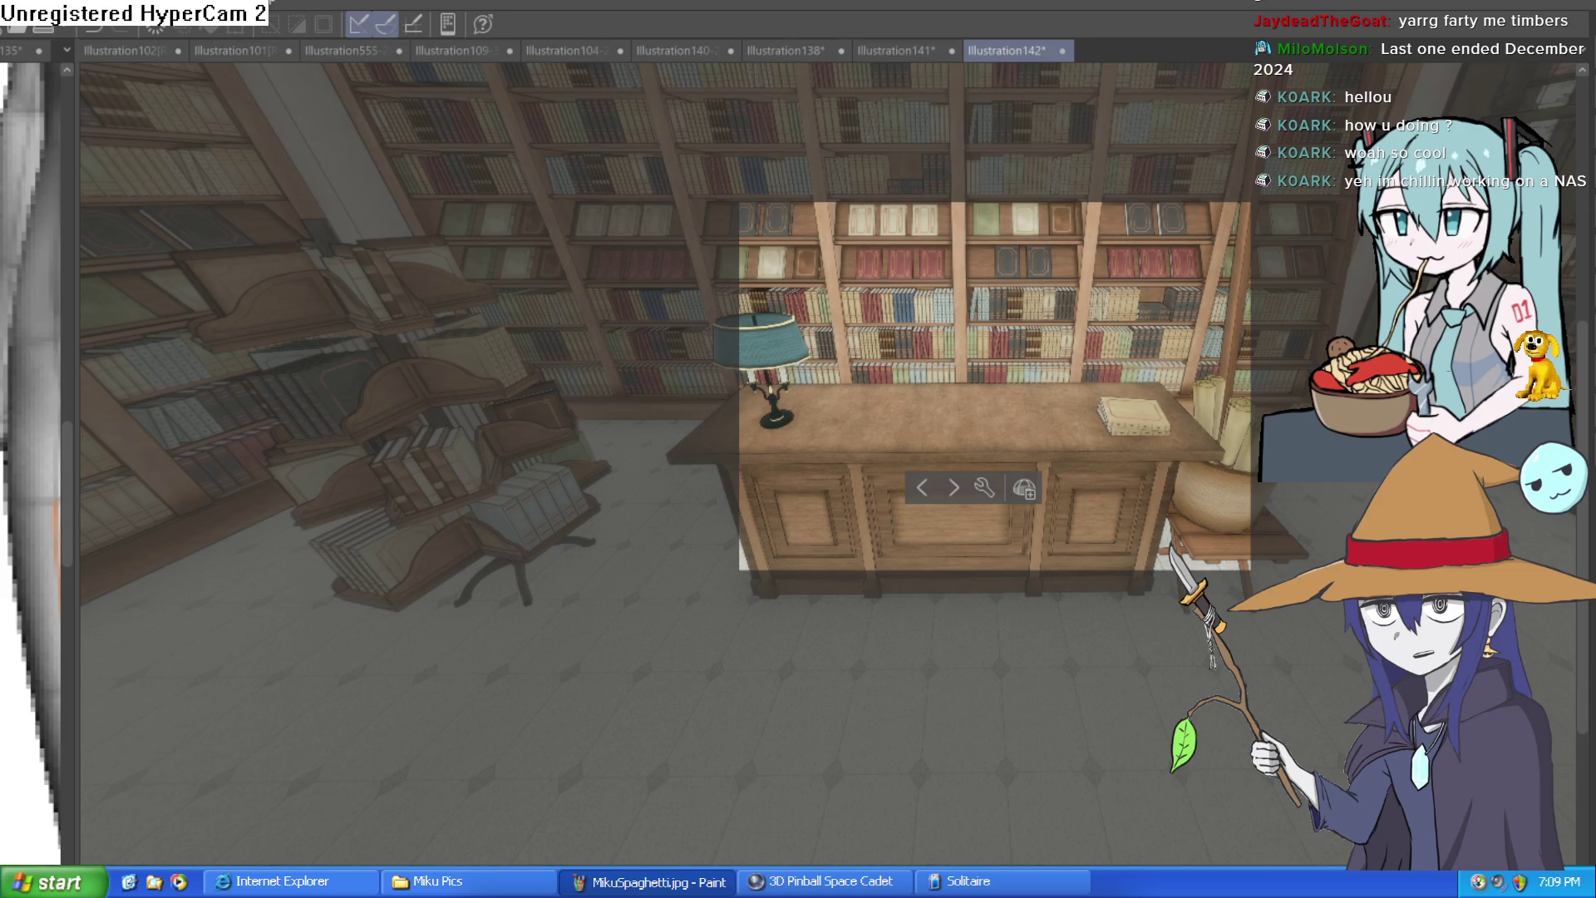
{"action": "left_click_drag", "start_coordinate": [1120, 354], "coordinate": [1169, 312]}
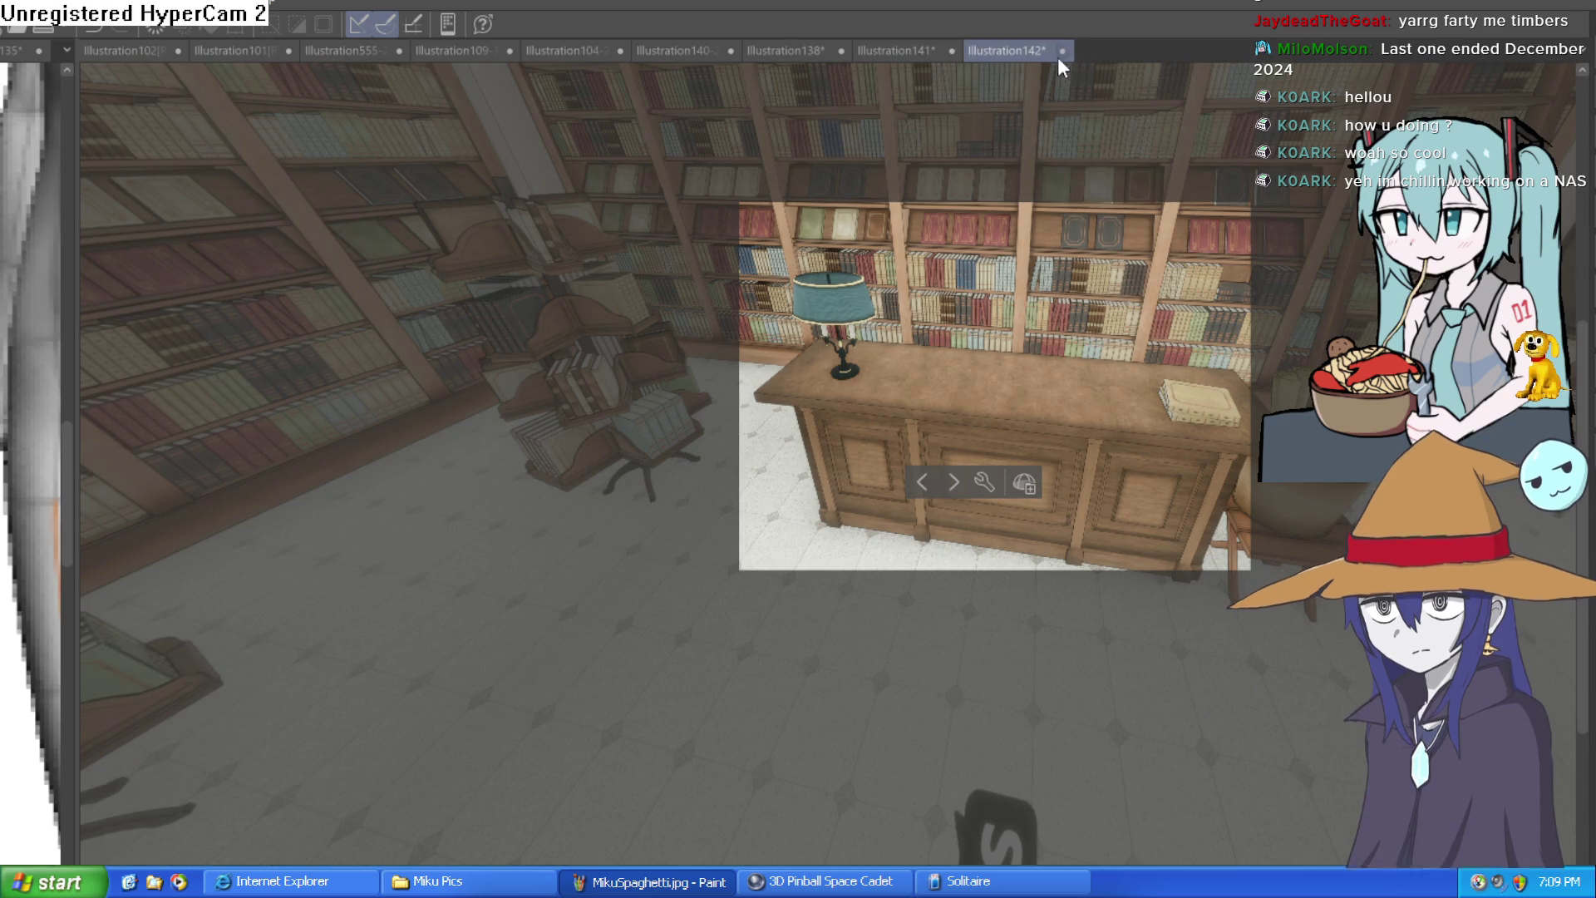
{"action": "key", "text": "ctrl+w"}
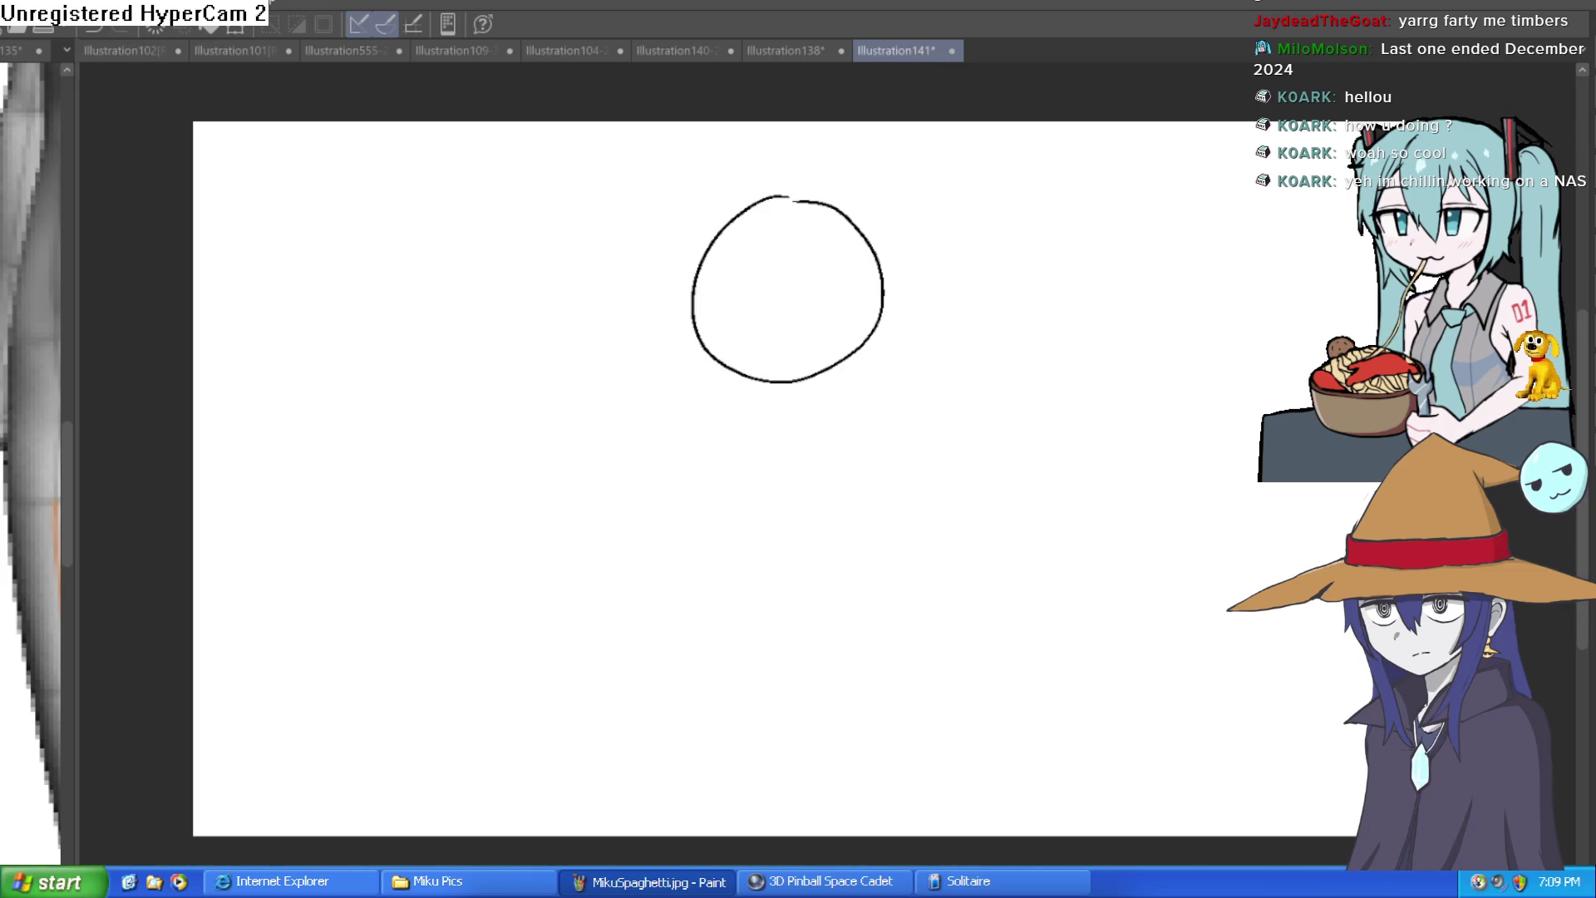
Step: View the Illustration138 elf sketch, then the Illustration140-2 orc illustration
{"action": "left_click", "coordinate": [786, 50]}
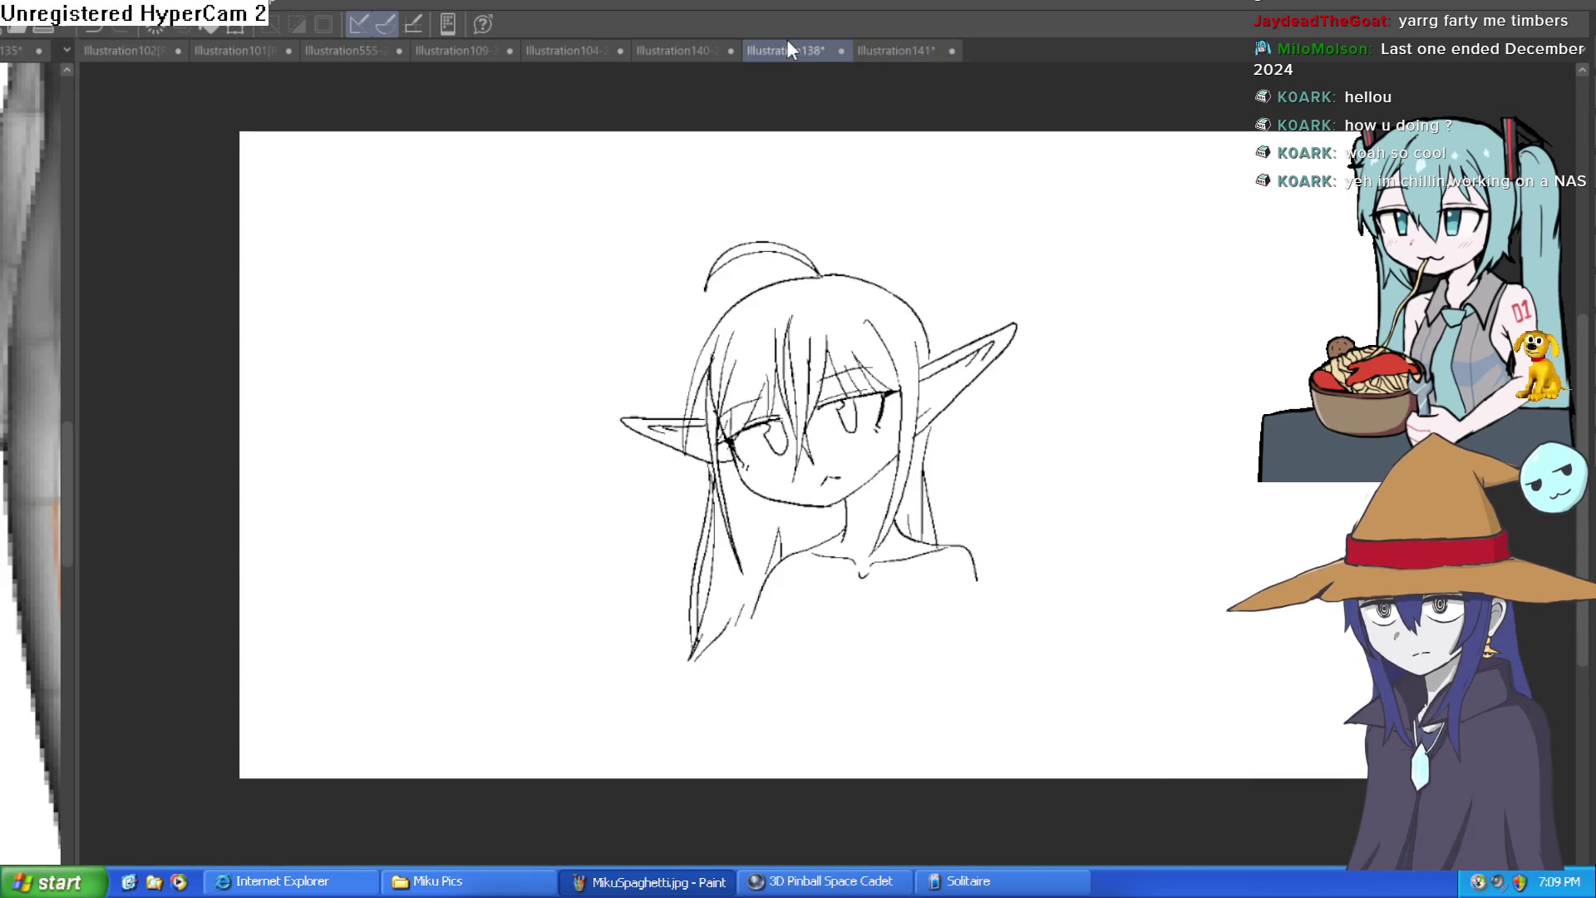
{"action": "left_click", "coordinate": [665, 50]}
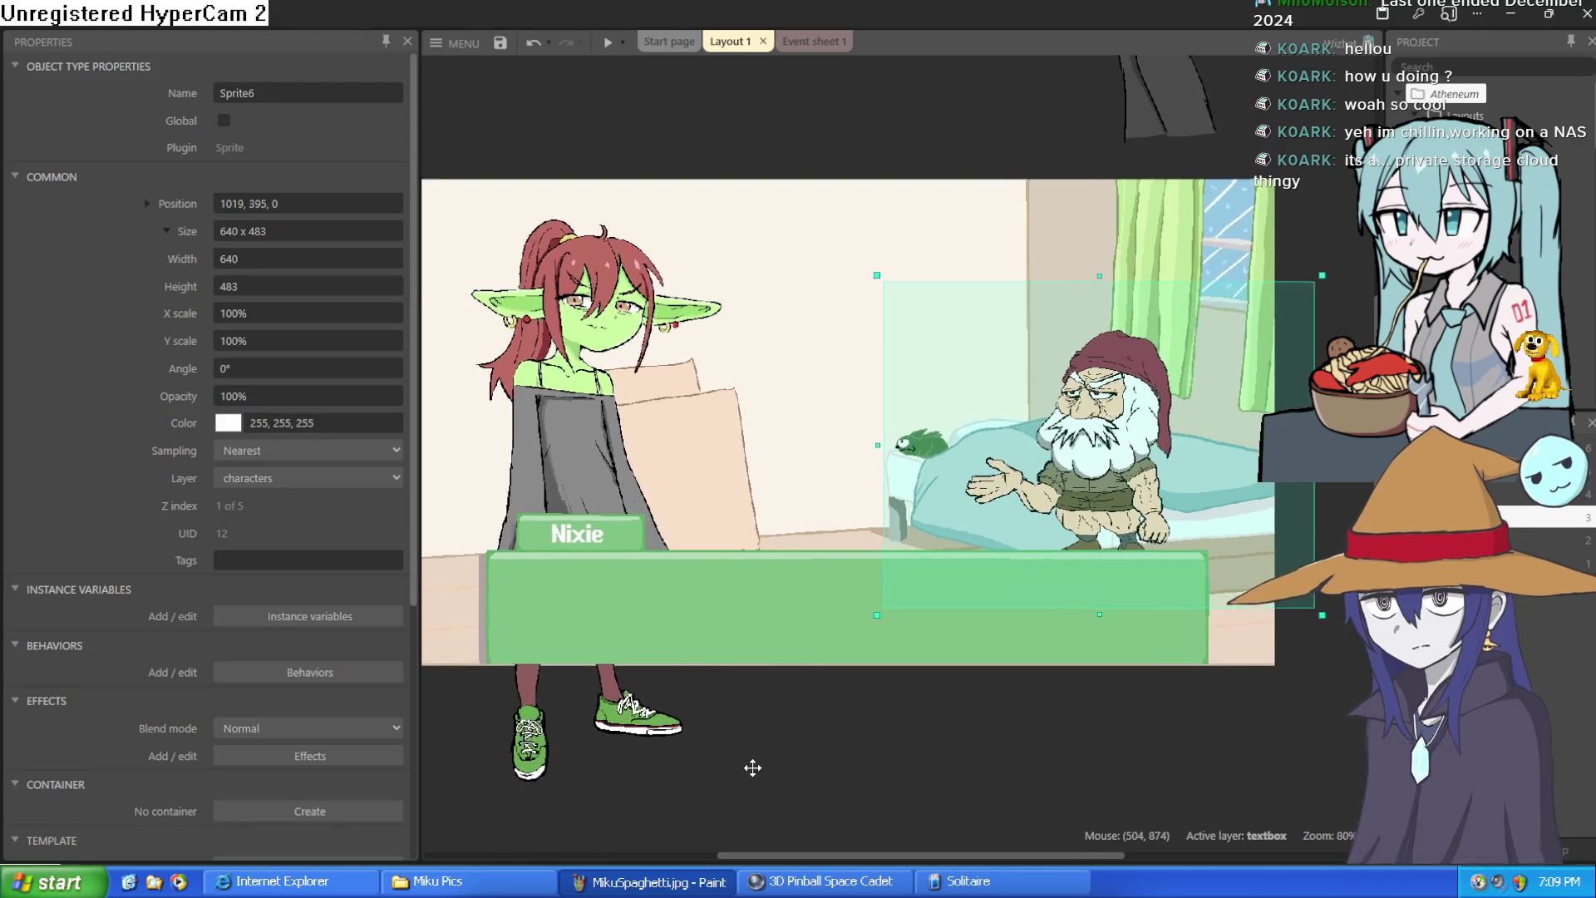
Step: Position the gnome and demon girl sprites beside Nixie and run the layout preview
{"action": "mouse_move", "coordinate": [1001, 574]}
{"action": "left_mouse_down"}
{"action": "mouse_move", "coordinate": [1020, 533]}
{"action": "mouse_move", "coordinate": [1099, 532]}
{"action": "left_mouse_up"}
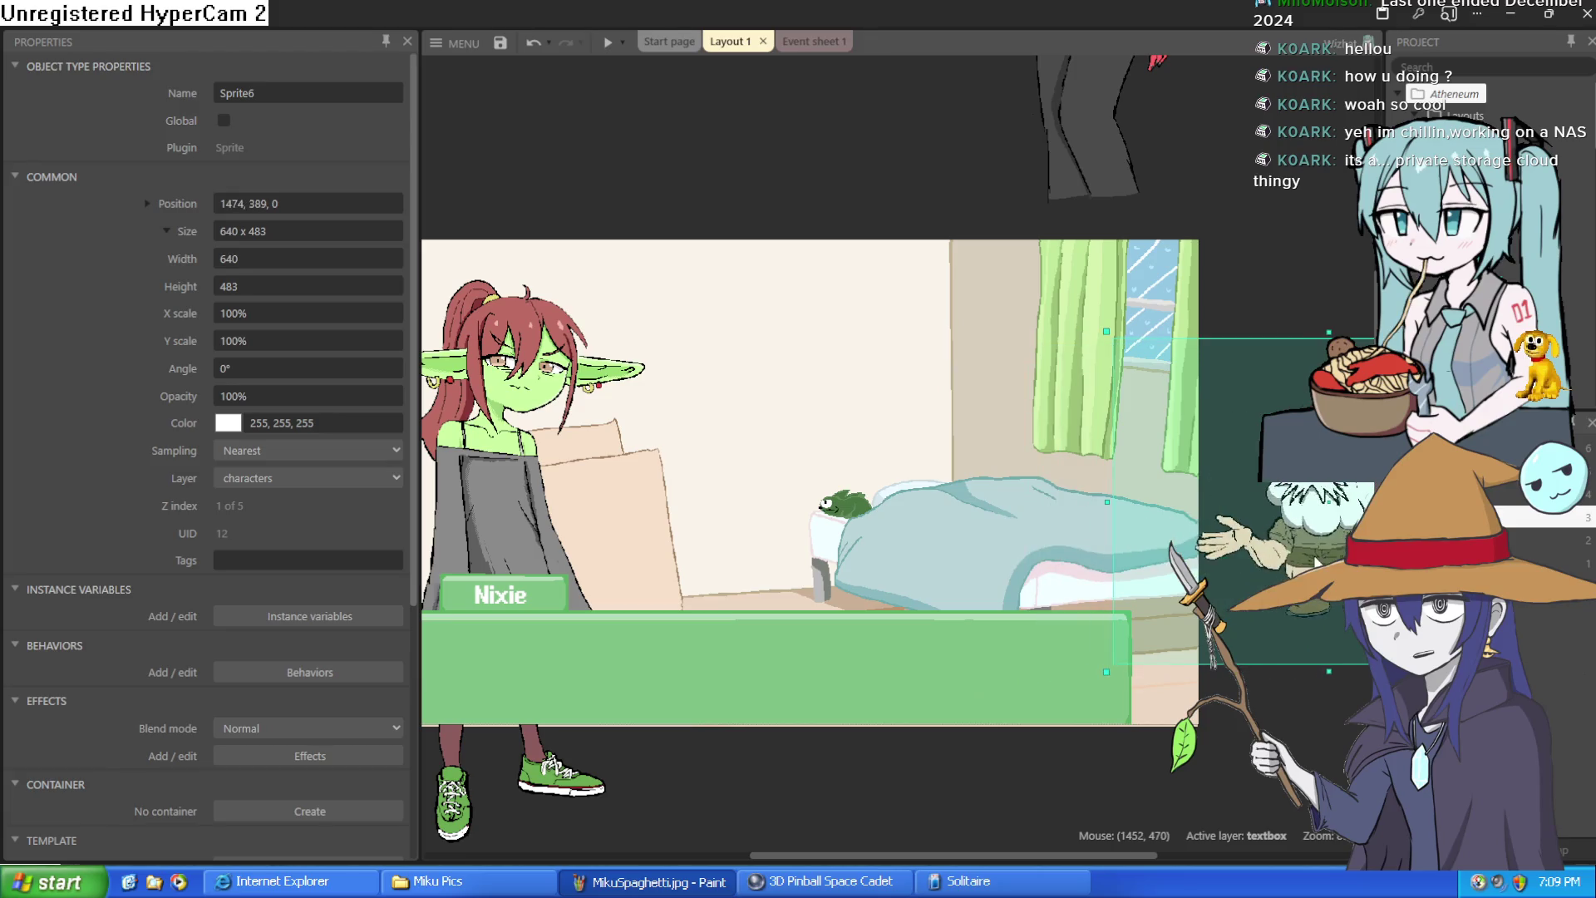
{"action": "scroll", "coordinate": [1100, 532], "scroll_direction": "up", "scroll_amount": 3}
{"action": "left_click_drag", "start_coordinate": [1072, 249], "coordinate": [1058, 665]}
{"action": "scroll", "coordinate": [1072, 541], "scroll_direction": "down", "scroll_amount": 2}
{"action": "left_click_drag", "start_coordinate": [1101, 442], "coordinate": [1110, 454]}
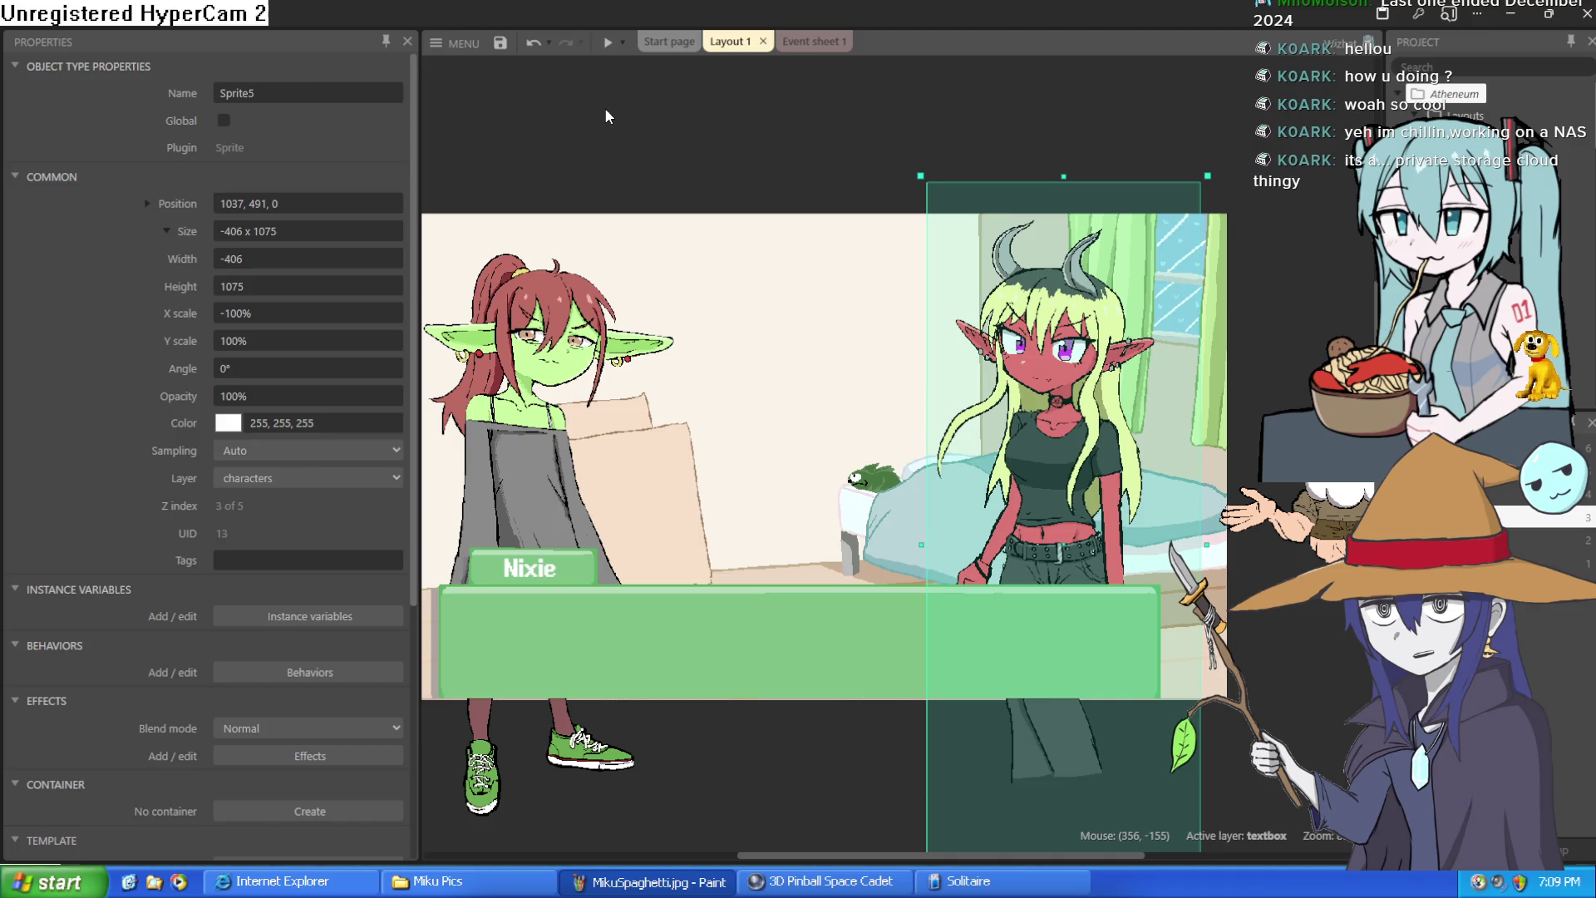
{"action": "left_click", "coordinate": [608, 48]}
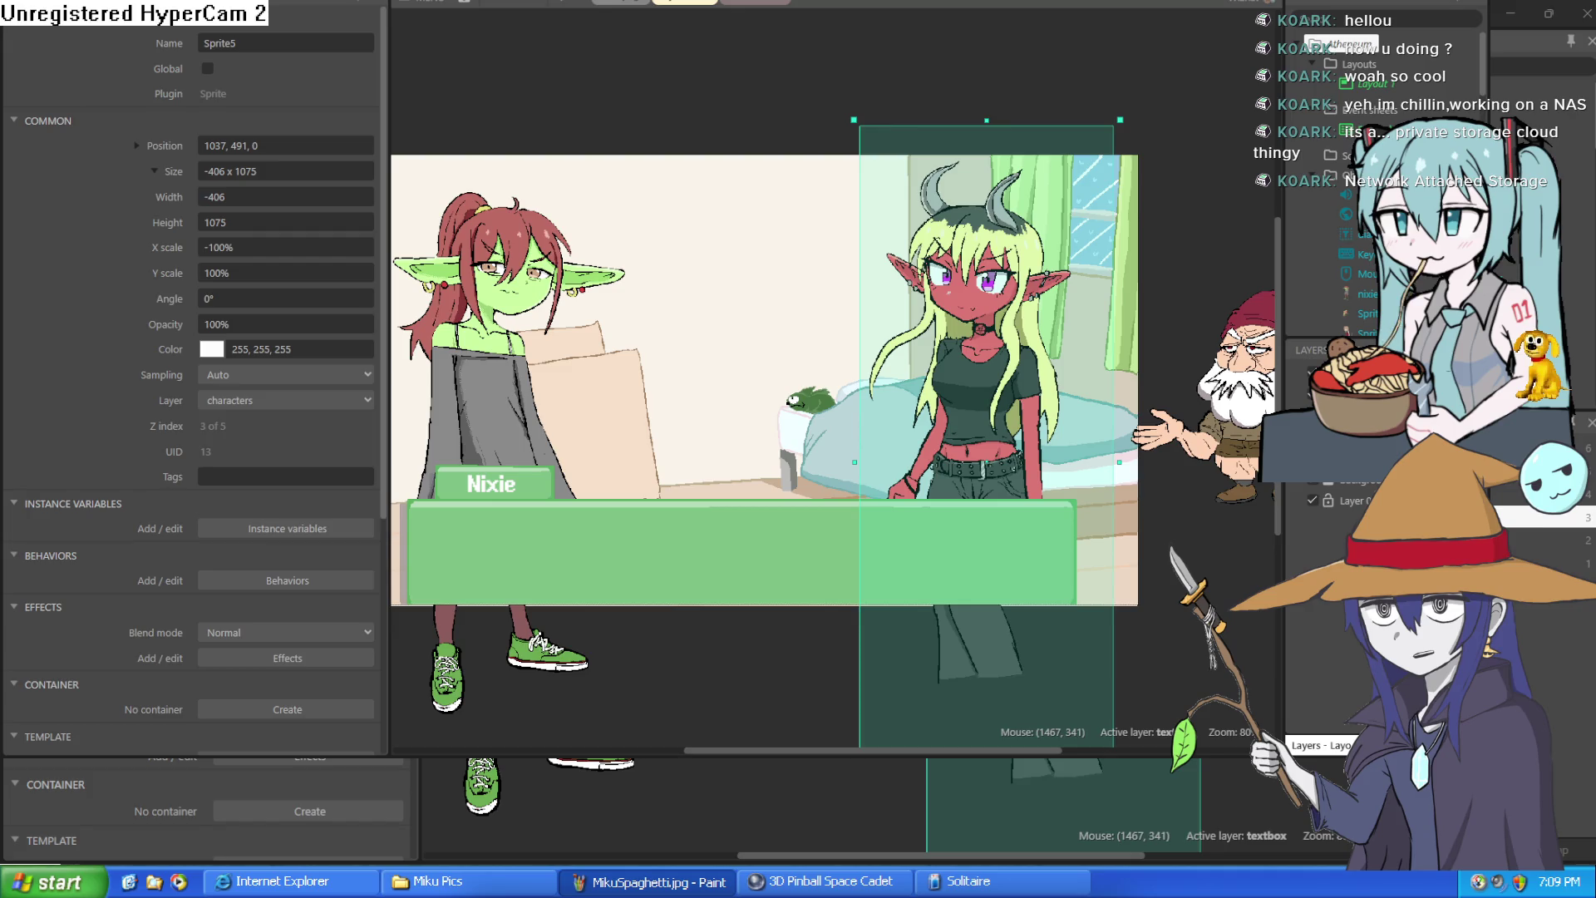
{"action": "key", "text": "F5"}
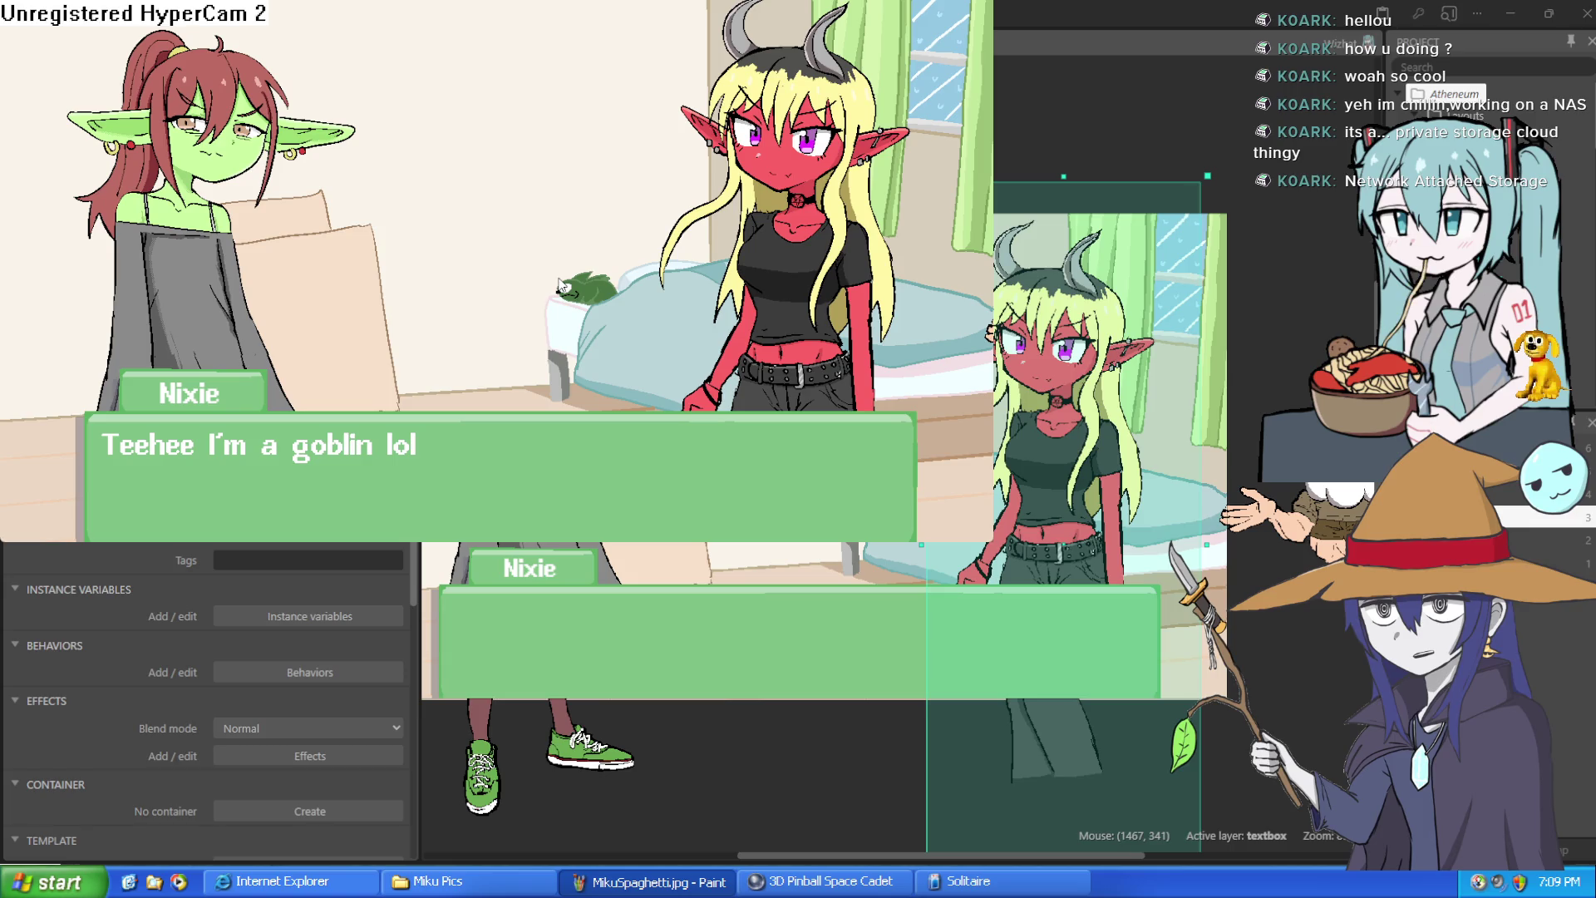
{"action": "left_click", "coordinate": [559, 282]}
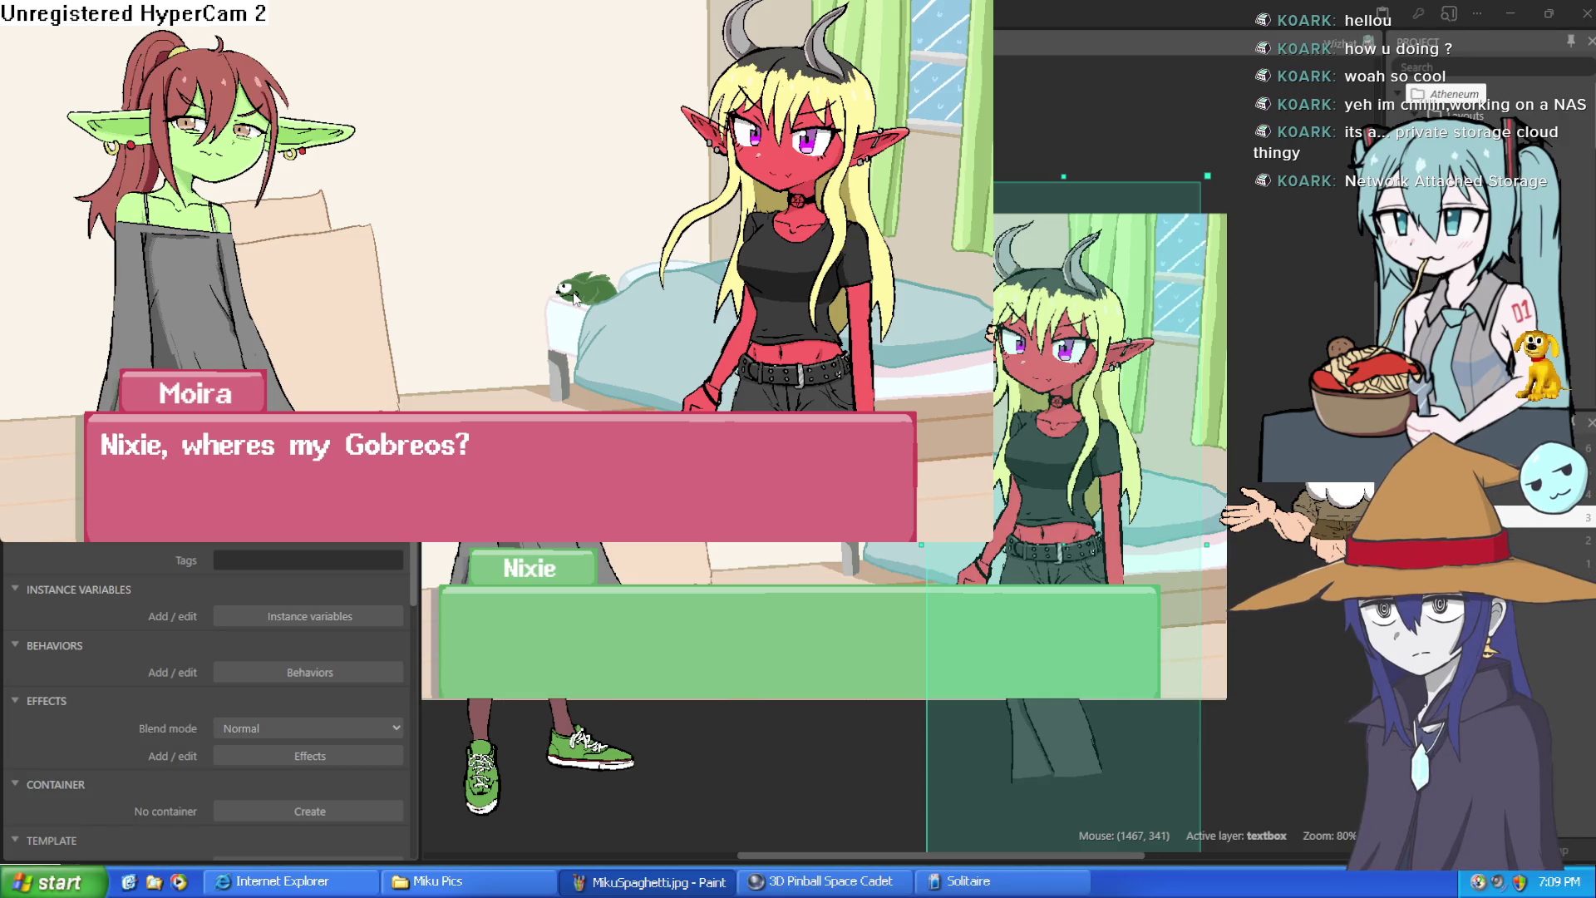
{"action": "left_click", "coordinate": [1317, 113]}
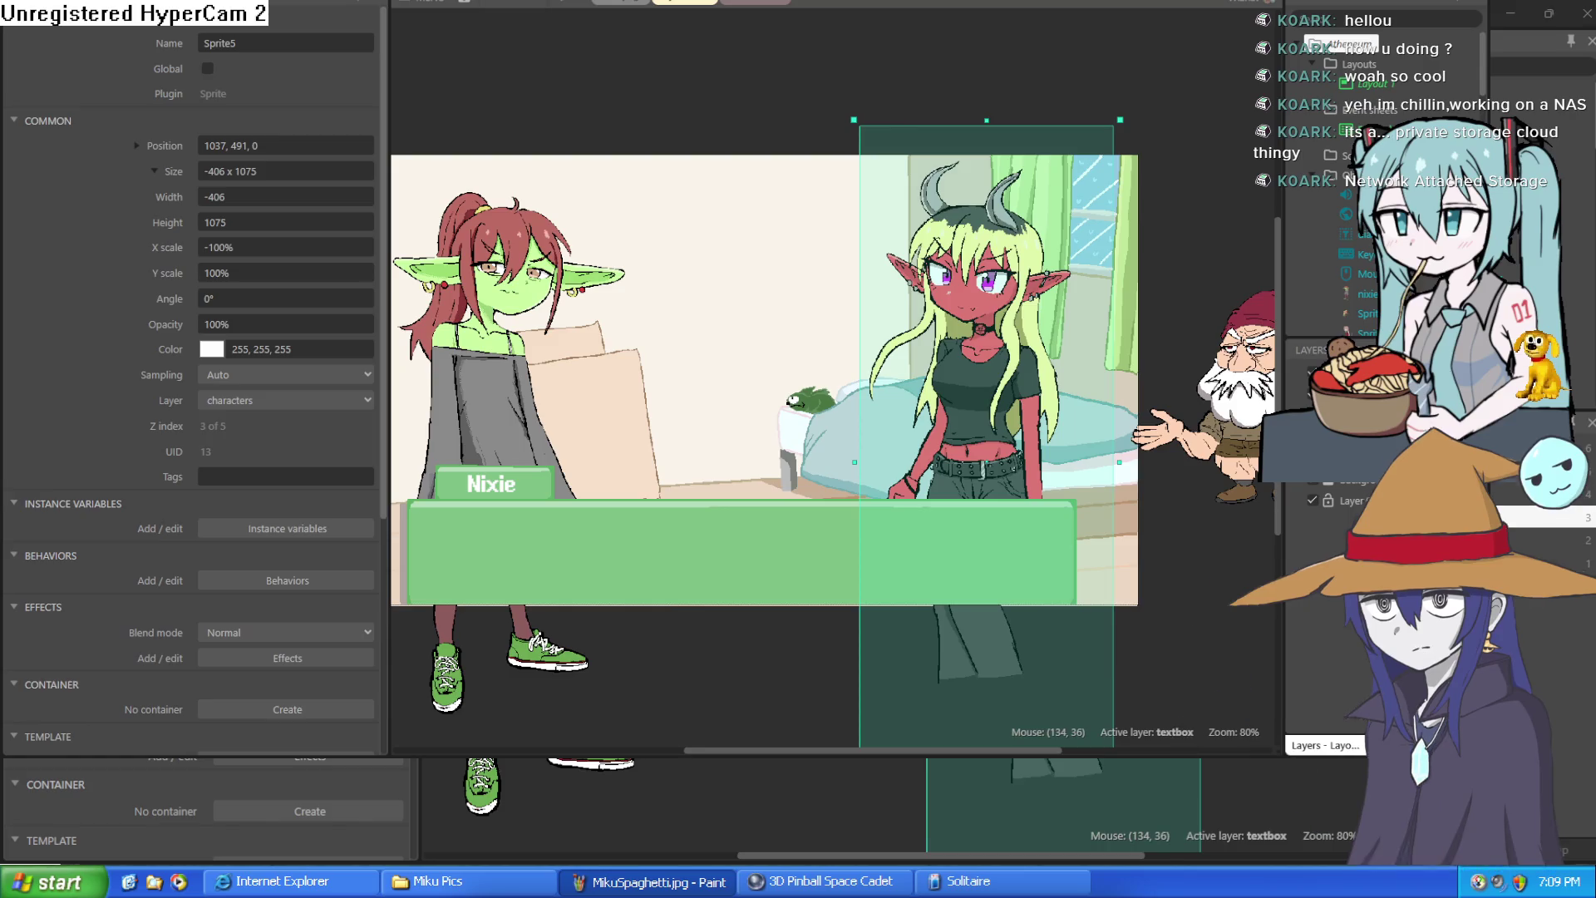
Step: Switch from Construct 3 back to Clip Studio Paint
{"action": "key", "text": "alt+Tab"}
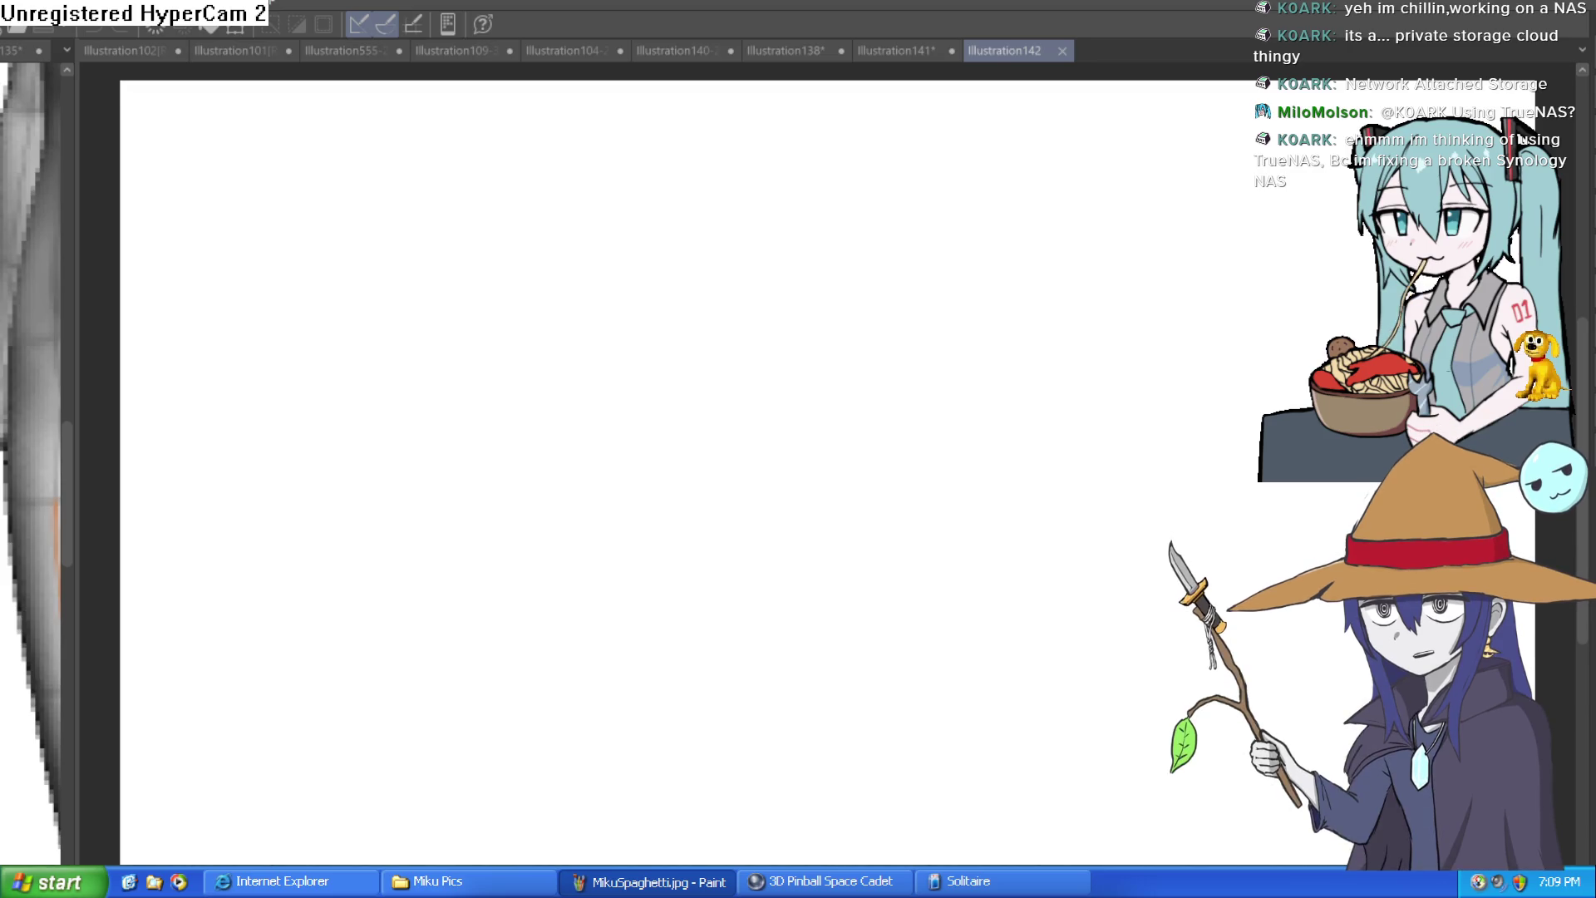
Step: Nudge the view of the empty Illustration142 canvas
{"action": "left_click_drag", "start_coordinate": [1072, 249], "coordinate": [996, 305]}
{"action": "scroll", "coordinate": [996, 306], "scroll_direction": "down", "scroll_amount": 3}
{"action": "scroll", "coordinate": [984, 321], "scroll_direction": "up", "scroll_amount": 2}
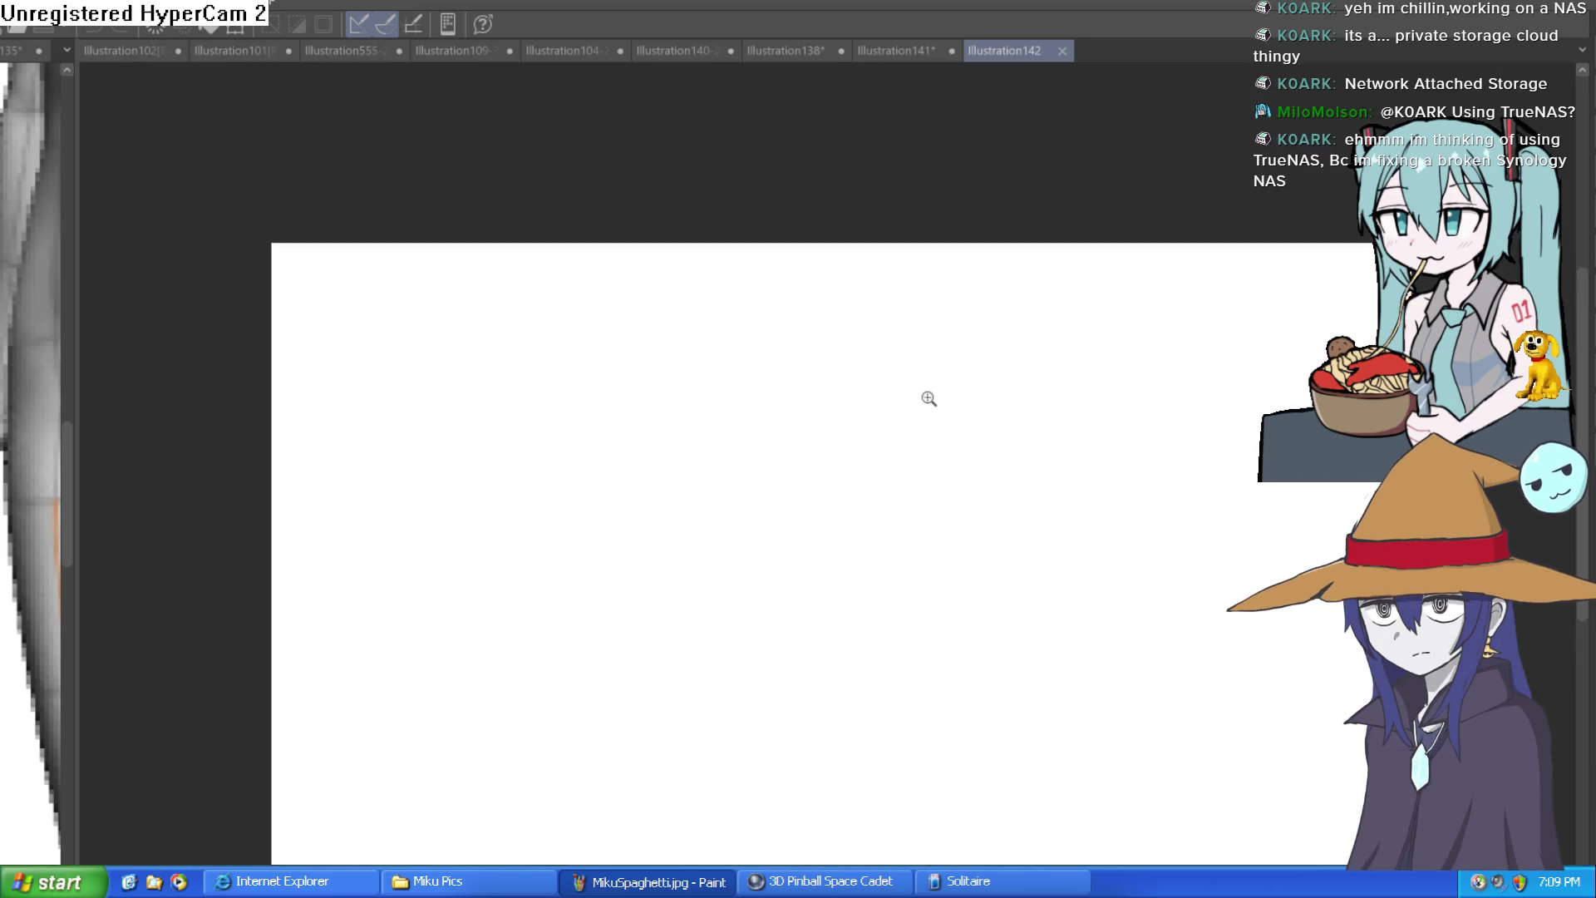
{"action": "scroll", "coordinate": [931, 428], "scroll_direction": "up", "scroll_amount": 1}
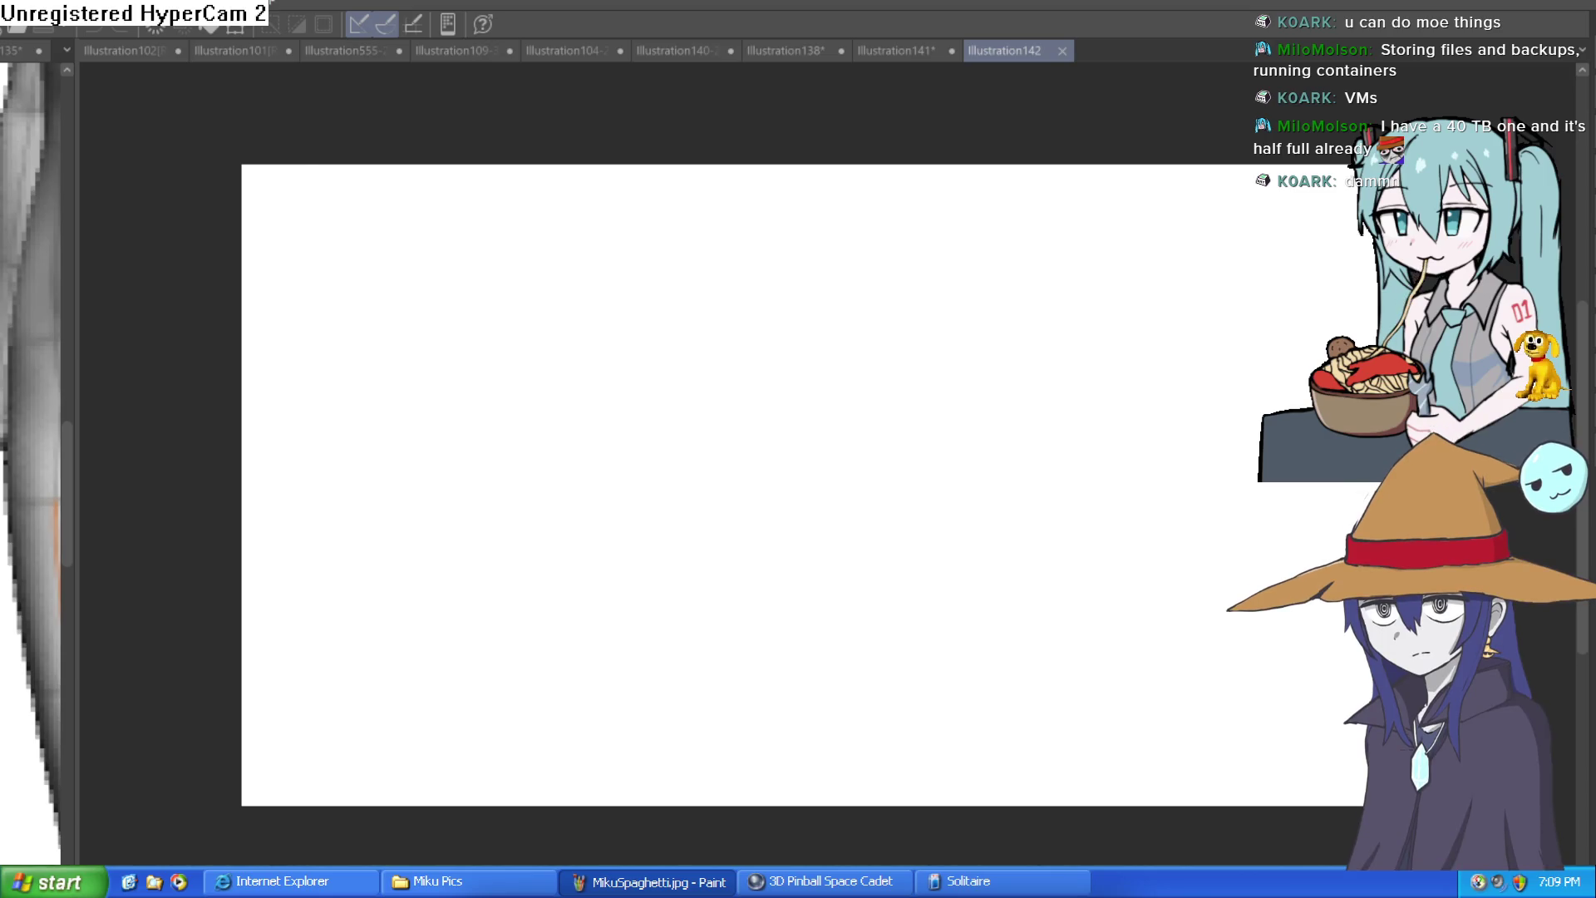
Step: Tilt, shift and zoom the 3D library model into a close, high-angle view of the bookshelves
{"action": "key", "text": "Tab"}
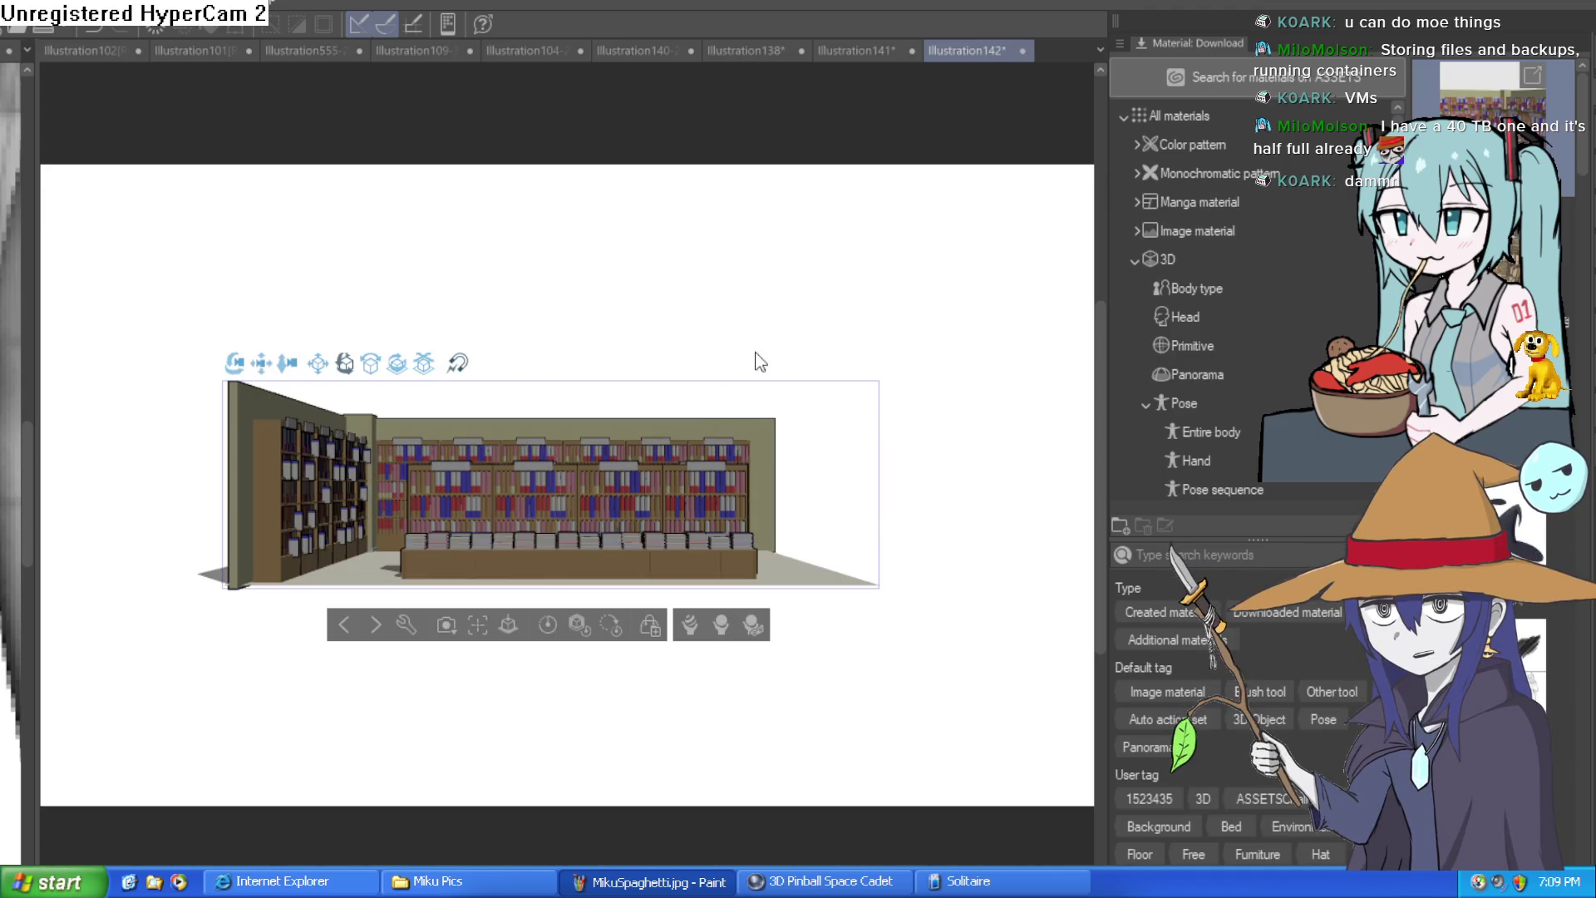
{"action": "key", "text": "Tab"}
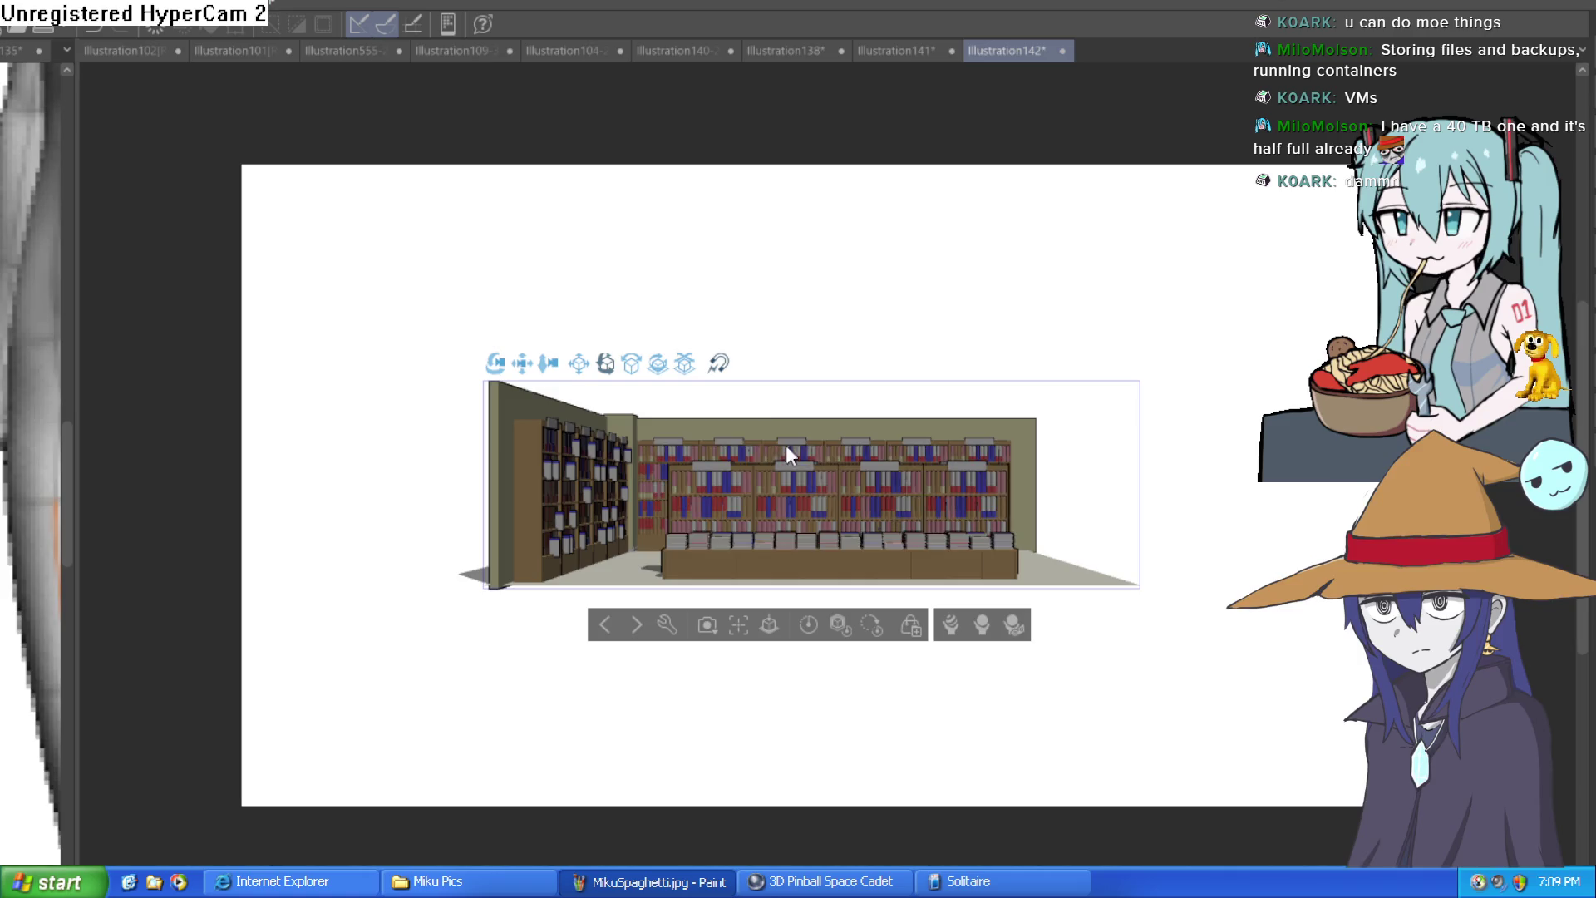
{"action": "left_click_drag", "start_coordinate": [497, 364], "coordinate": [365, 463]}
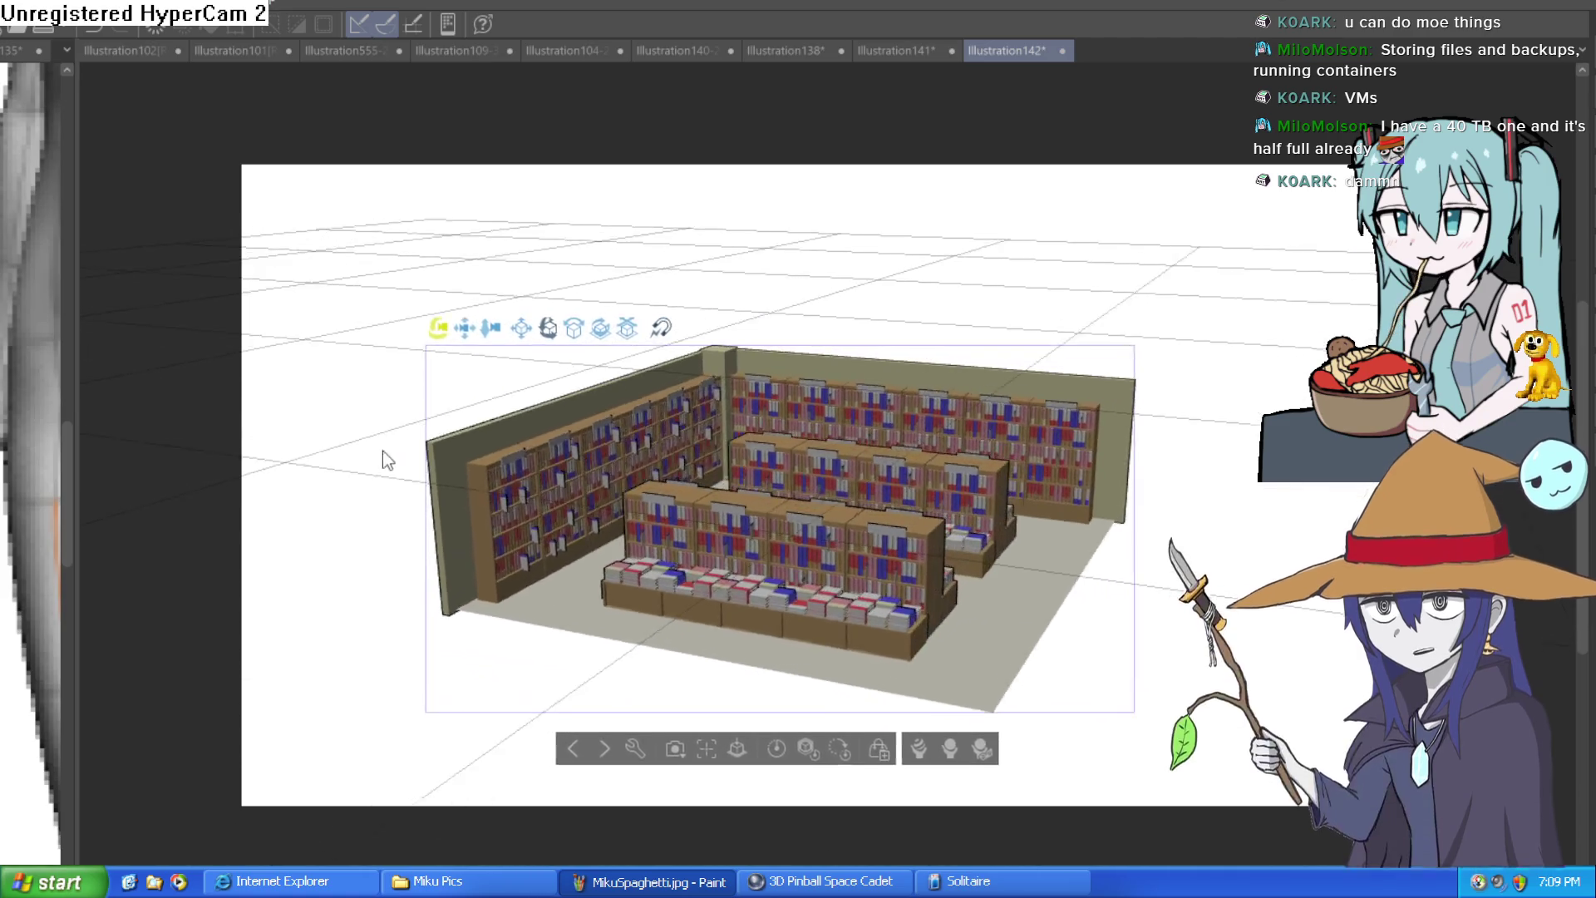
{"action": "left_click_drag", "start_coordinate": [464, 323], "coordinate": [421, 223]}
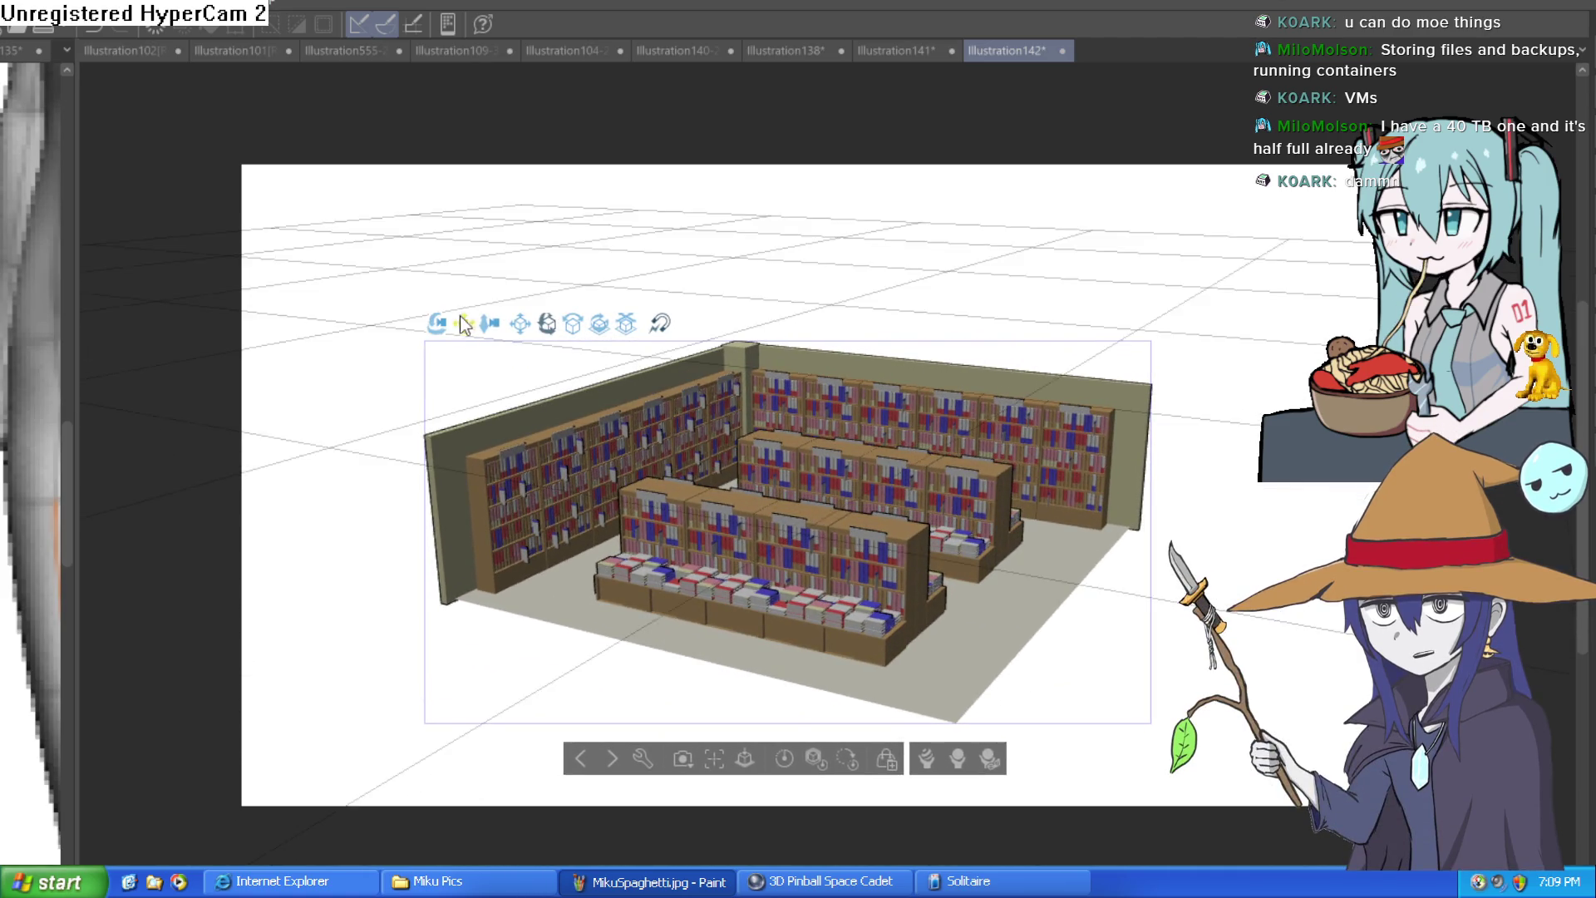
{"action": "mouse_move", "coordinate": [451, 307]}
{"action": "left_mouse_down"}
{"action": "mouse_move", "coordinate": [481, 532]}
{"action": "mouse_move", "coordinate": [482, 482]}
{"action": "mouse_move", "coordinate": [487, 499]}
{"action": "left_mouse_up"}
{"action": "mouse_move", "coordinate": [153, 148]}
{"action": "left_mouse_down"}
{"action": "mouse_move", "coordinate": [260, 123]}
{"action": "mouse_move", "coordinate": [238, 143]}
{"action": "mouse_move", "coordinate": [228, 52]}
{"action": "mouse_move", "coordinate": [233, 71]}
{"action": "left_mouse_up"}
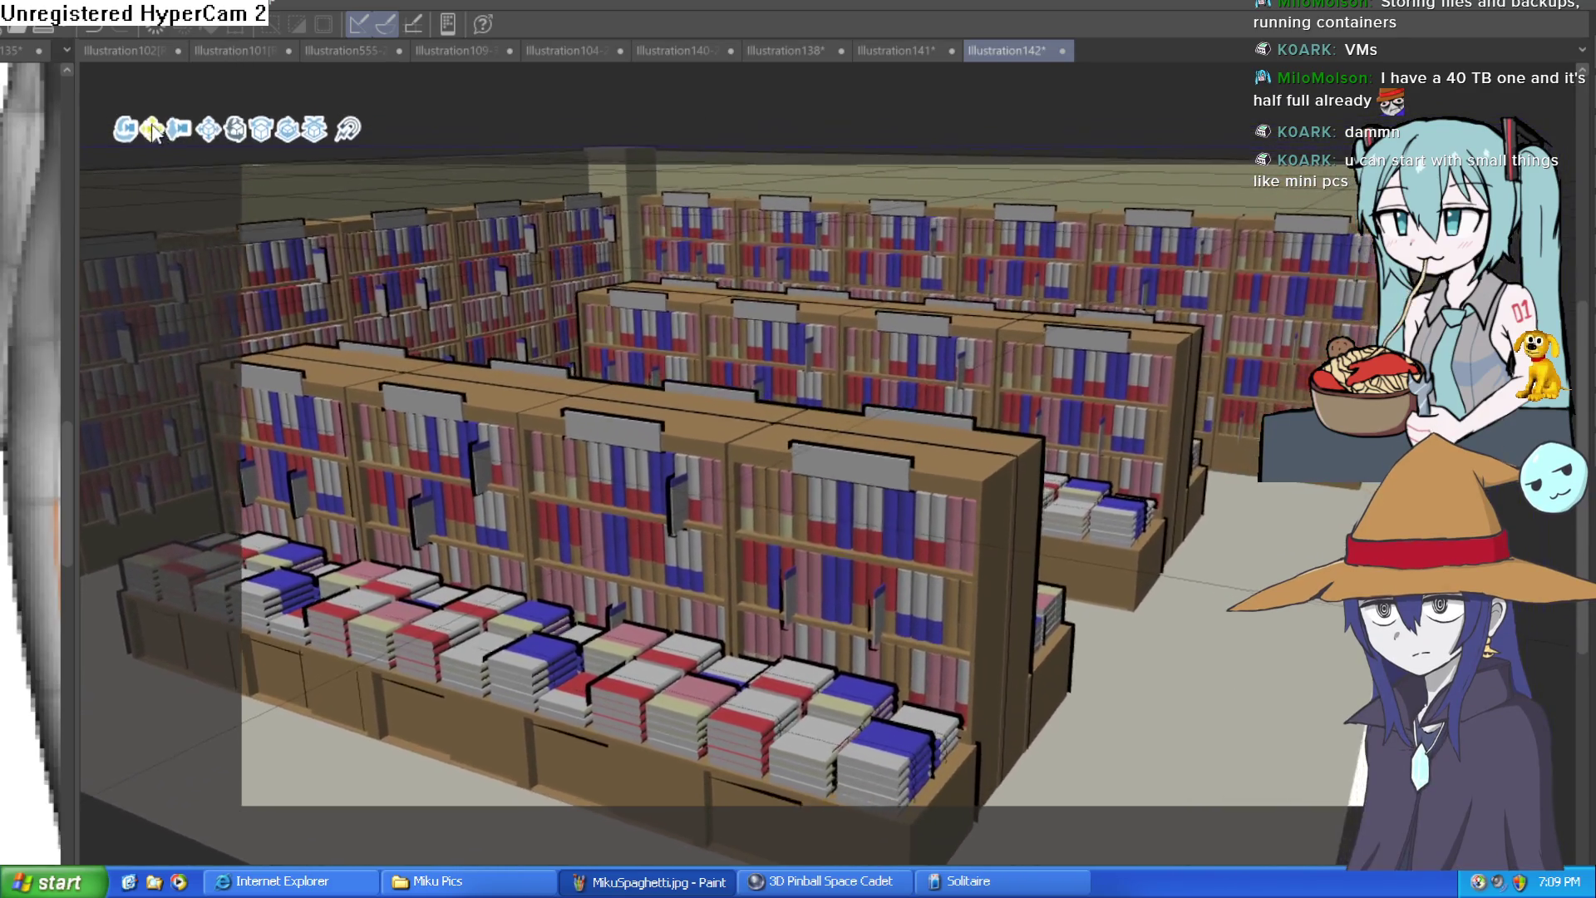
Step: Orbit the camera to a high view down both shelf aisles, then select the back wall
{"action": "mouse_move", "coordinate": [233, 73]}
{"action": "left_mouse_down"}
{"action": "mouse_move", "coordinate": [158, 95]}
{"action": "mouse_move", "coordinate": [254, 73]}
{"action": "mouse_move", "coordinate": [243, 60]}
{"action": "left_mouse_up"}
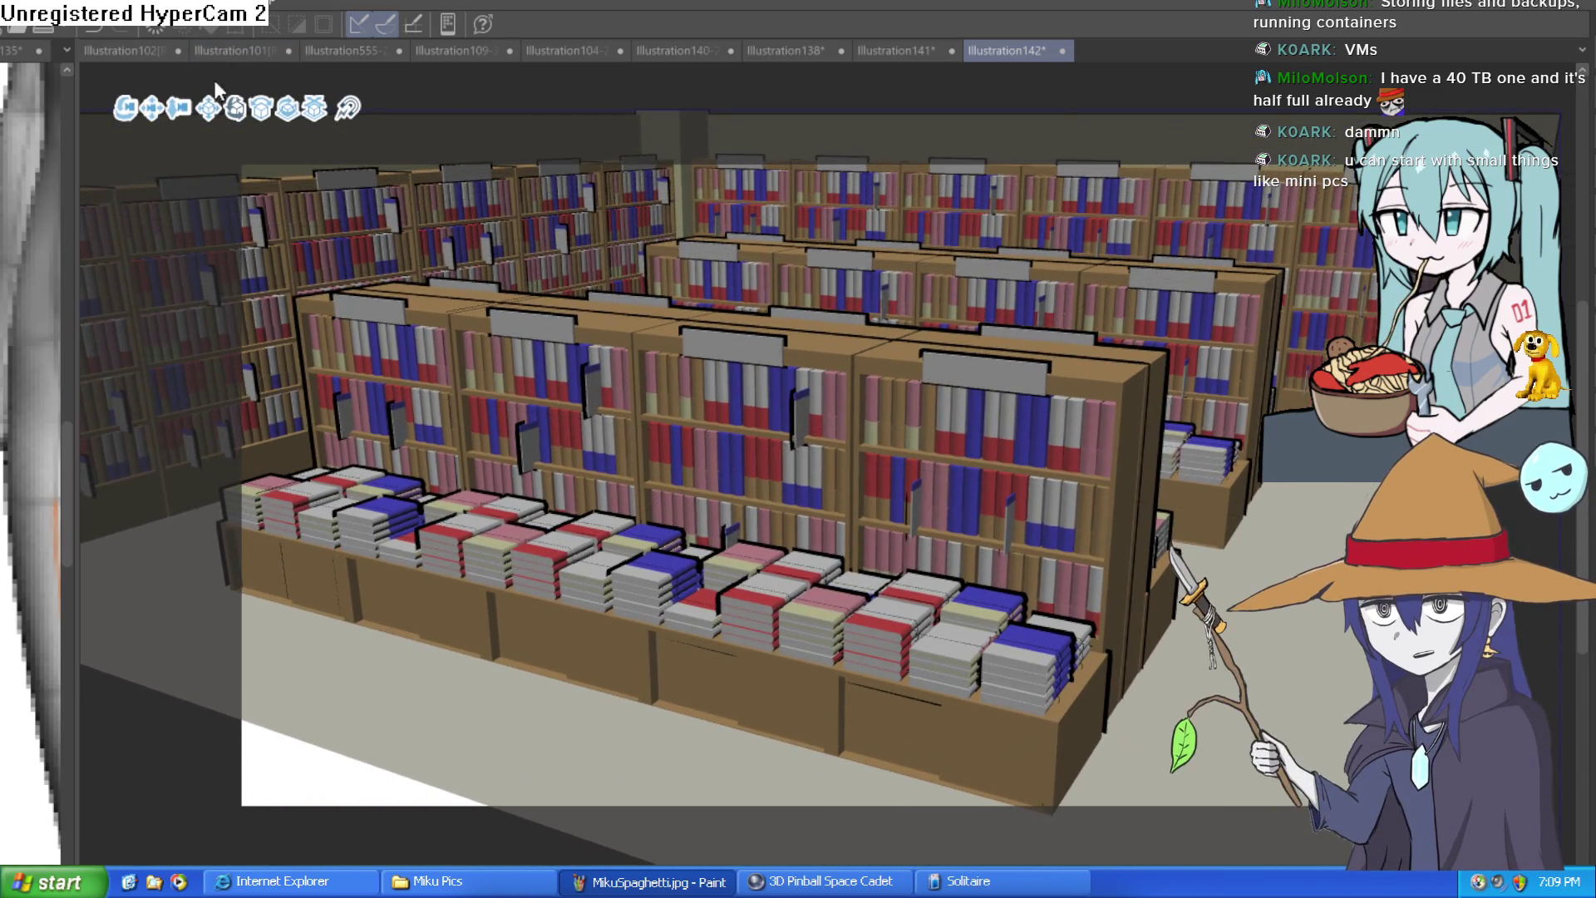
{"action": "mouse_move", "coordinate": [125, 108]}
{"action": "left_mouse_down"}
{"action": "mouse_move", "coordinate": [56, 111]}
{"action": "mouse_move", "coordinate": [75, 111]}
{"action": "left_mouse_up"}
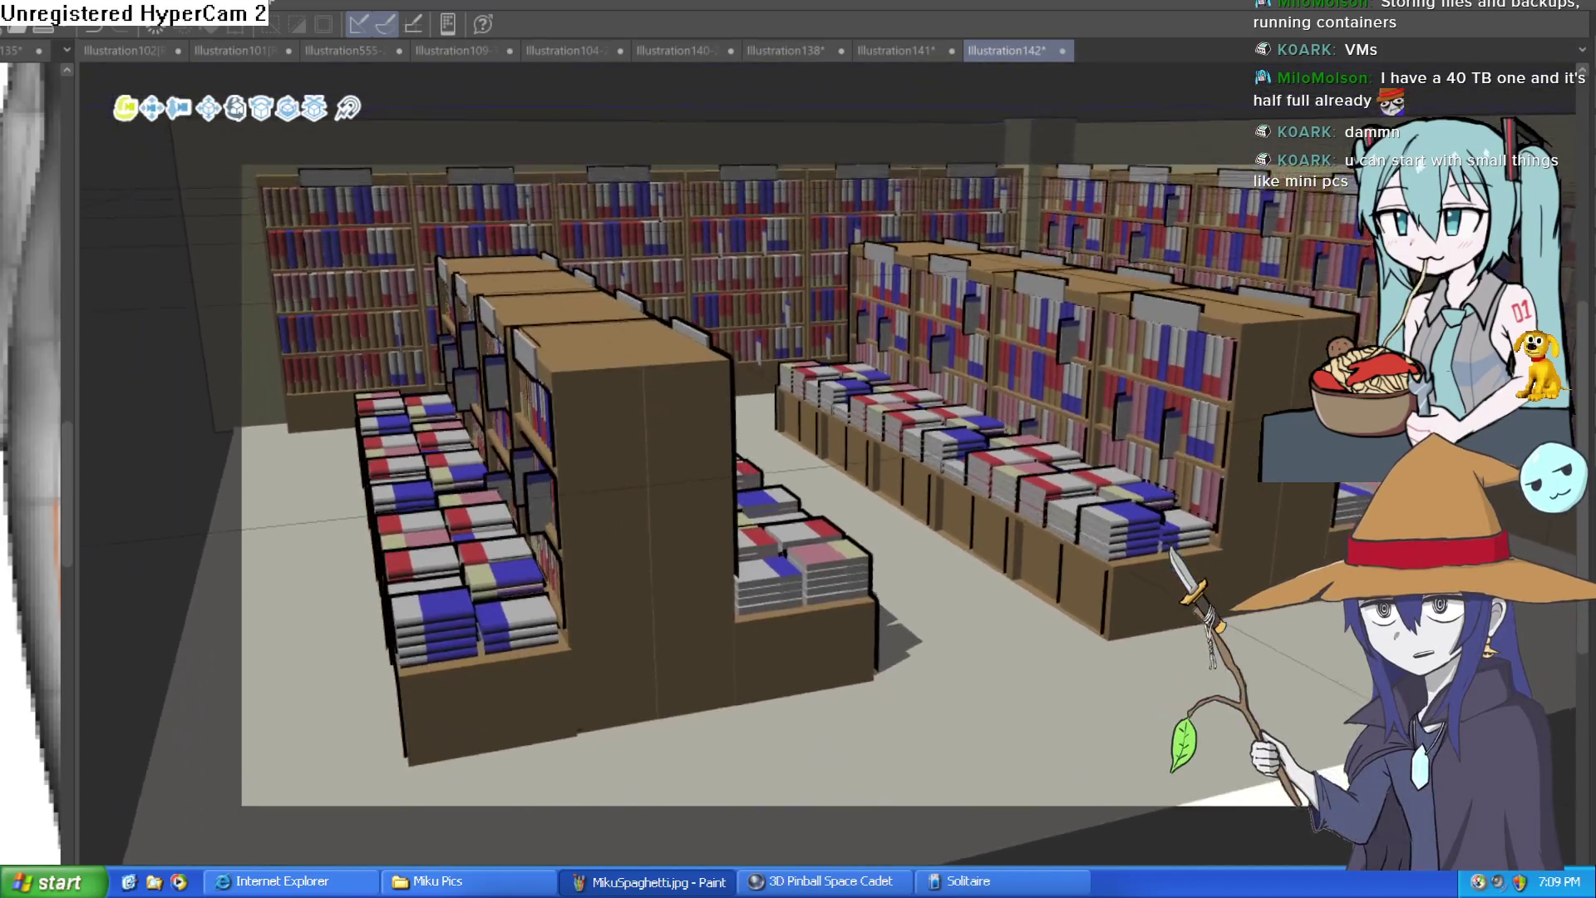
{"action": "left_click_drag", "start_coordinate": [75, 111], "coordinate": [65, 111]}
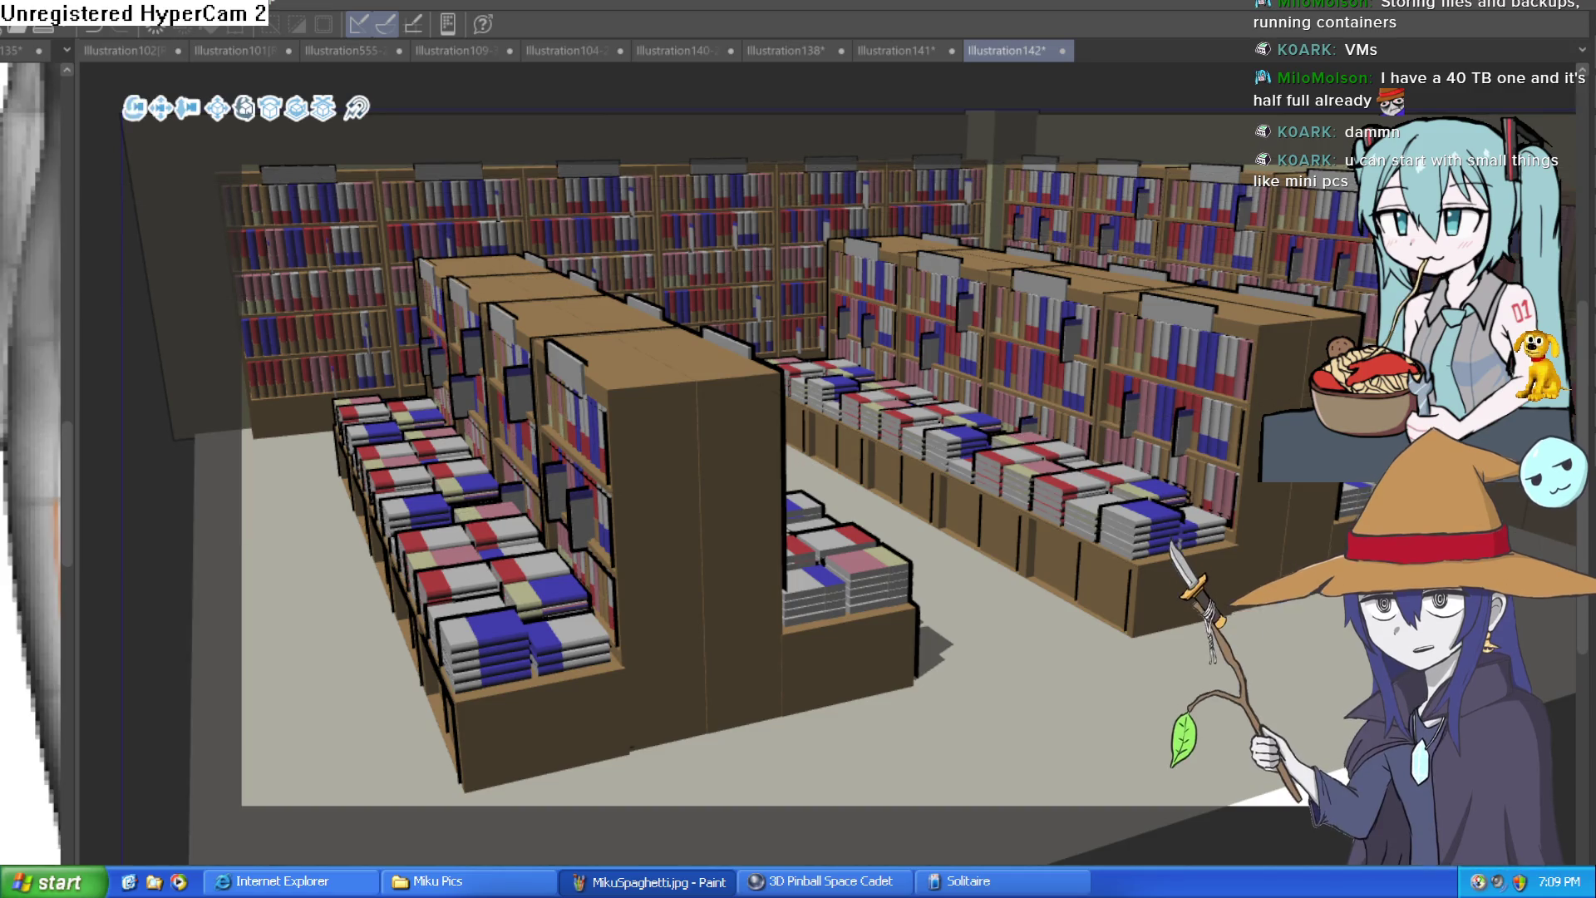
{"action": "left_click", "coordinate": [633, 207]}
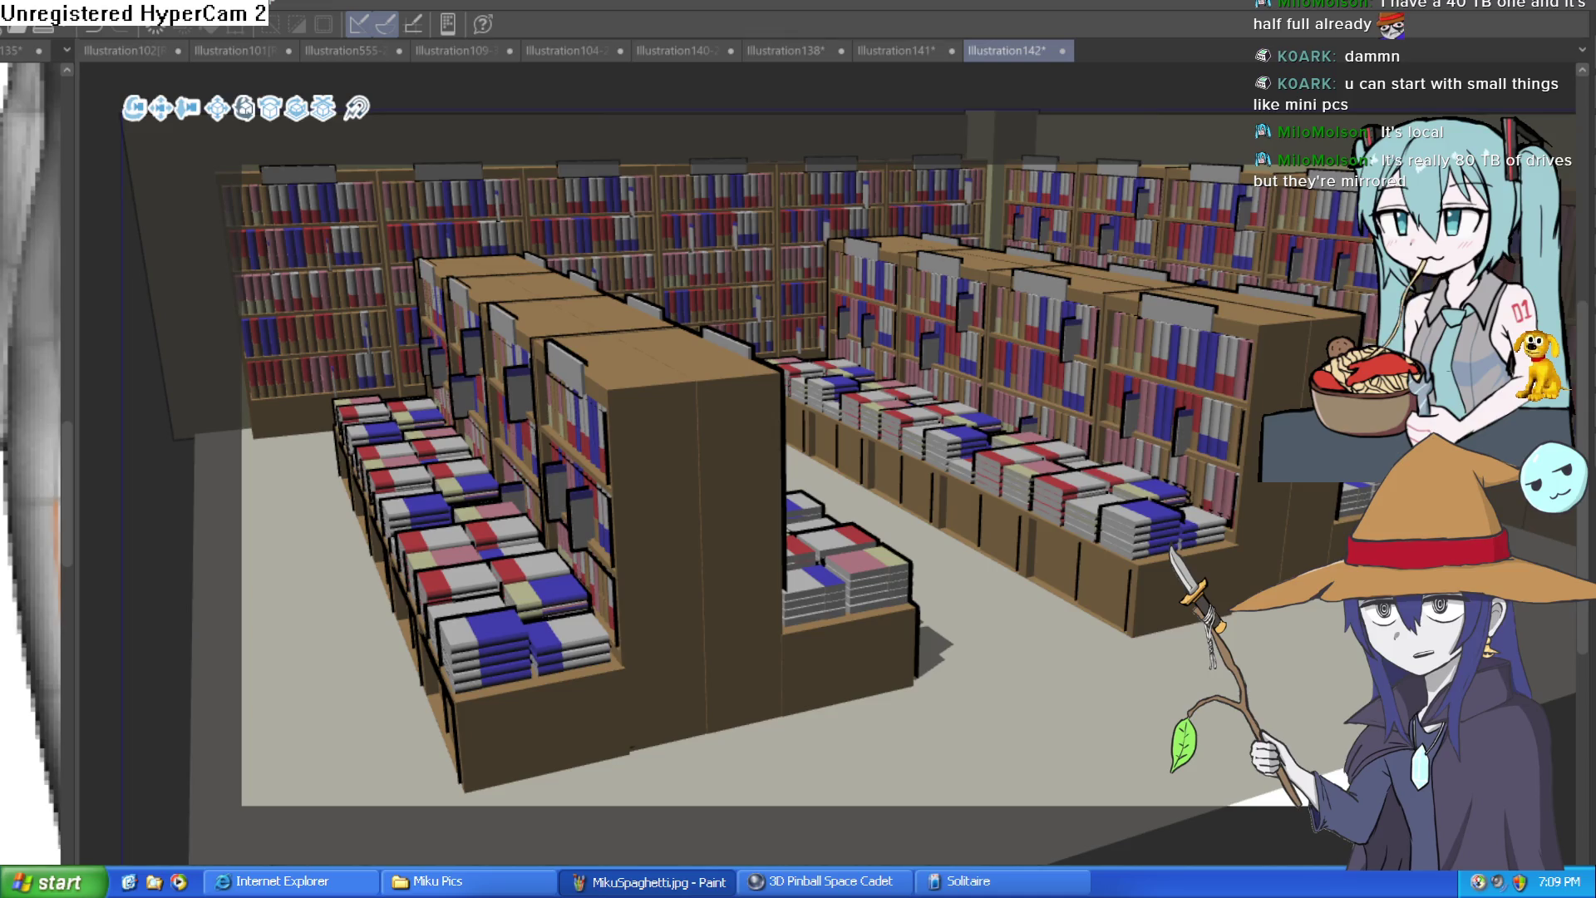
{"action": "mouse_move", "coordinate": [1068, 419]}
{"action": "left_mouse_down"}
{"action": "mouse_move", "coordinate": [1008, 364]}
{"action": "mouse_move", "coordinate": [985, 430]}
{"action": "left_mouse_up"}
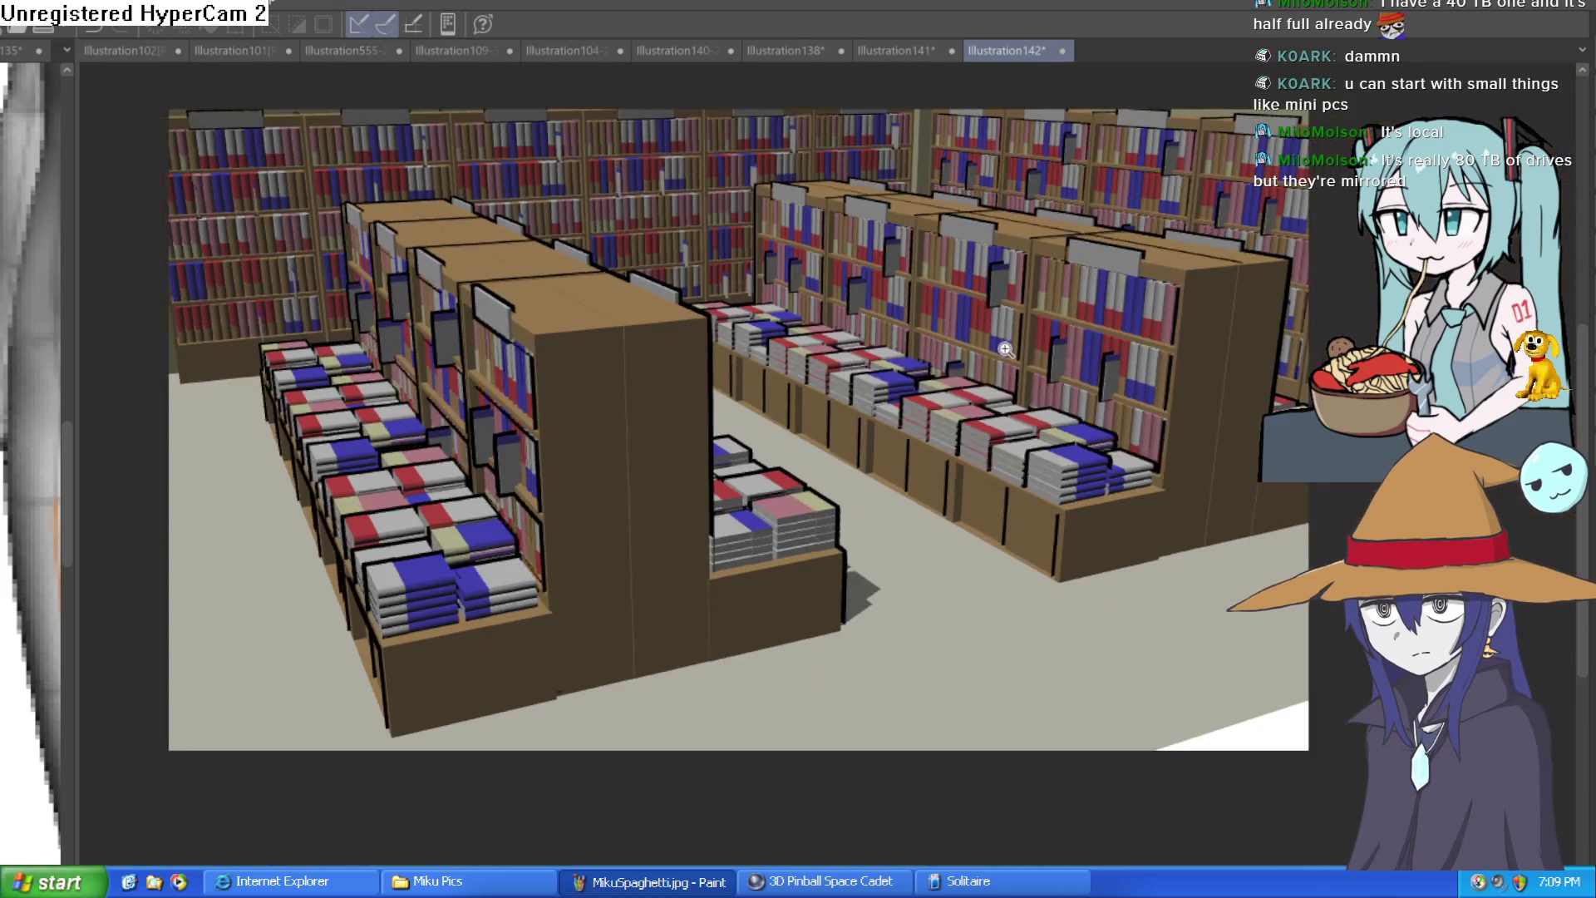
Step: Shift the canvas view slightly and select the 3D library object
{"action": "scroll", "coordinate": [728, 465], "scroll_direction": "down", "scroll_amount": 4}
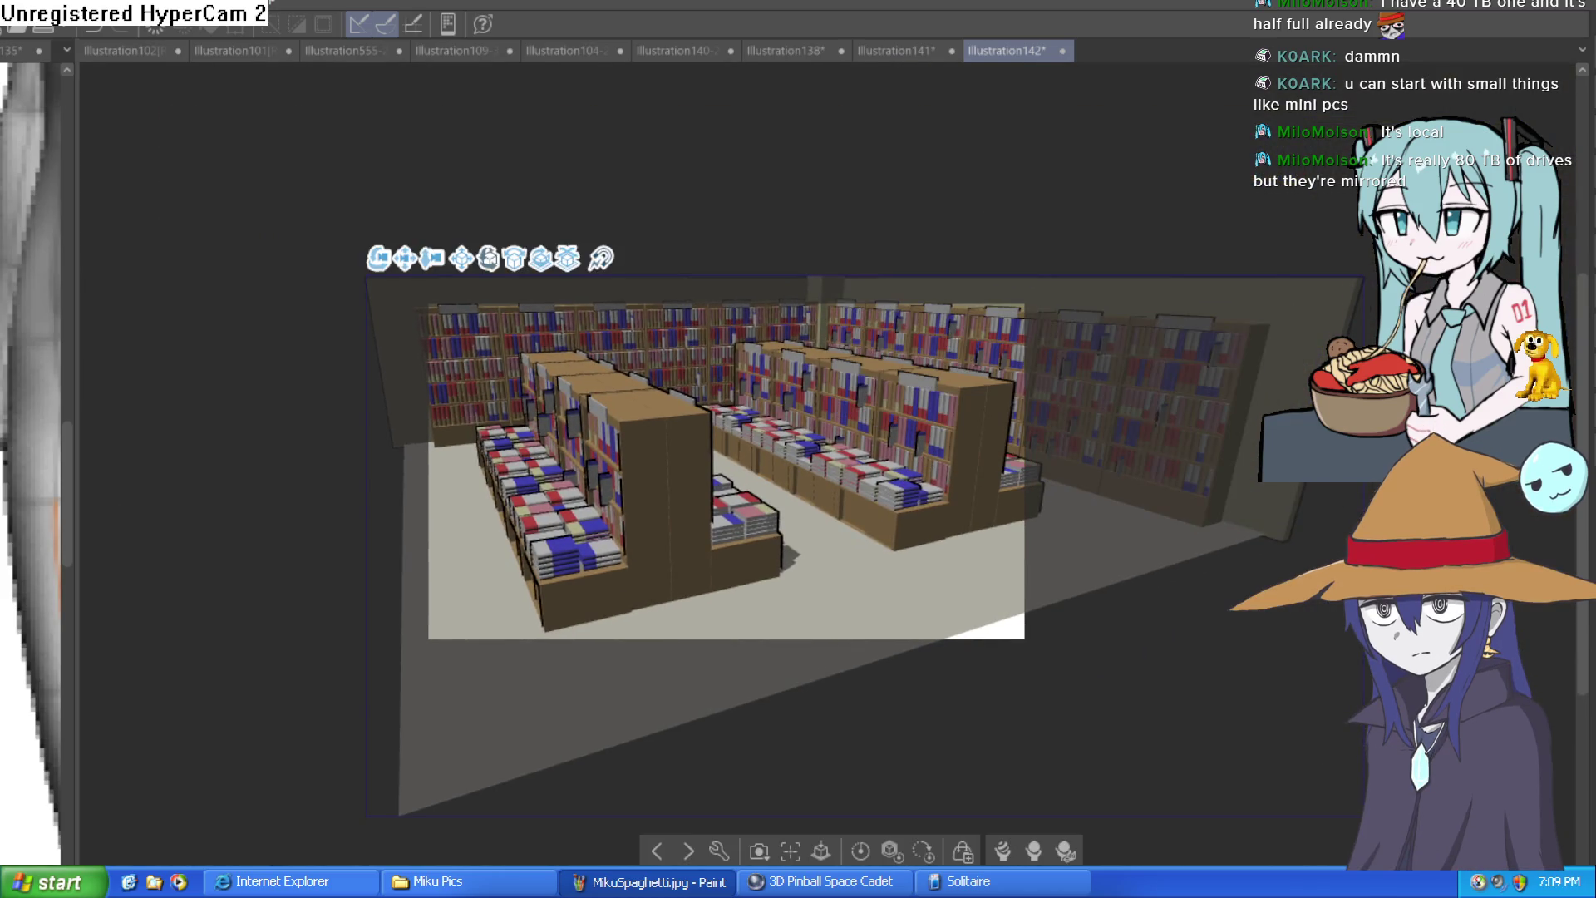
{"action": "scroll", "coordinate": [1162, 366], "scroll_direction": "up", "scroll_amount": 3}
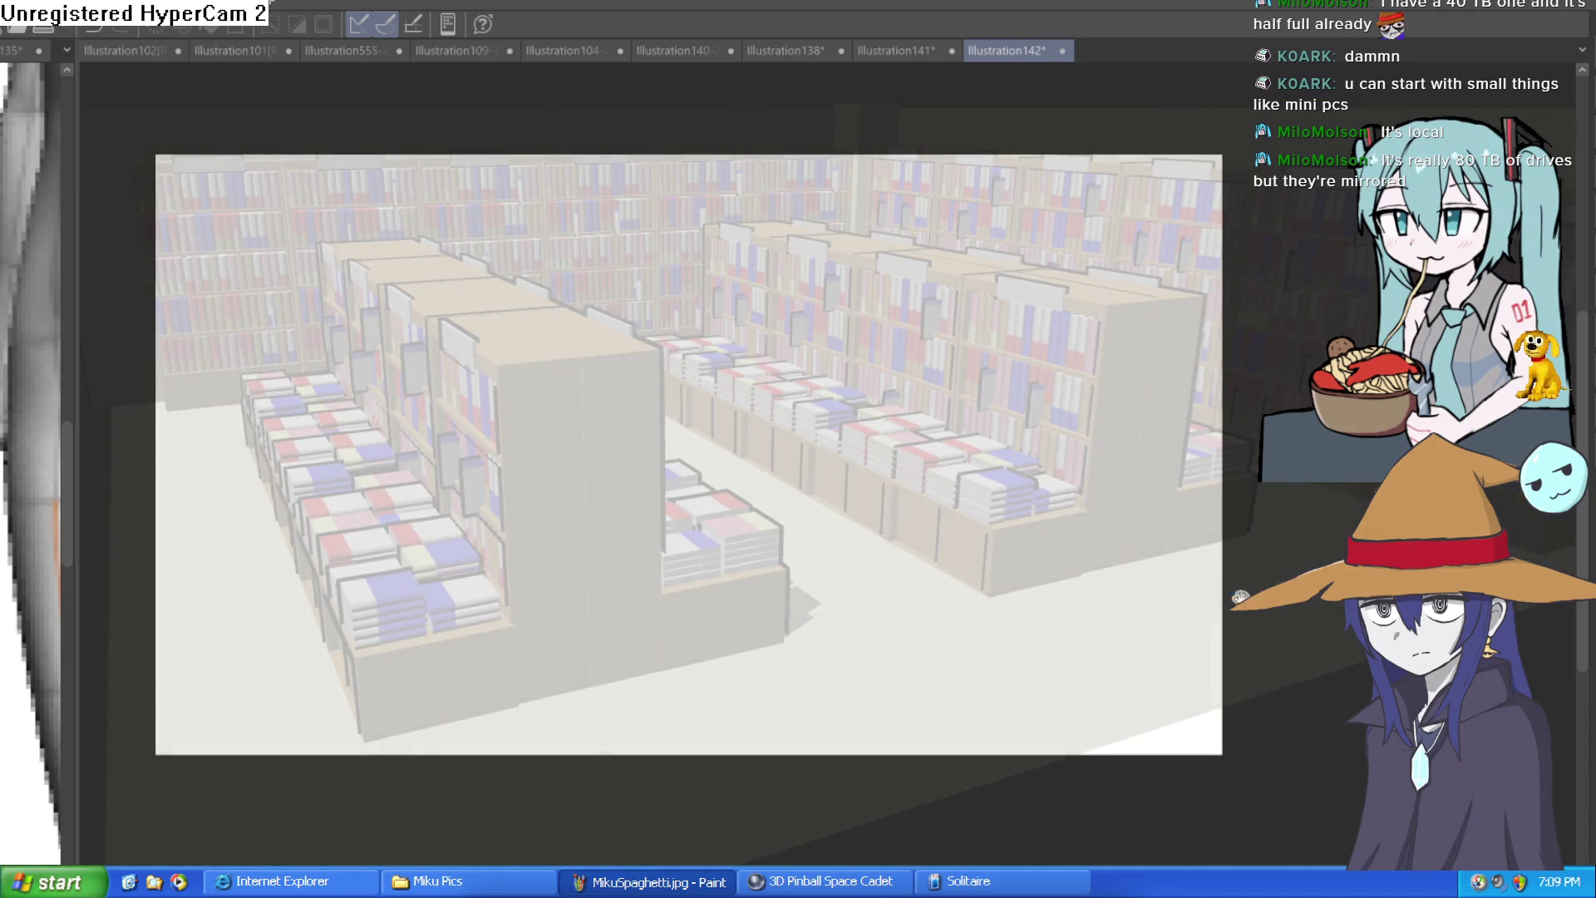
{"action": "mouse_move", "coordinate": [1080, 565]}
{"action": "left_mouse_down"}
{"action": "mouse_move", "coordinate": [1115, 573]}
{"action": "mouse_move", "coordinate": [1118, 536]}
{"action": "left_mouse_up"}
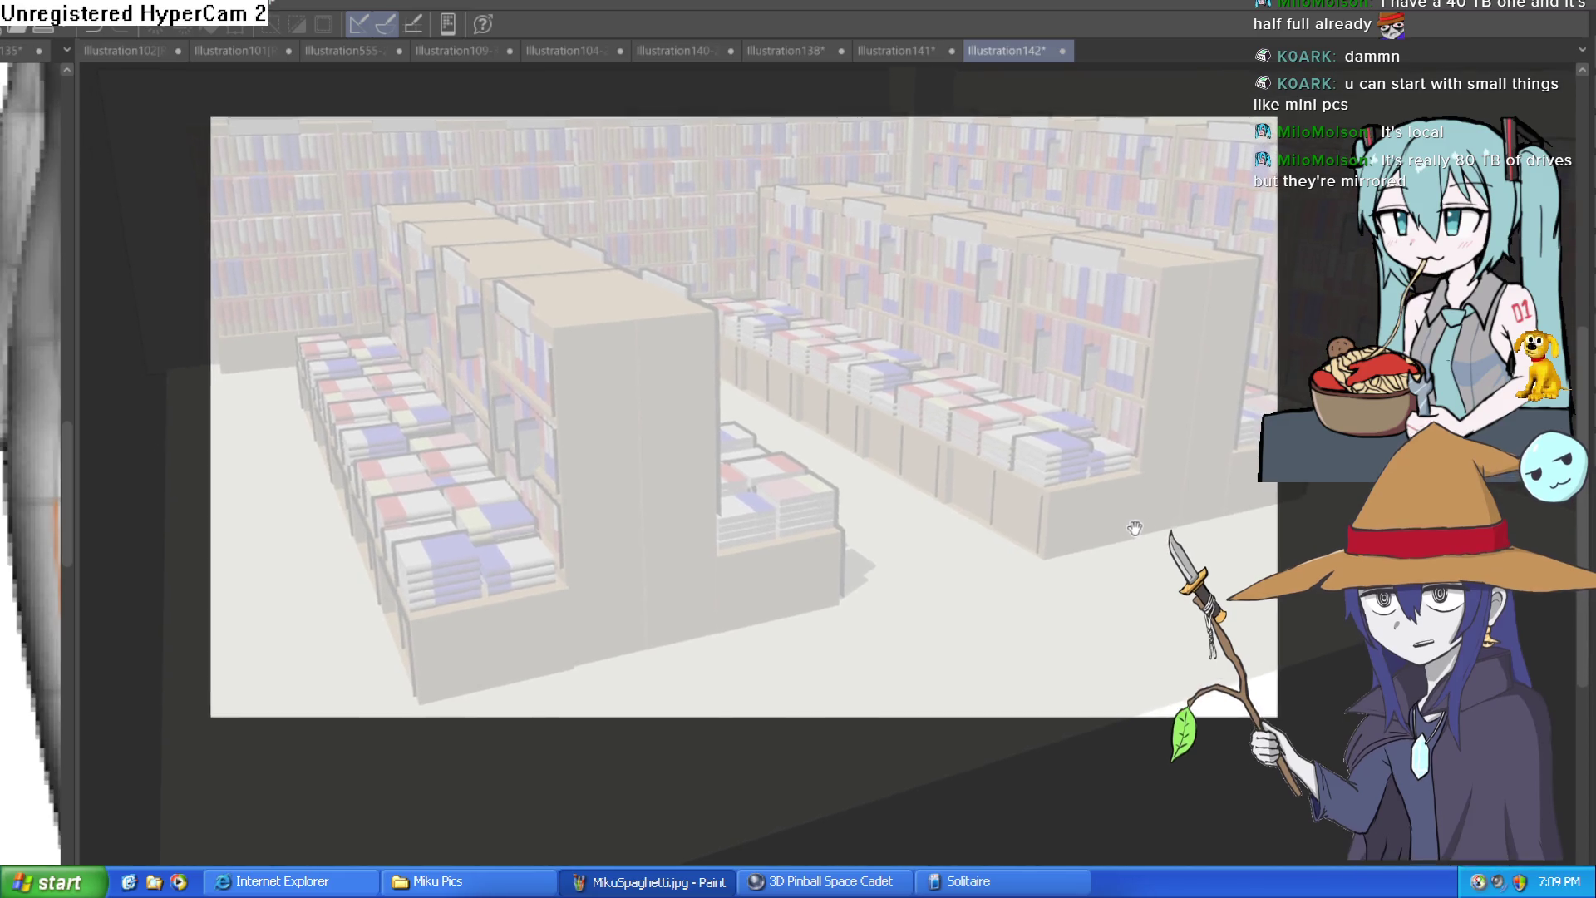
{"action": "left_click", "coordinate": [1105, 555]}
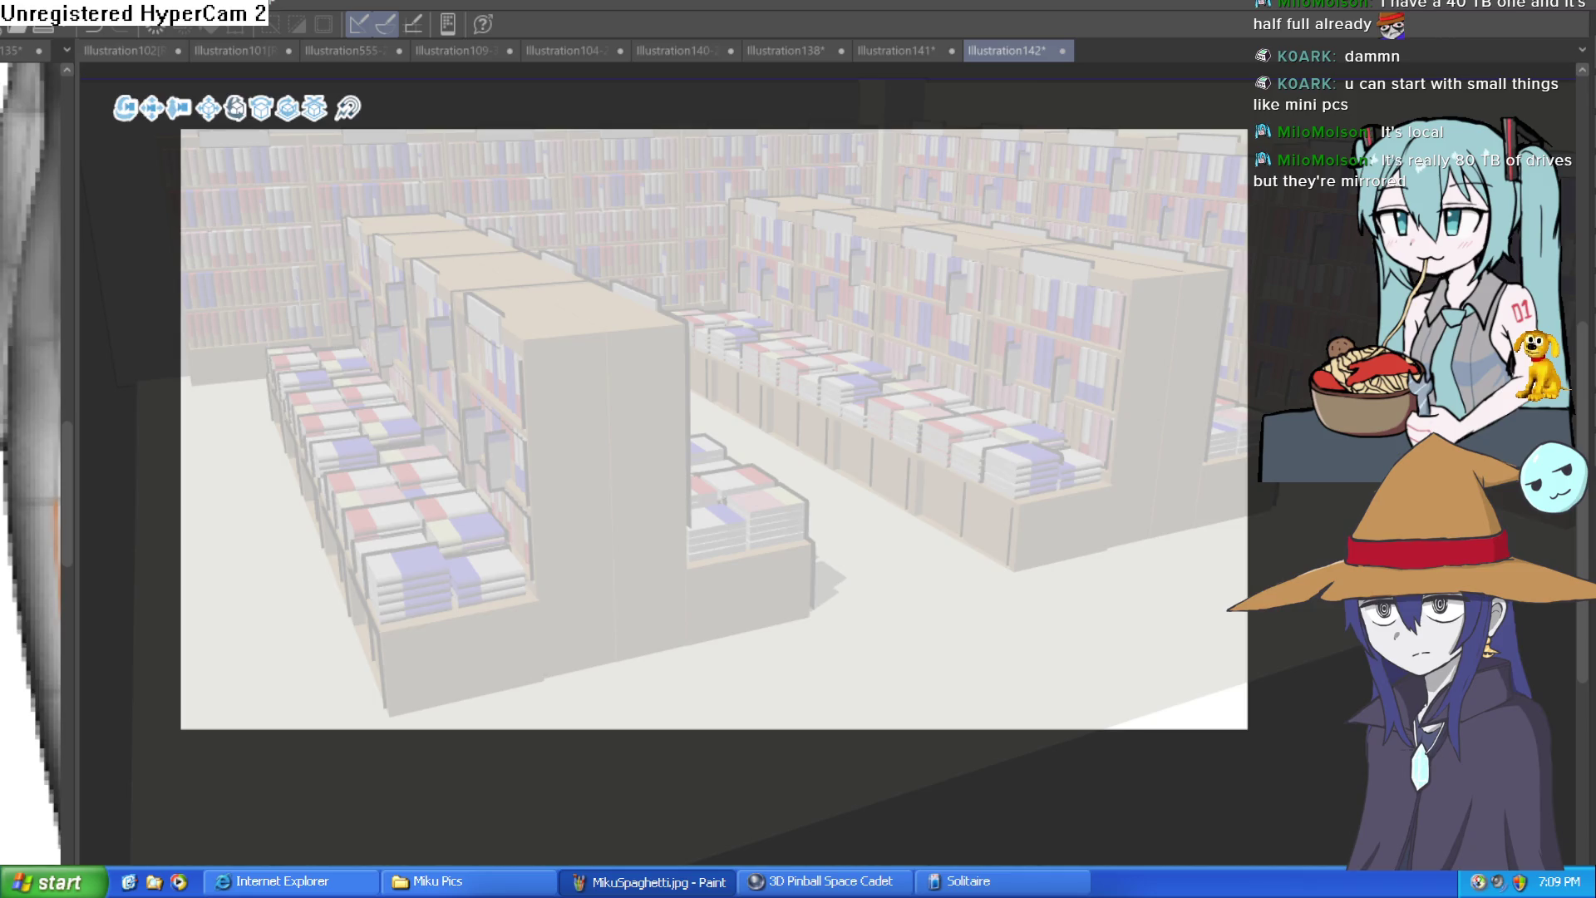
Step: Reposition the view over the library scene and tint the render pale blue
{"action": "mouse_move", "coordinate": [1345, 752]}
{"action": "left_mouse_down"}
{"action": "mouse_move", "coordinate": [1346, 791]}
{"action": "mouse_move", "coordinate": [1346, 769]}
{"action": "left_mouse_up"}
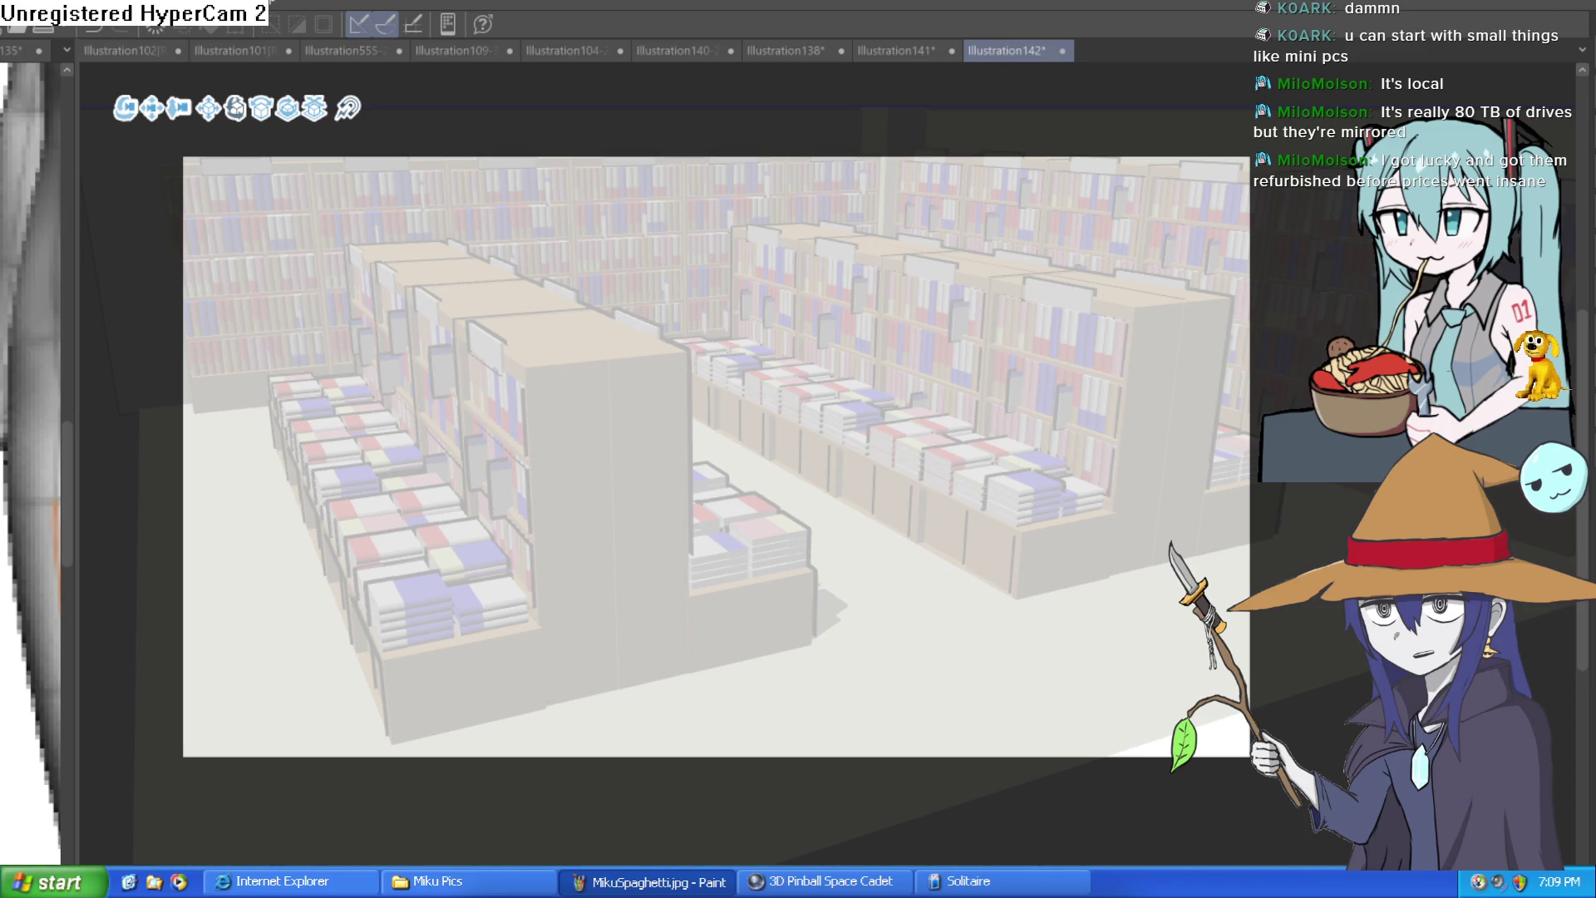
{"action": "mouse_move", "coordinate": [831, 453]}
{"action": "left_mouse_down"}
{"action": "mouse_move", "coordinate": [778, 495]}
{"action": "mouse_move", "coordinate": [803, 439]}
{"action": "left_mouse_up"}
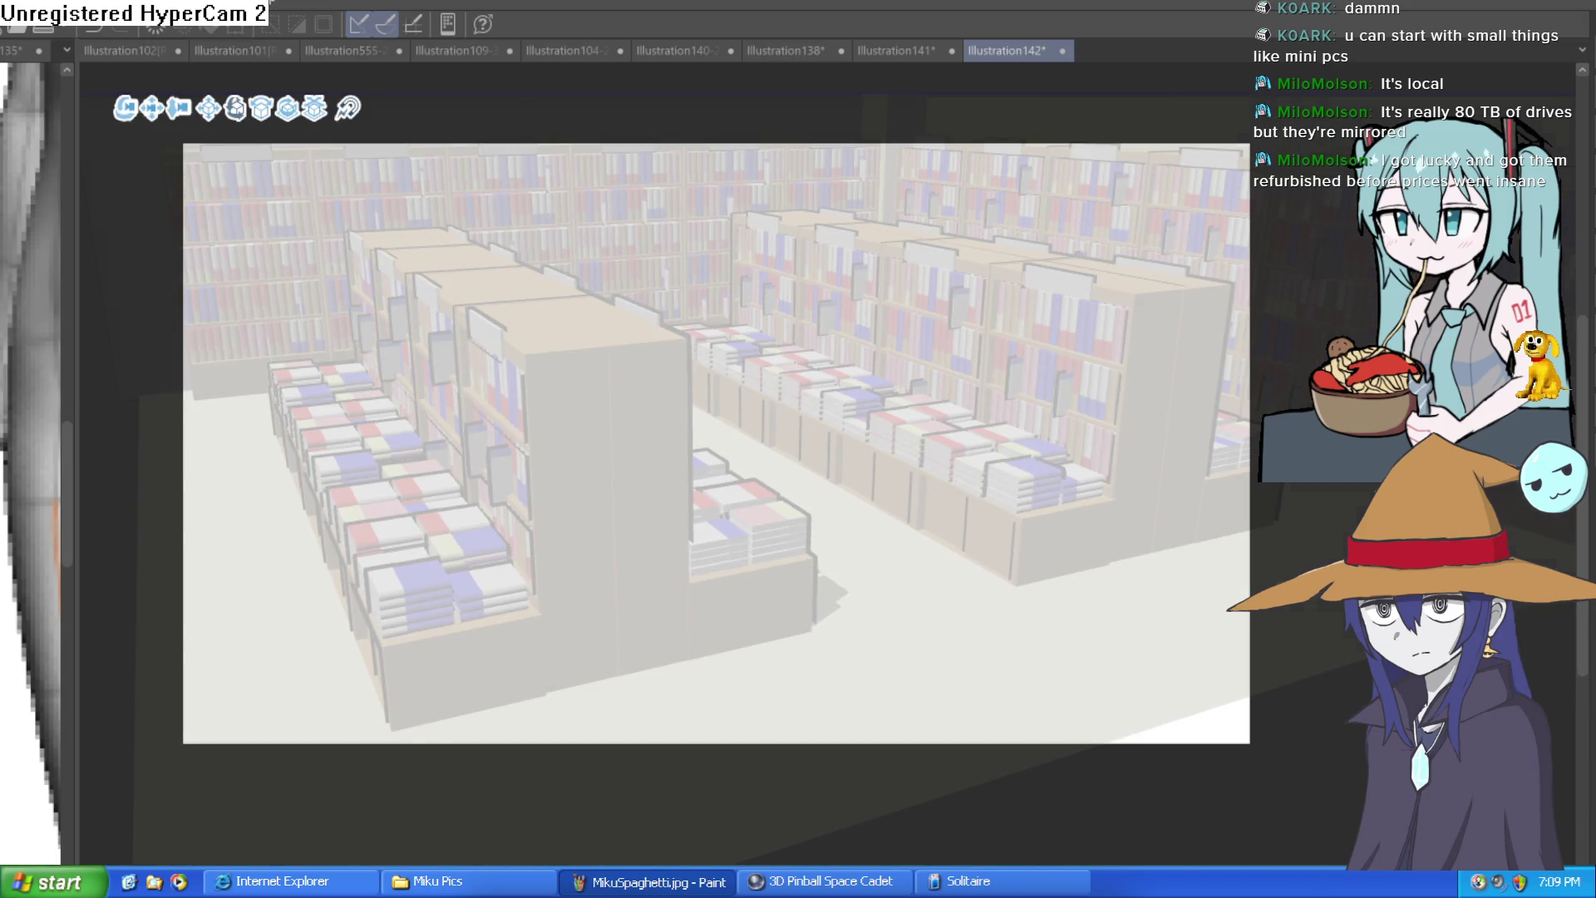
{"action": "left_click", "coordinate": [797, 640]}
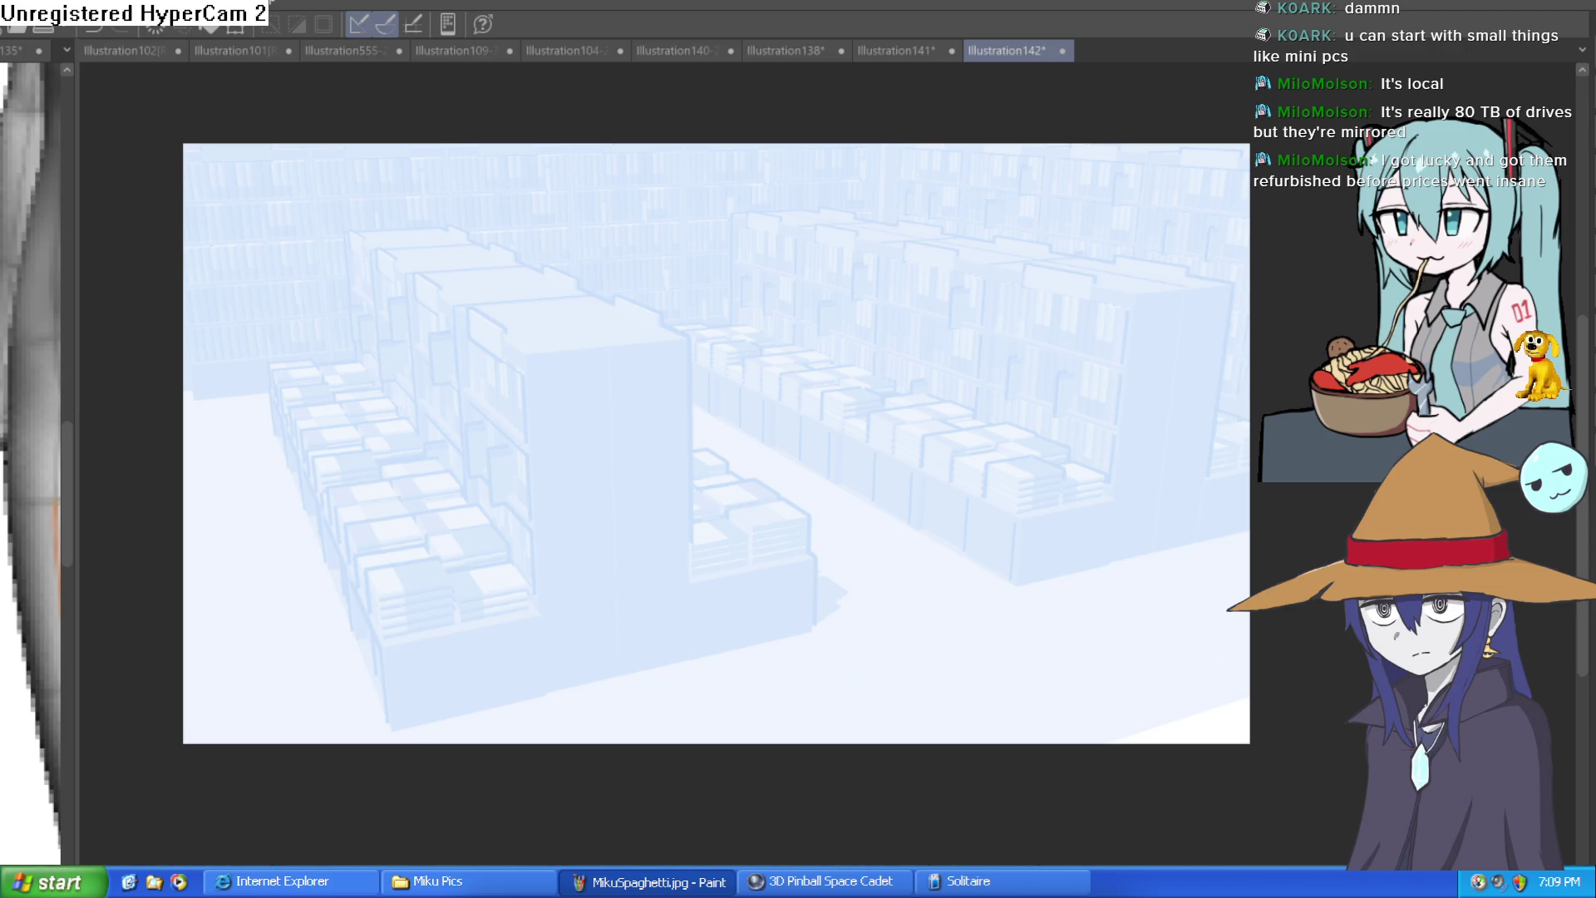
Step: Trace the front shelf block's tall face, lower right step, bottom and left end edges
{"action": "left_click_drag", "start_coordinate": [534, 614], "coordinate": [534, 372]}
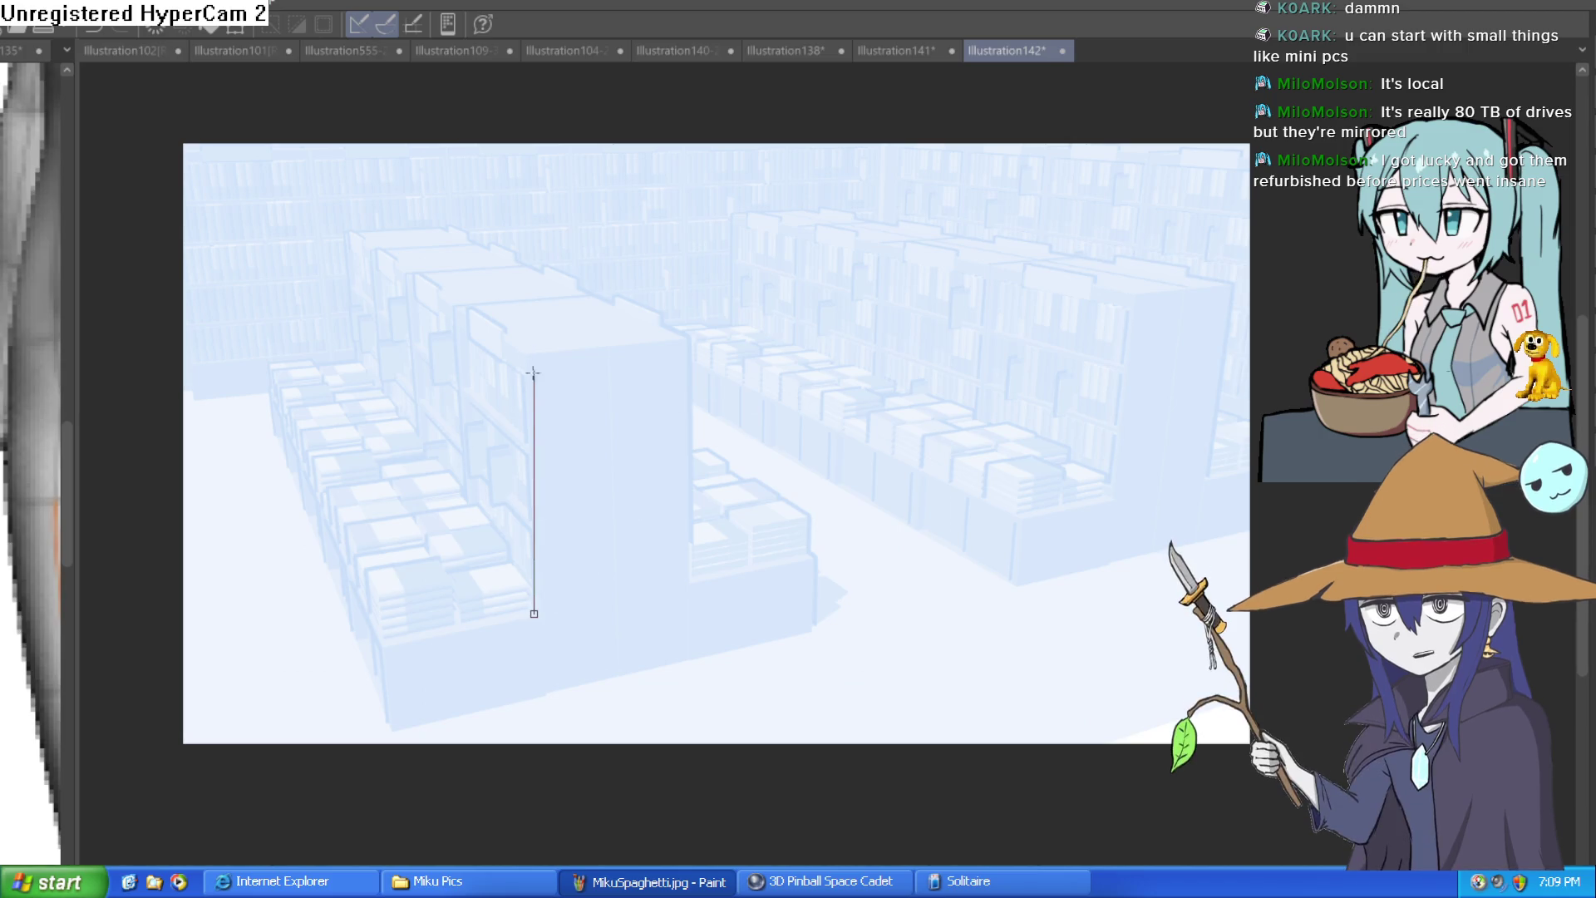
{"action": "left_click", "coordinate": [536, 358]}
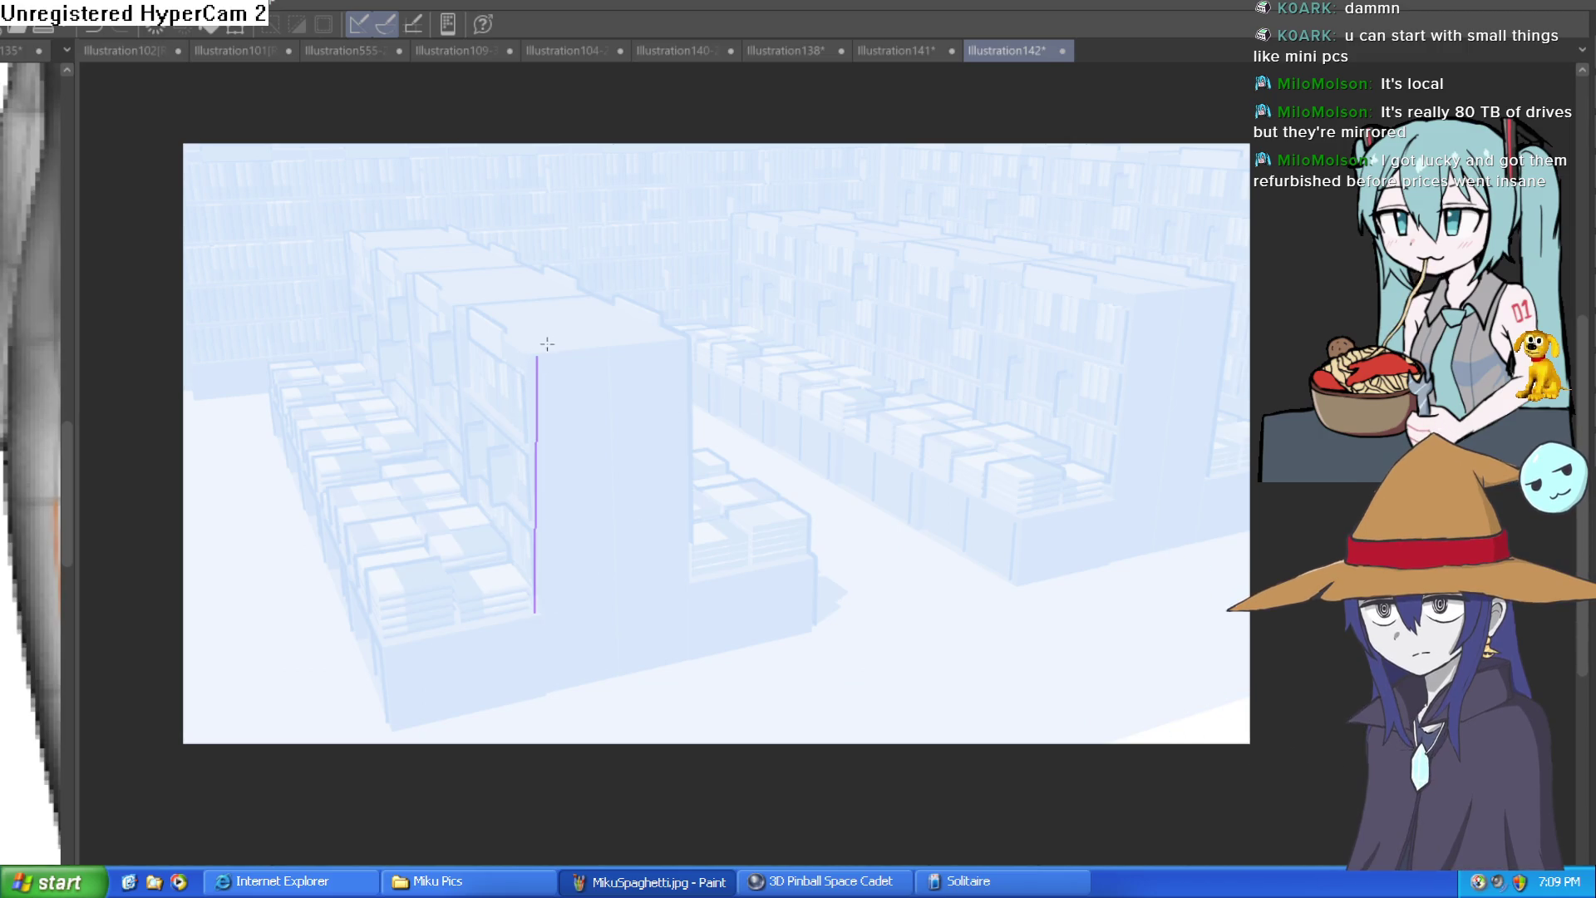
{"action": "left_click", "coordinate": [688, 341]}
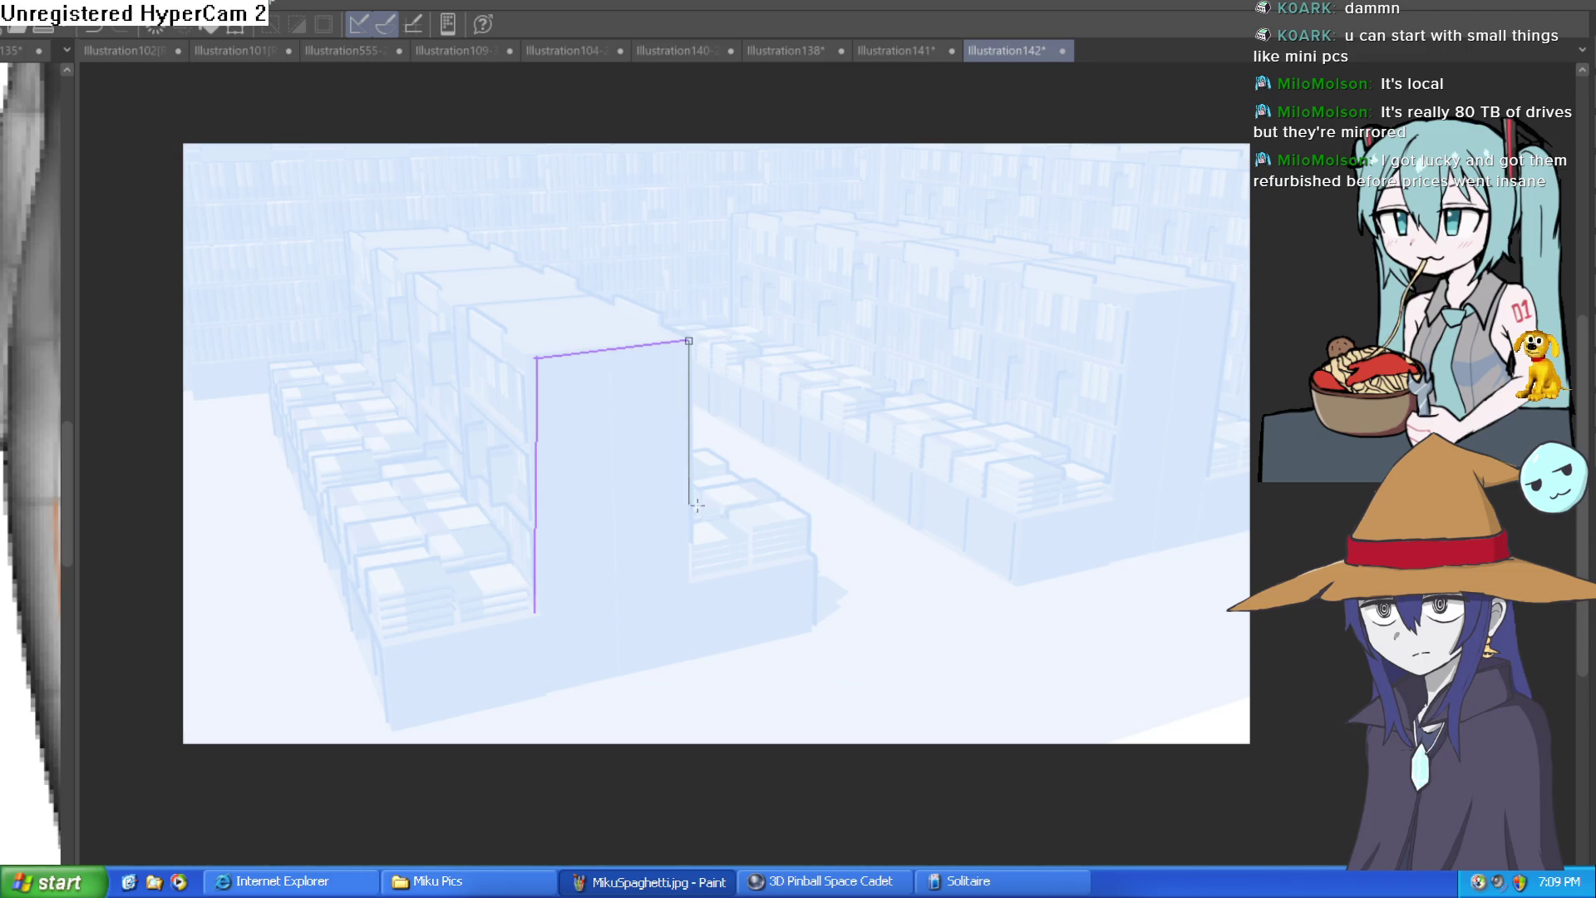
{"action": "double_click", "coordinate": [703, 579]}
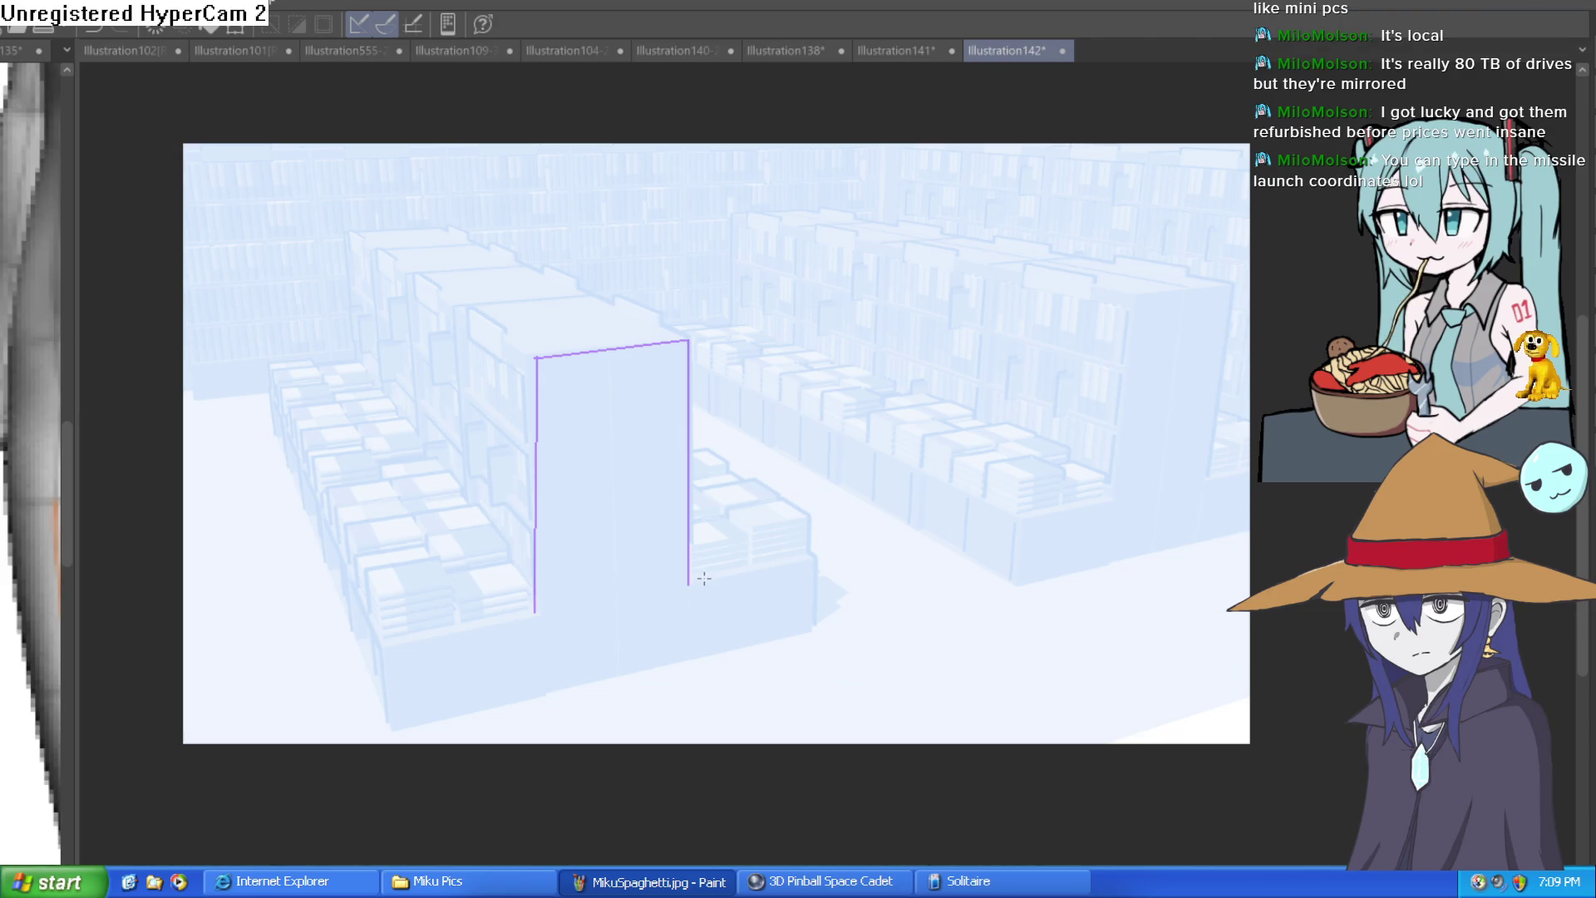
{"action": "left_click", "coordinate": [687, 585]}
{"action": "double_click", "coordinate": [817, 558]}
{"action": "left_click", "coordinate": [816, 560]}
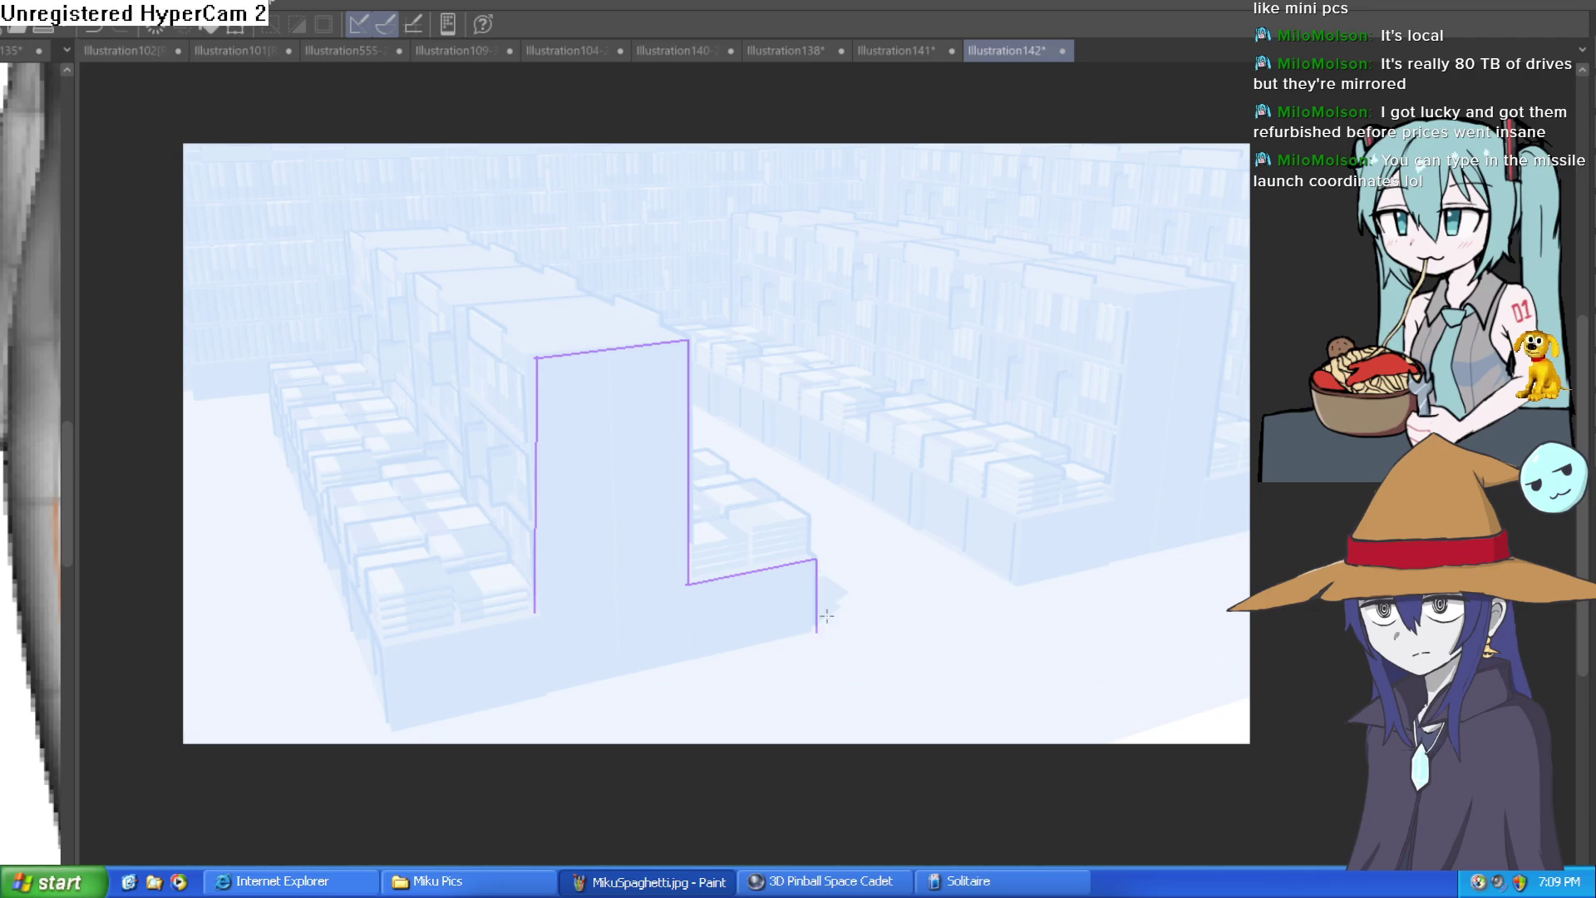
{"action": "left_click", "coordinate": [814, 636]}
{"action": "left_click", "coordinate": [392, 728]}
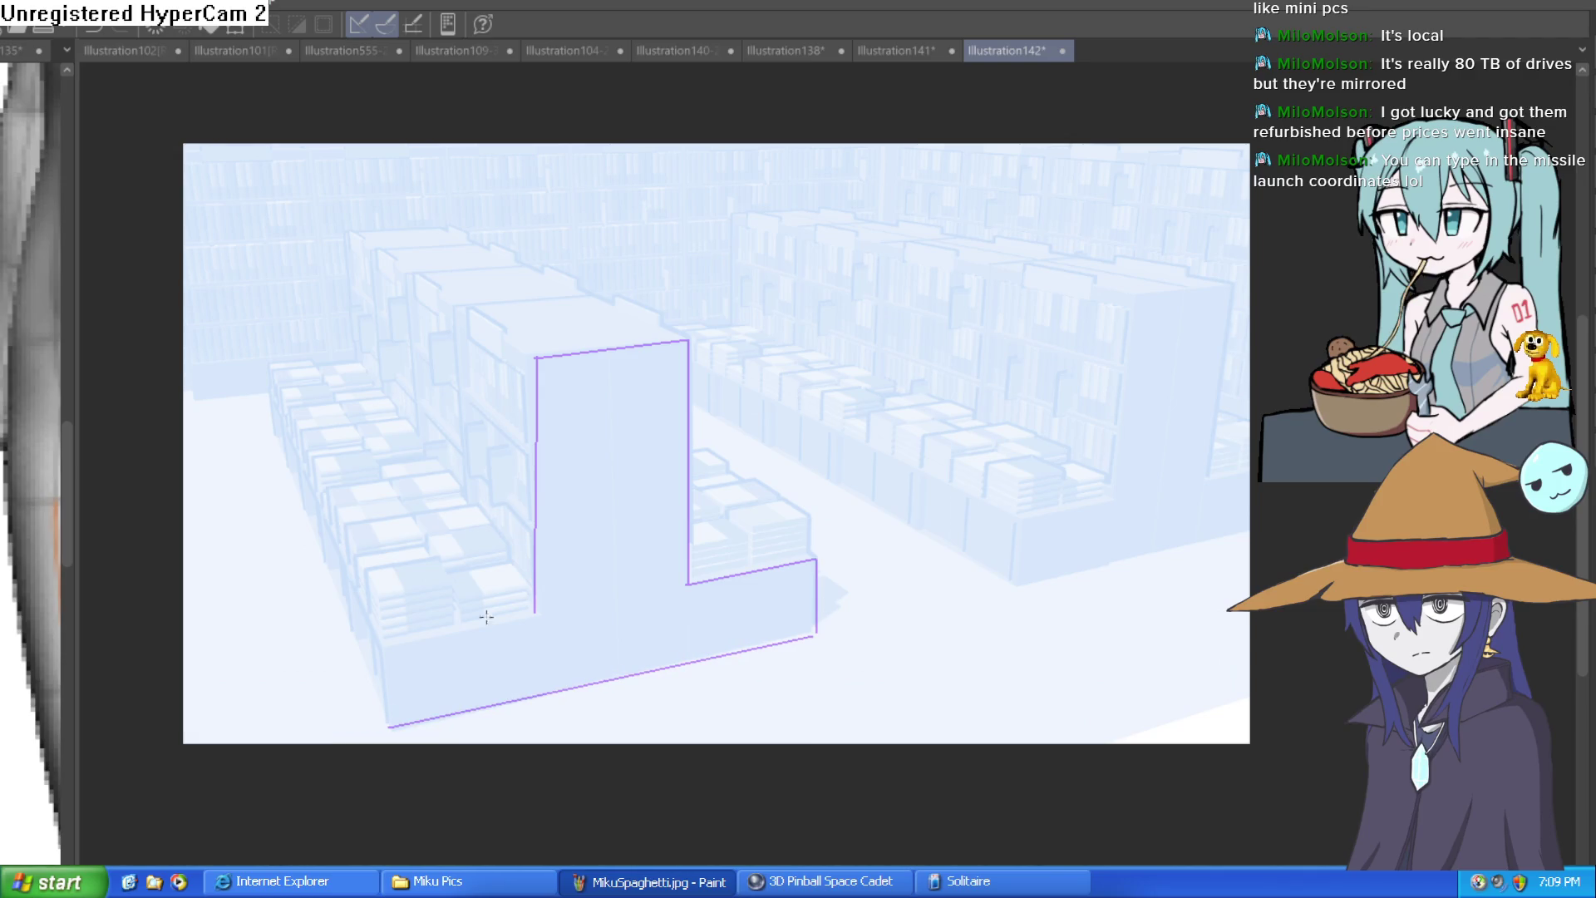
{"action": "left_click", "coordinate": [386, 646]}
{"action": "left_click", "coordinate": [534, 614]}
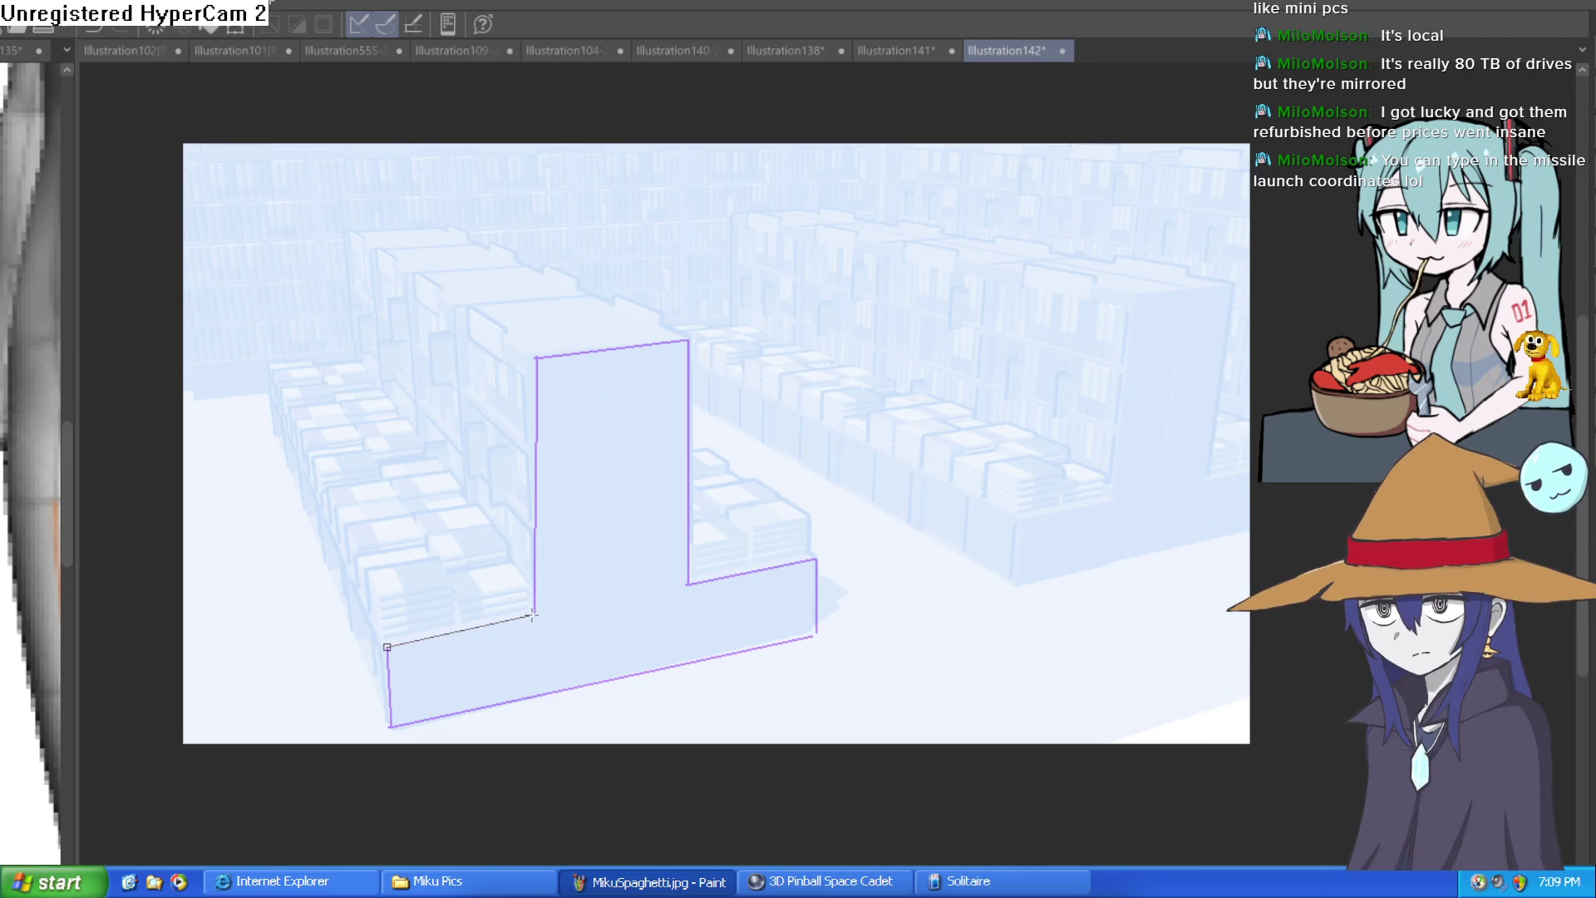
{"action": "left_click", "coordinate": [536, 360]}
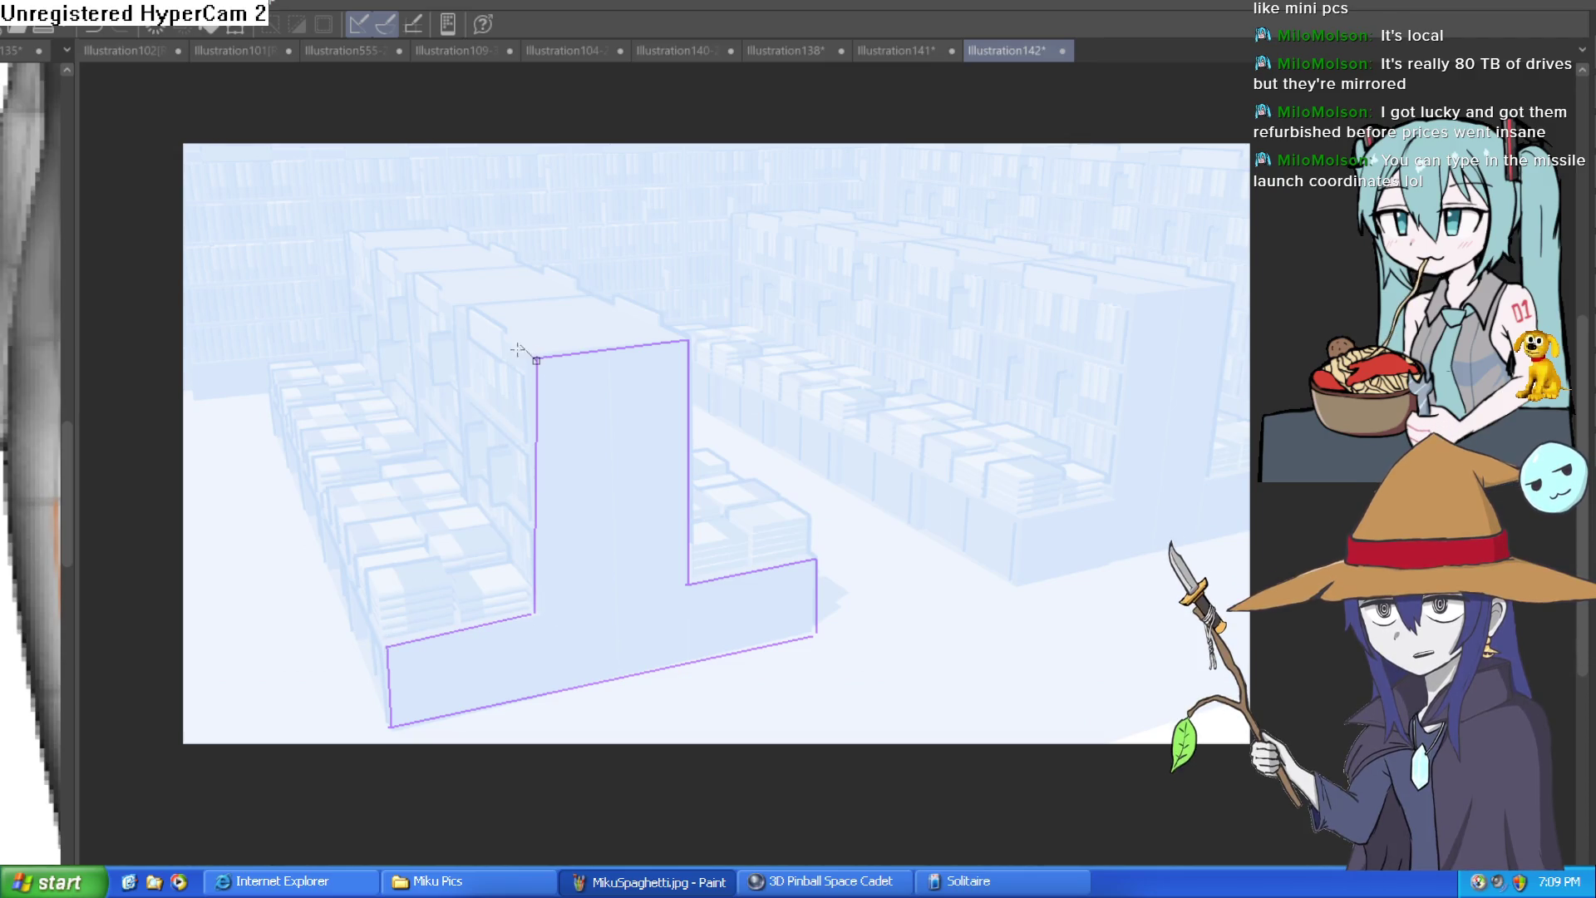
{"action": "double_click", "coordinate": [348, 228]}
Step: Outline the block's top surface, redrawing the closing back top edge after an undo
{"action": "left_click", "coordinate": [683, 340]}
{"action": "double_click", "coordinate": [441, 227]}
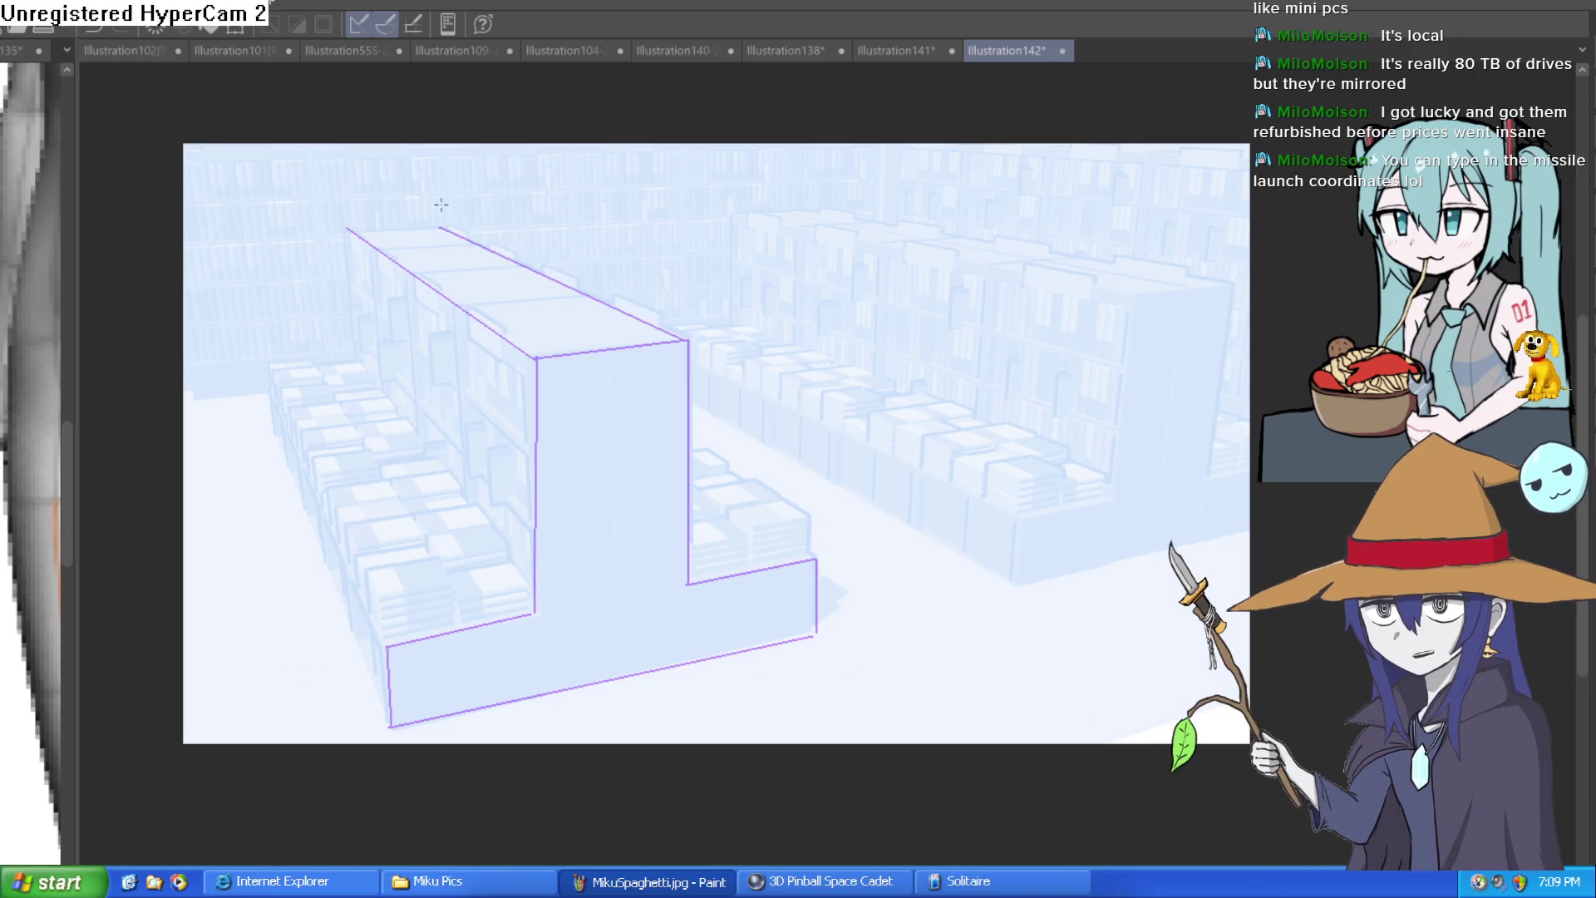
{"action": "left_click", "coordinate": [345, 225]}
{"action": "double_click", "coordinate": [441, 226]}
{"action": "key", "text": "ctrl+z"}
{"action": "left_click", "coordinate": [347, 232]}
{"action": "double_click", "coordinate": [440, 227]}
Step: Add the back edge, left step's edges, long bottom-left edge and right step's top edge
{"action": "left_click_drag", "start_coordinate": [347, 233], "coordinate": [357, 359]}
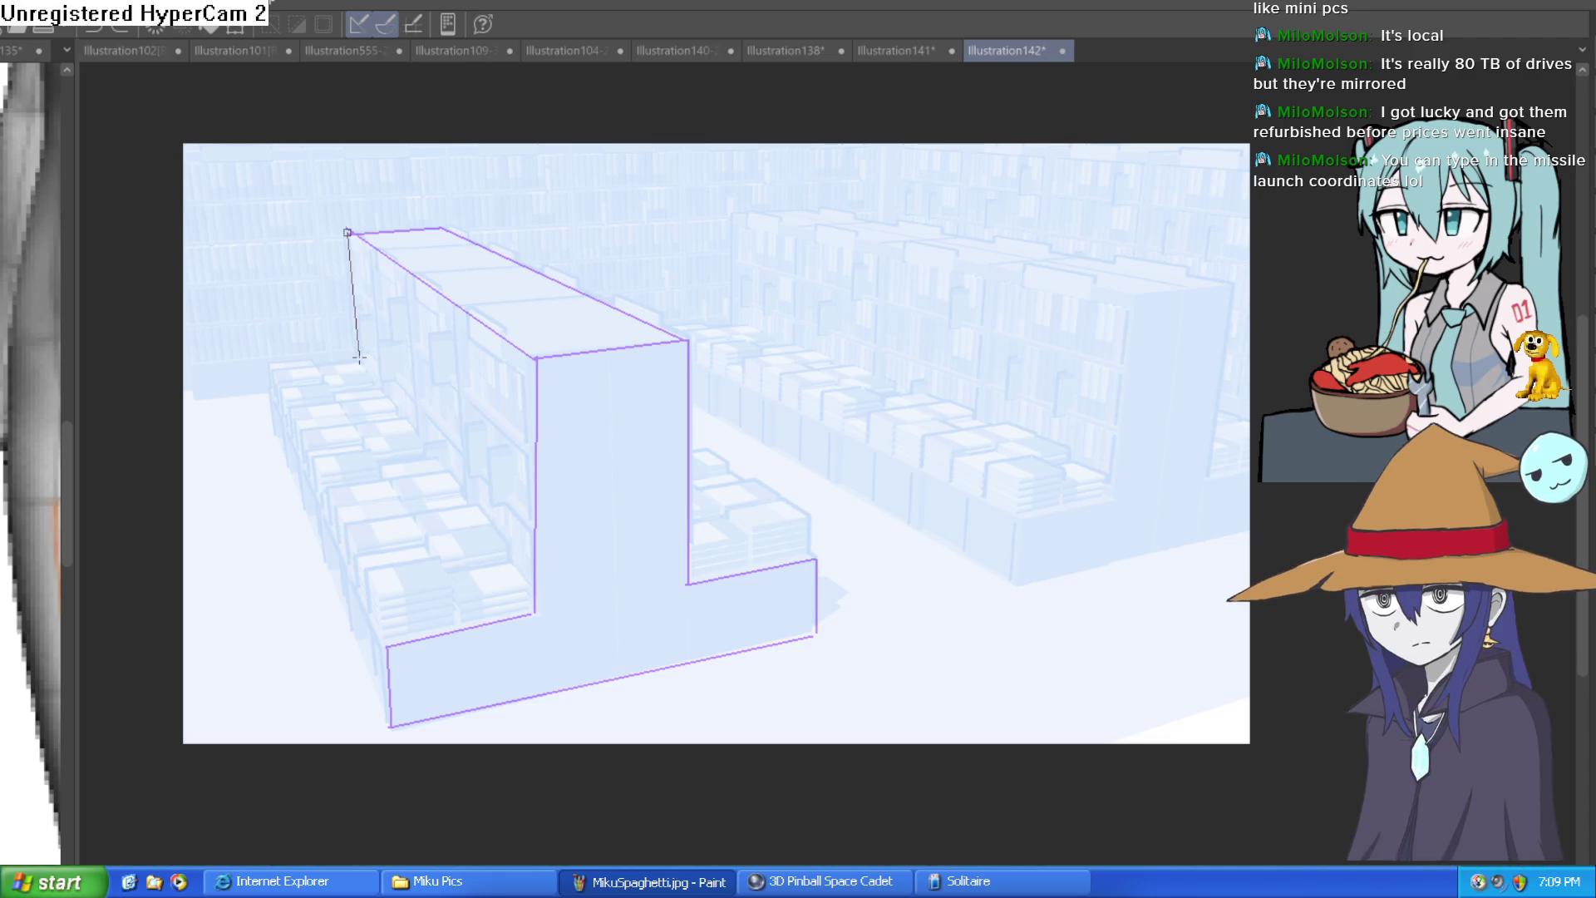
{"action": "left_click", "coordinate": [359, 356]}
{"action": "left_click", "coordinate": [269, 361]}
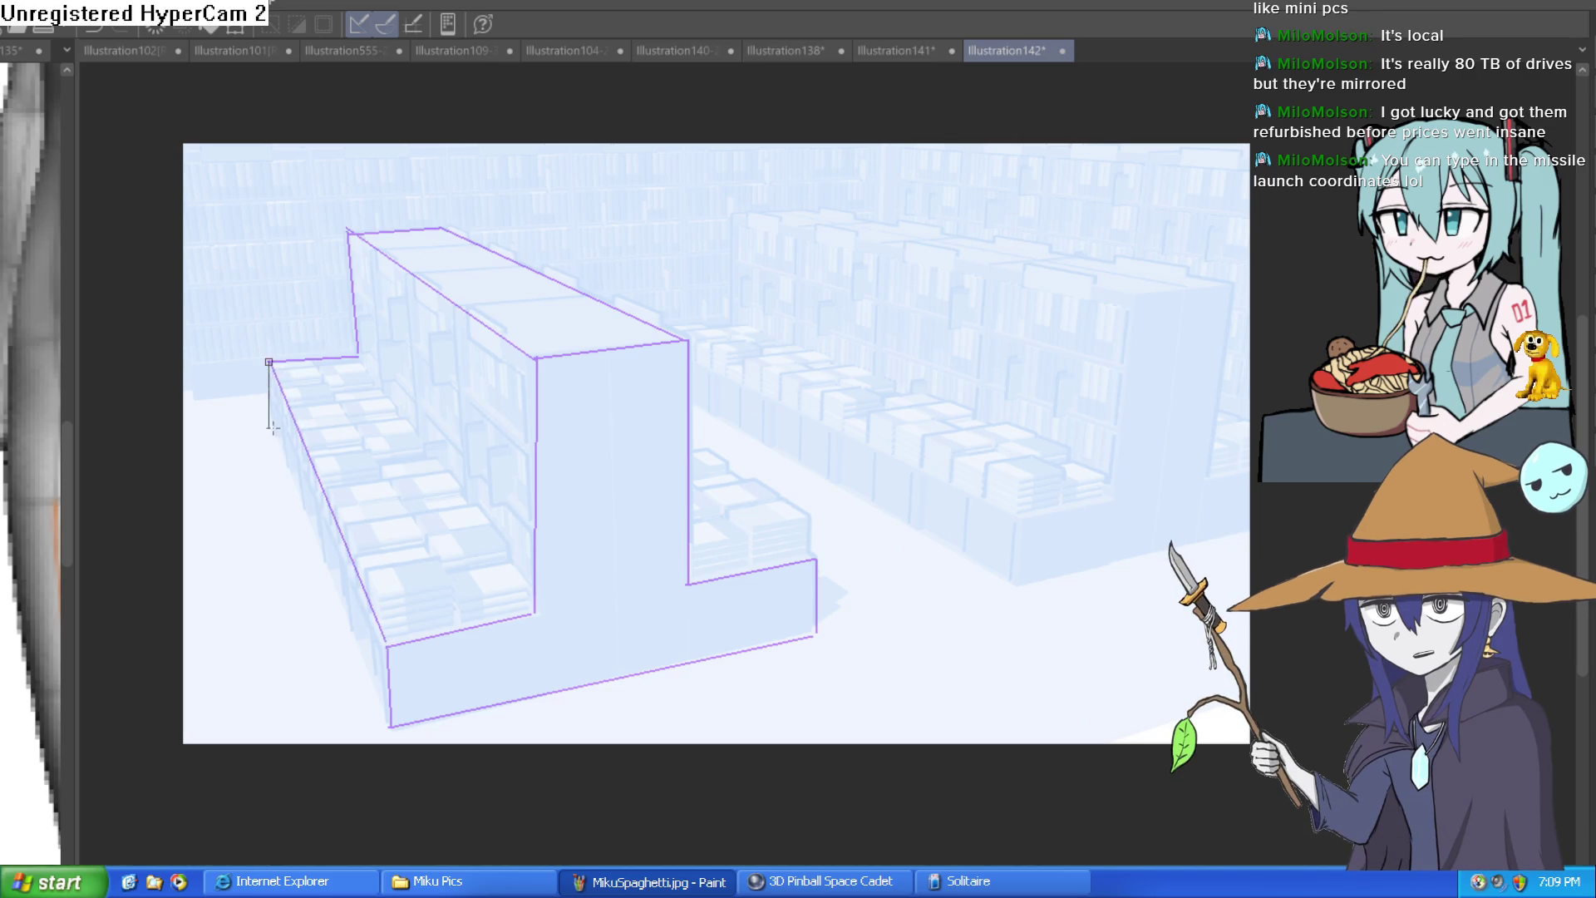
{"action": "key", "text": "Return"}
{"action": "left_click", "coordinate": [270, 425]}
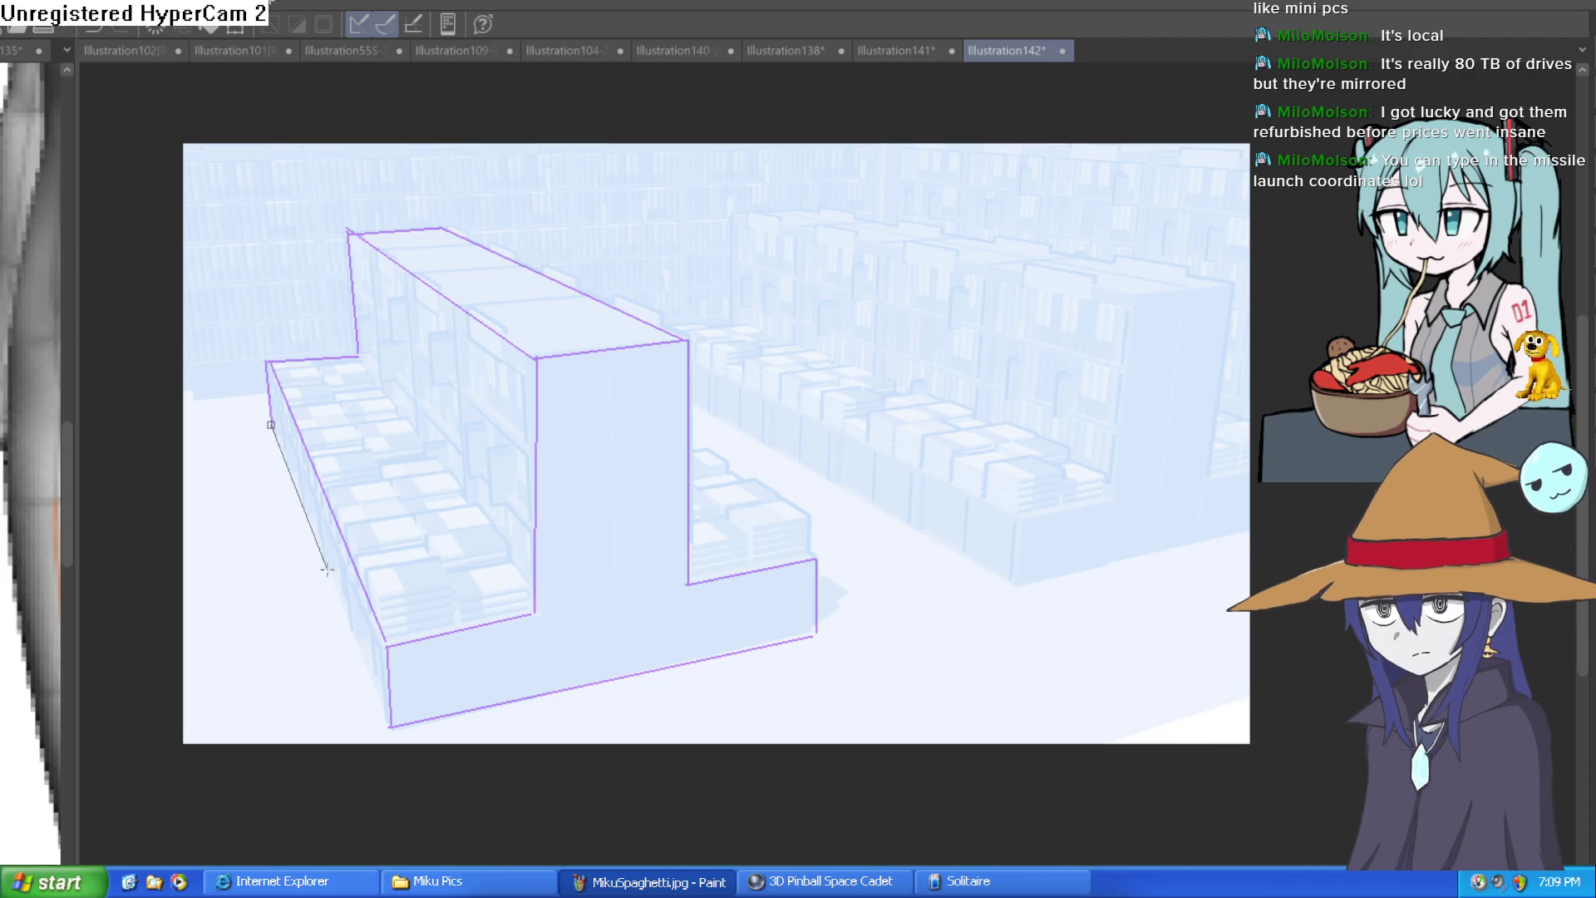
{"action": "left_click", "coordinate": [389, 725]}
{"action": "left_click", "coordinate": [814, 554]}
{"action": "left_click", "coordinate": [687, 454]}
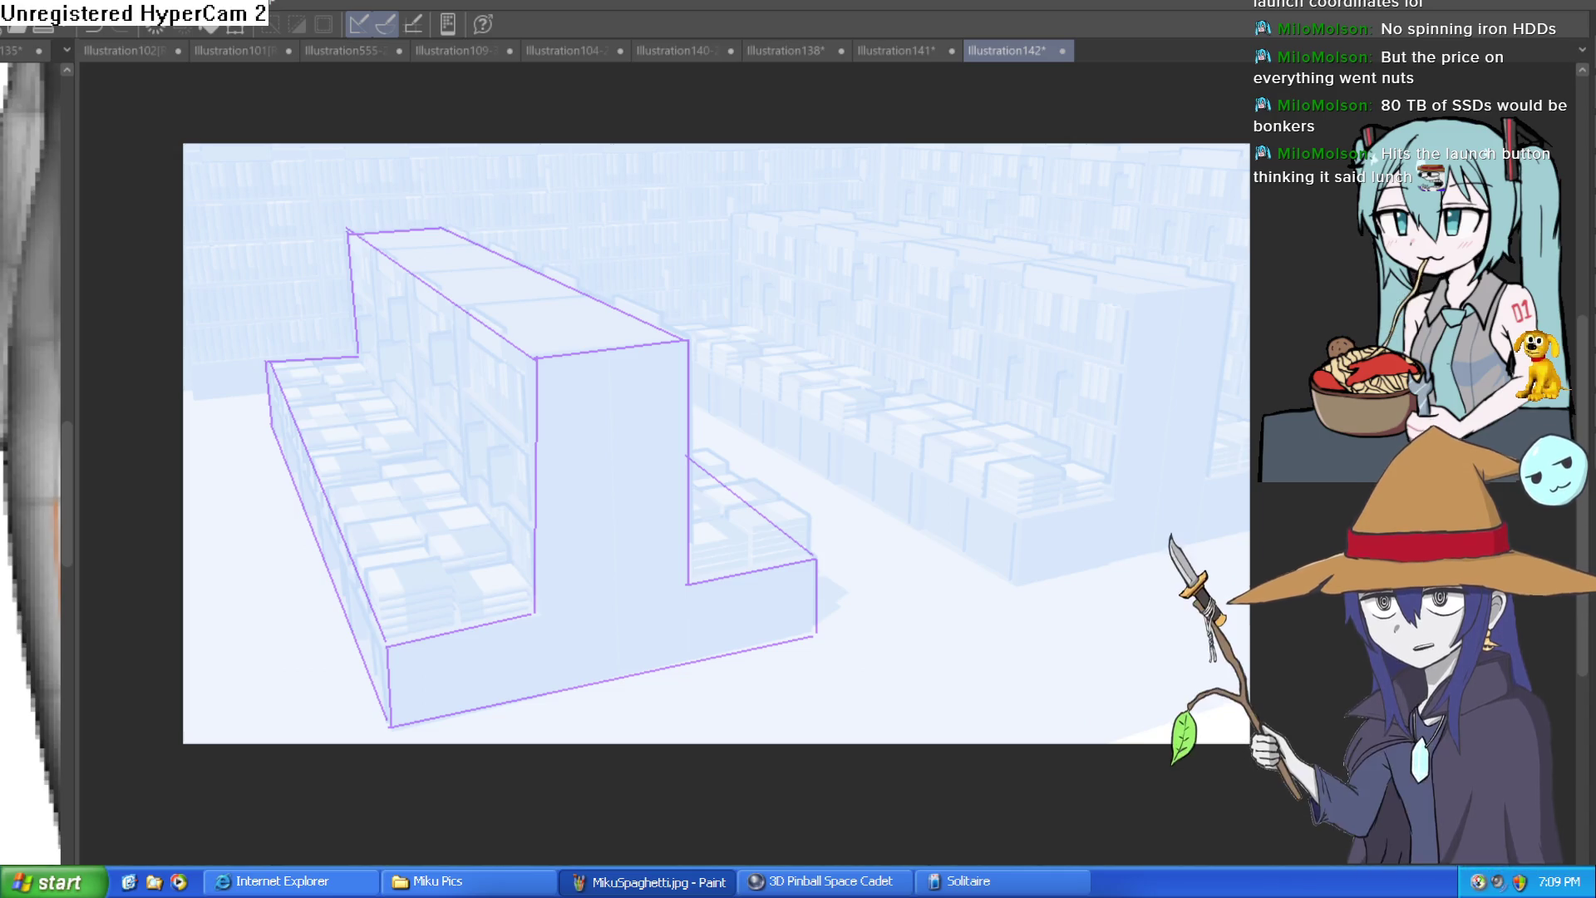
{"action": "left_click_drag", "start_coordinate": [1025, 591], "coordinate": [964, 582]}
Step: Zoom in and trace the far block's bottom front, left, step-top and right vertical edges
{"action": "scroll", "coordinate": [832, 573], "scroll_direction": "up", "scroll_amount": 2}
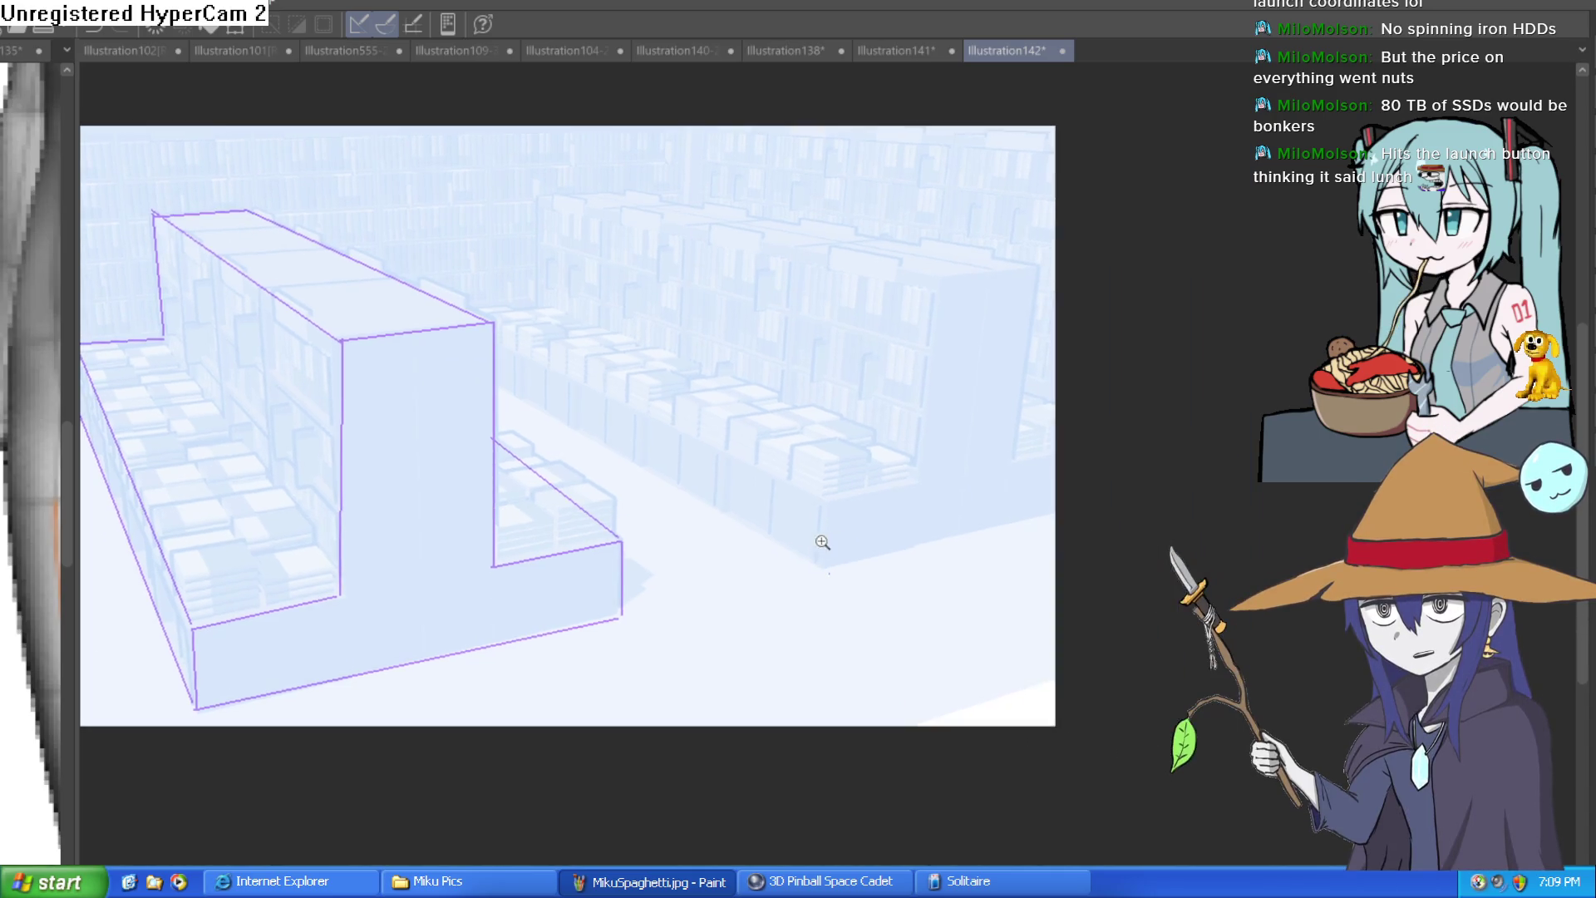
{"action": "scroll", "coordinate": [832, 581], "scroll_direction": "up", "scroll_amount": 2}
{"action": "left_click_drag", "start_coordinate": [831, 580], "coordinate": [1257, 480]}
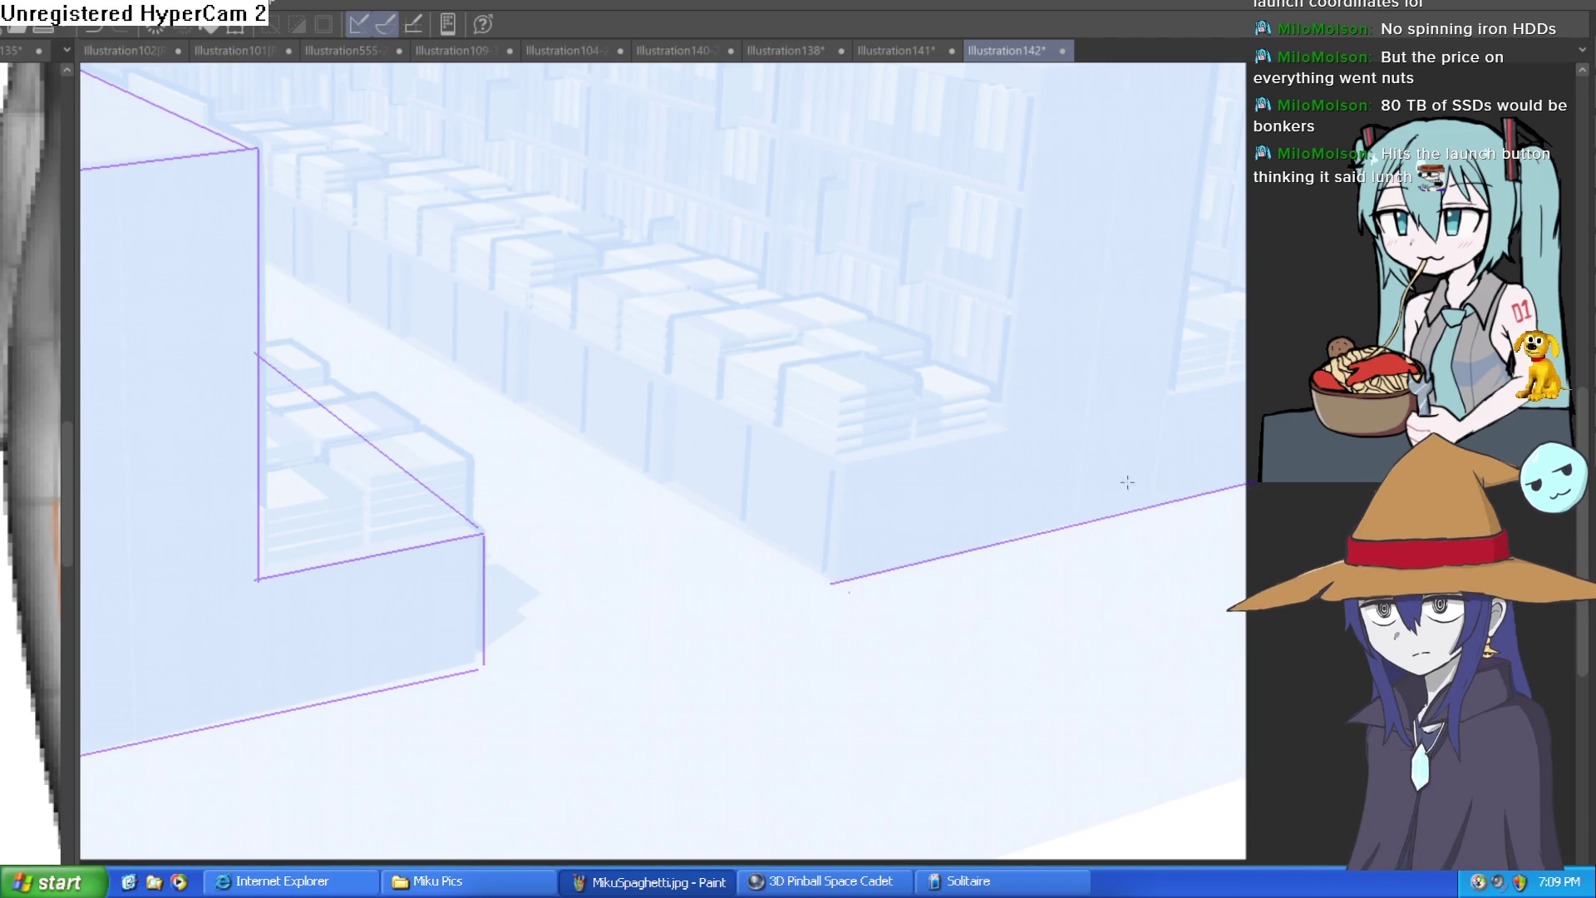
{"action": "mouse_move", "coordinate": [828, 581]}
{"action": "left_mouse_down"}
{"action": "mouse_move", "coordinate": [830, 463]}
{"action": "mouse_move", "coordinate": [990, 431]}
{"action": "left_mouse_up"}
{"action": "left_click", "coordinate": [1002, 429]}
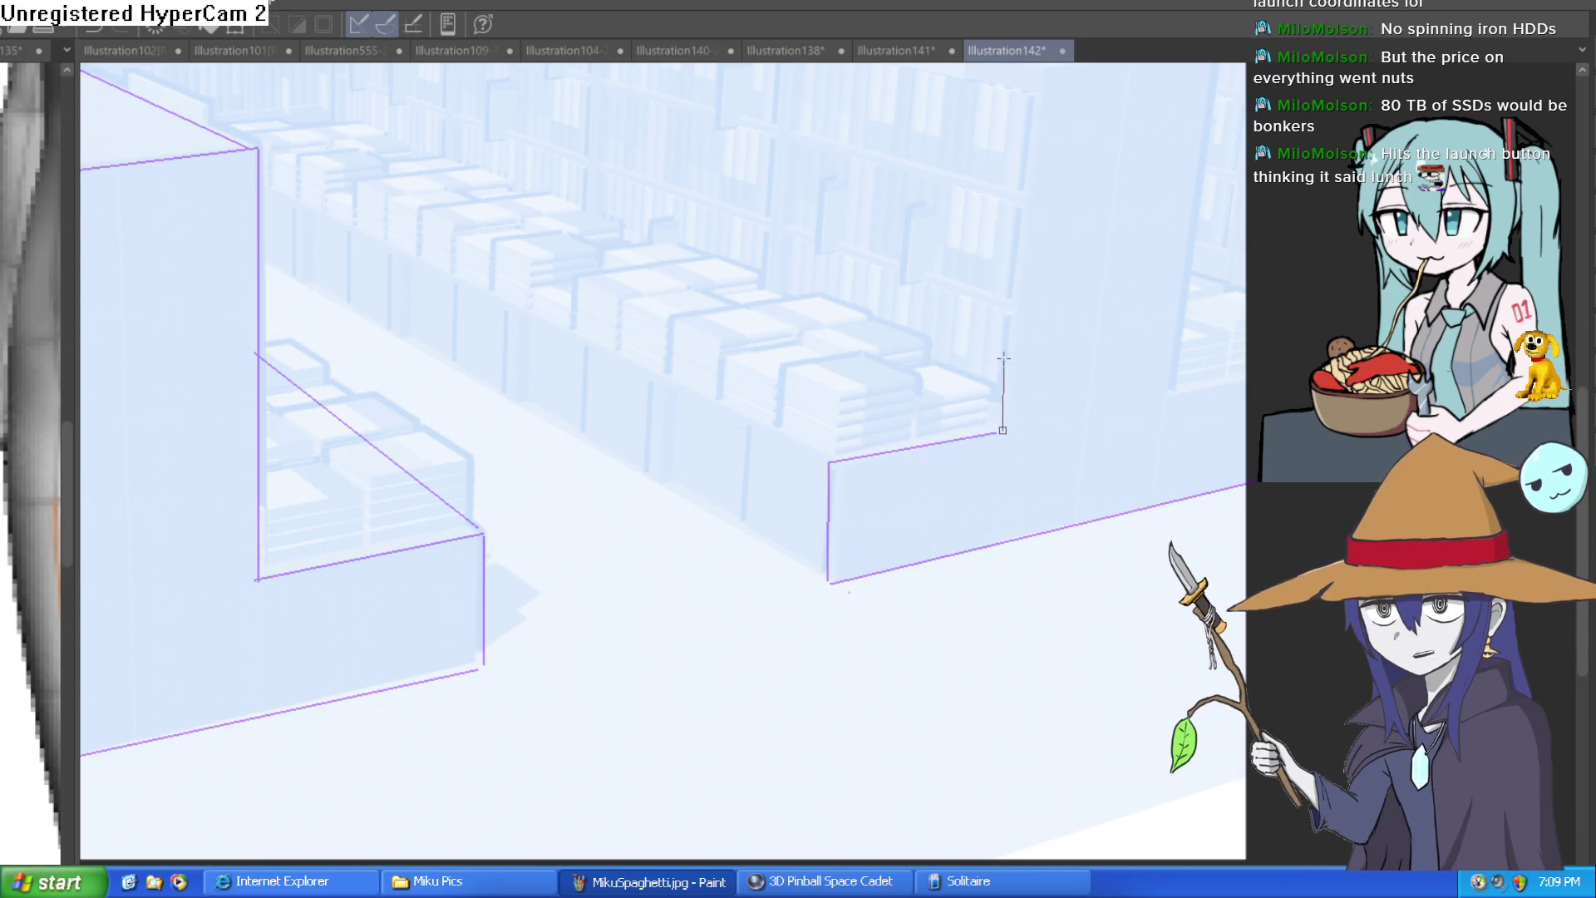
{"action": "scroll", "coordinate": [1046, 125], "scroll_direction": "up", "scroll_amount": 2}
{"action": "scroll", "coordinate": [1047, 94], "scroll_direction": "up", "scroll_amount": 1}
{"action": "left_click", "coordinate": [1049, 169]}
{"action": "left_click_drag", "start_coordinate": [1173, 488], "coordinate": [1216, 156]}
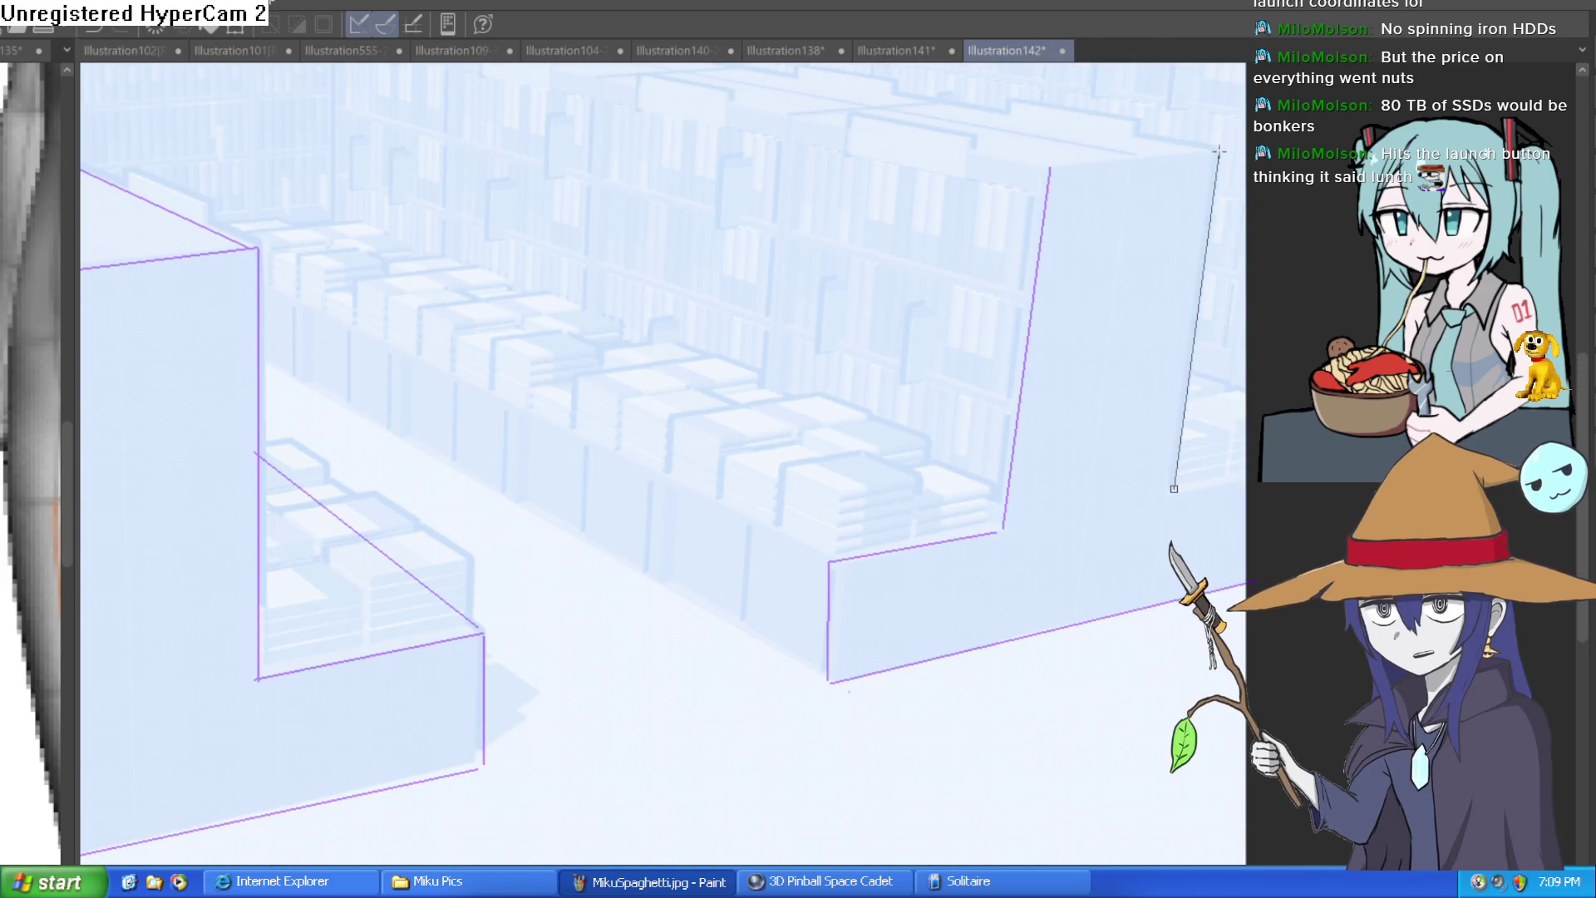
{"action": "left_click", "coordinate": [1173, 488]}
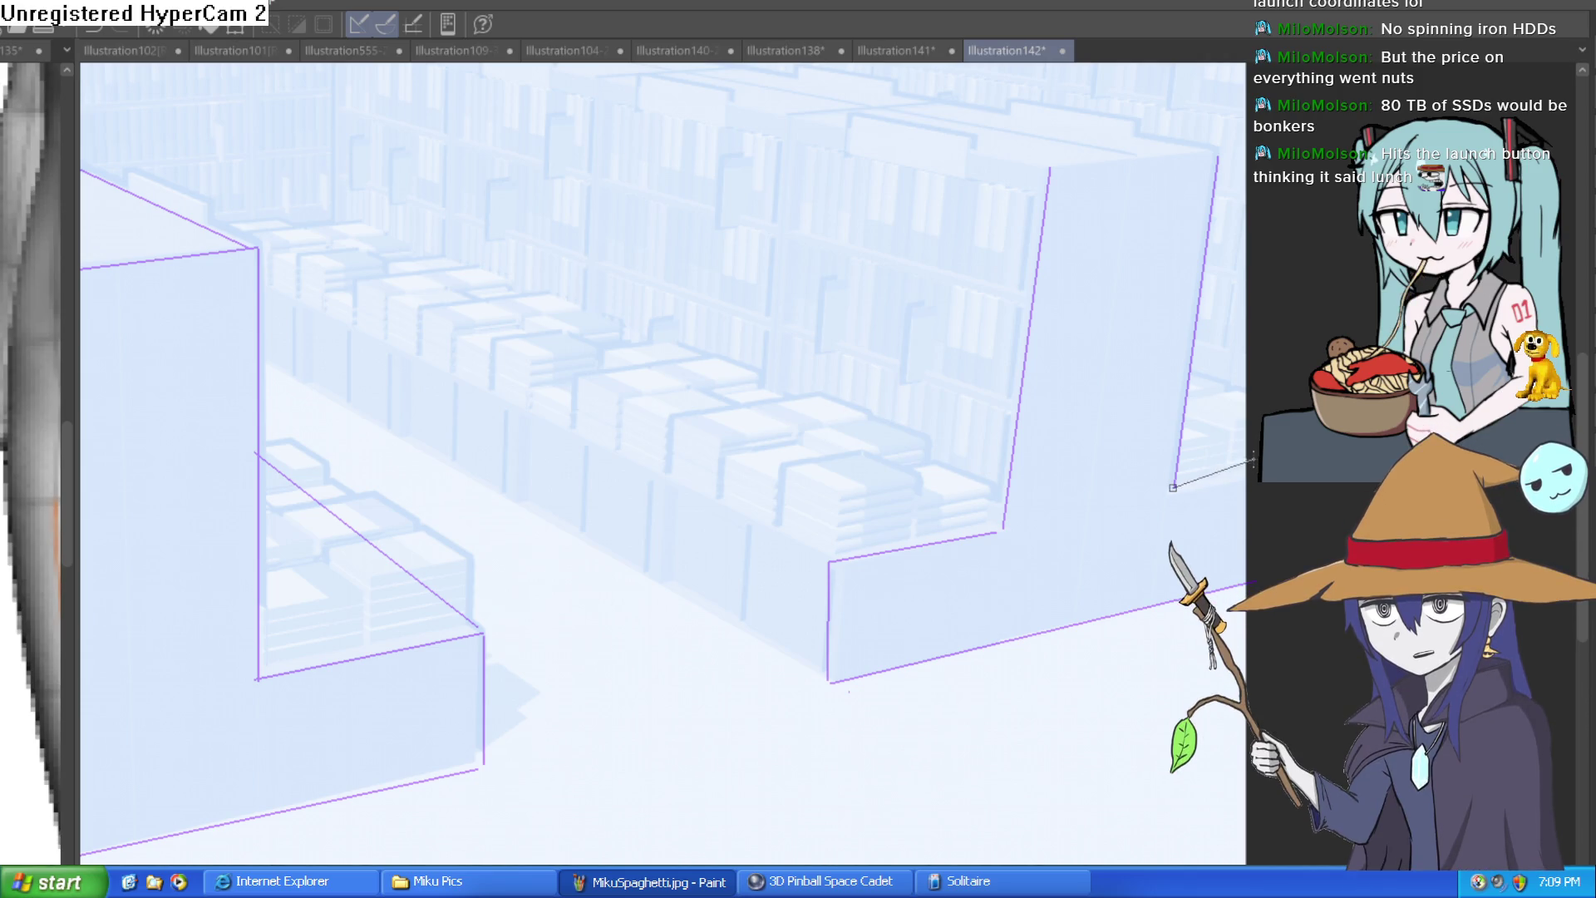
{"action": "left_click", "coordinate": [1251, 473]}
Step: Trace the tall panel's top edges to the back corner and drop its vertical edge
{"action": "scroll", "coordinate": [1204, 448], "scroll_direction": "up", "scroll_amount": 3}
{"action": "left_click", "coordinate": [1204, 448]}
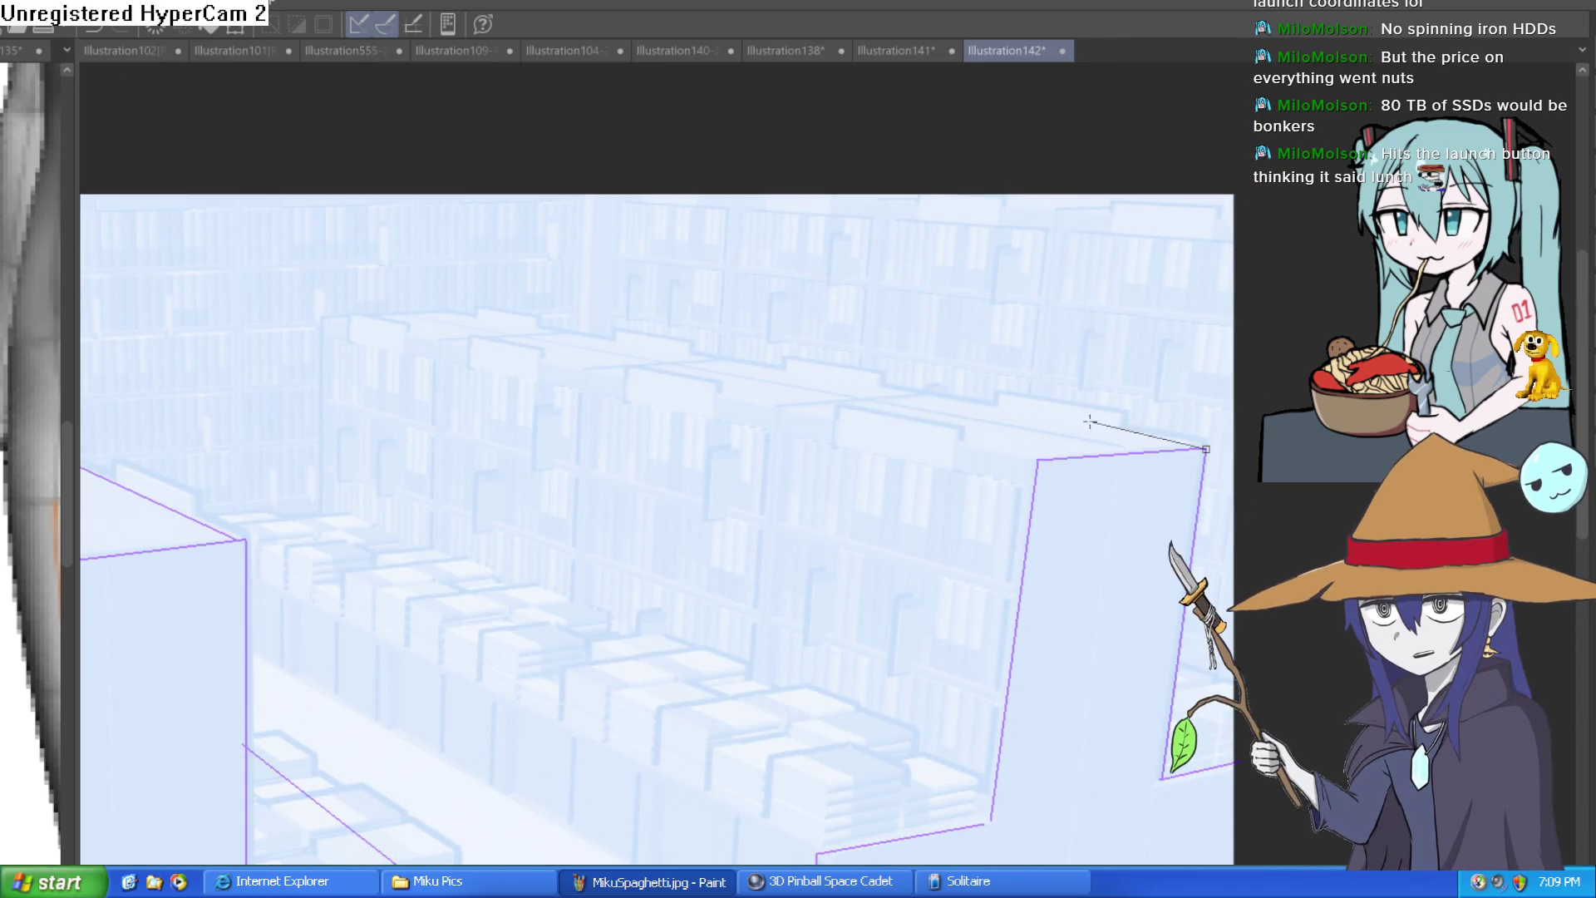
{"action": "left_click", "coordinate": [451, 307]}
{"action": "left_click_drag", "start_coordinate": [629, 381], "coordinate": [1260, 306]}
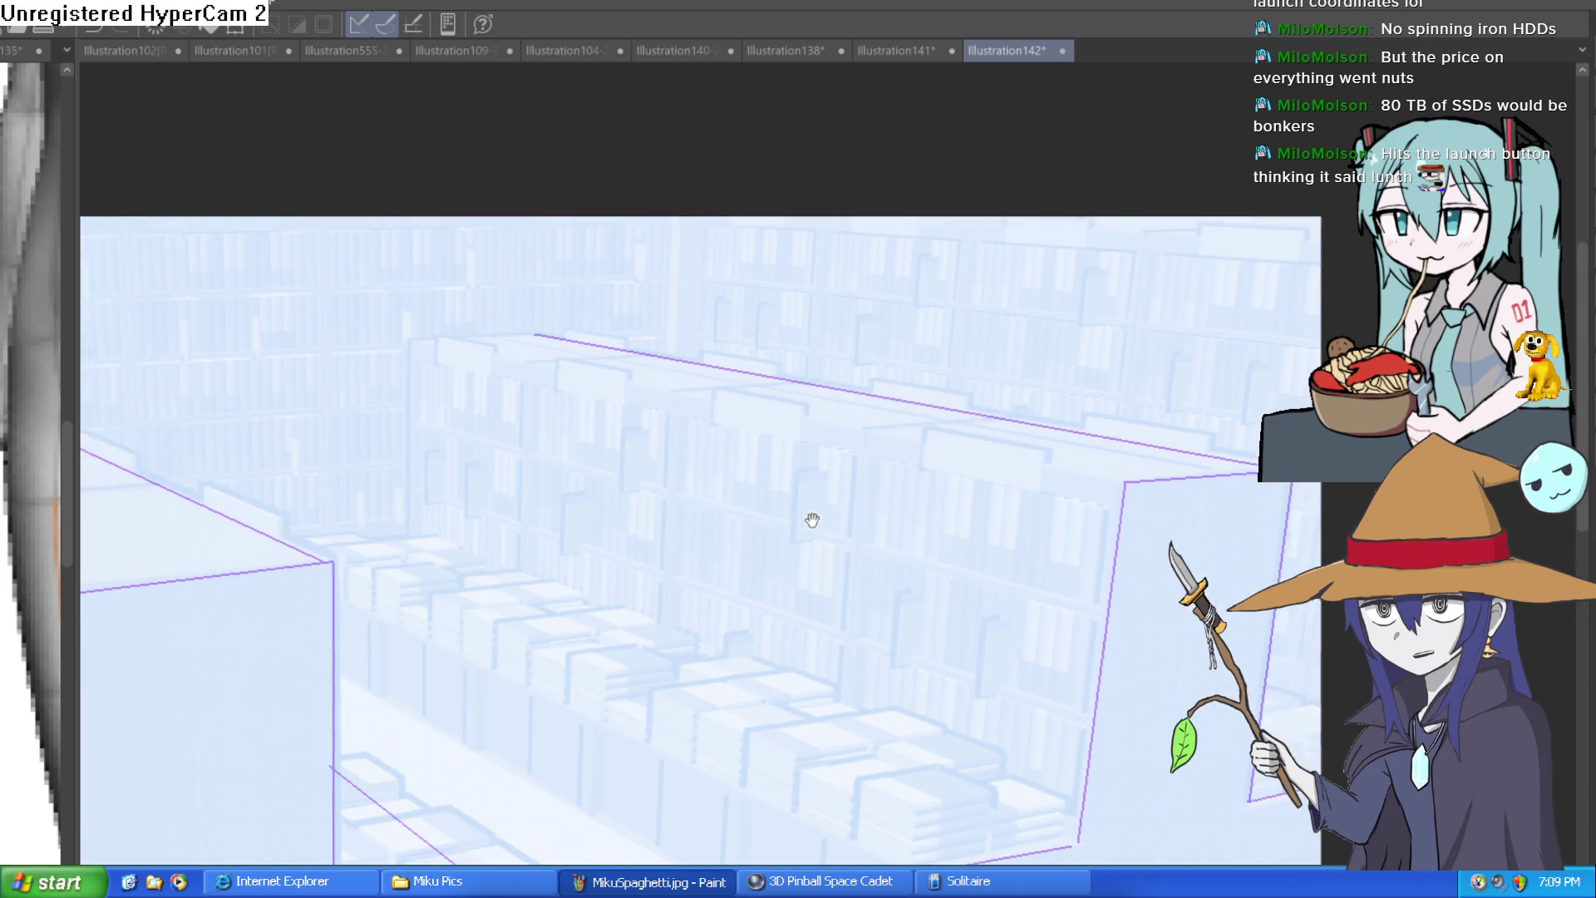
{"action": "left_click", "coordinate": [1208, 374]}
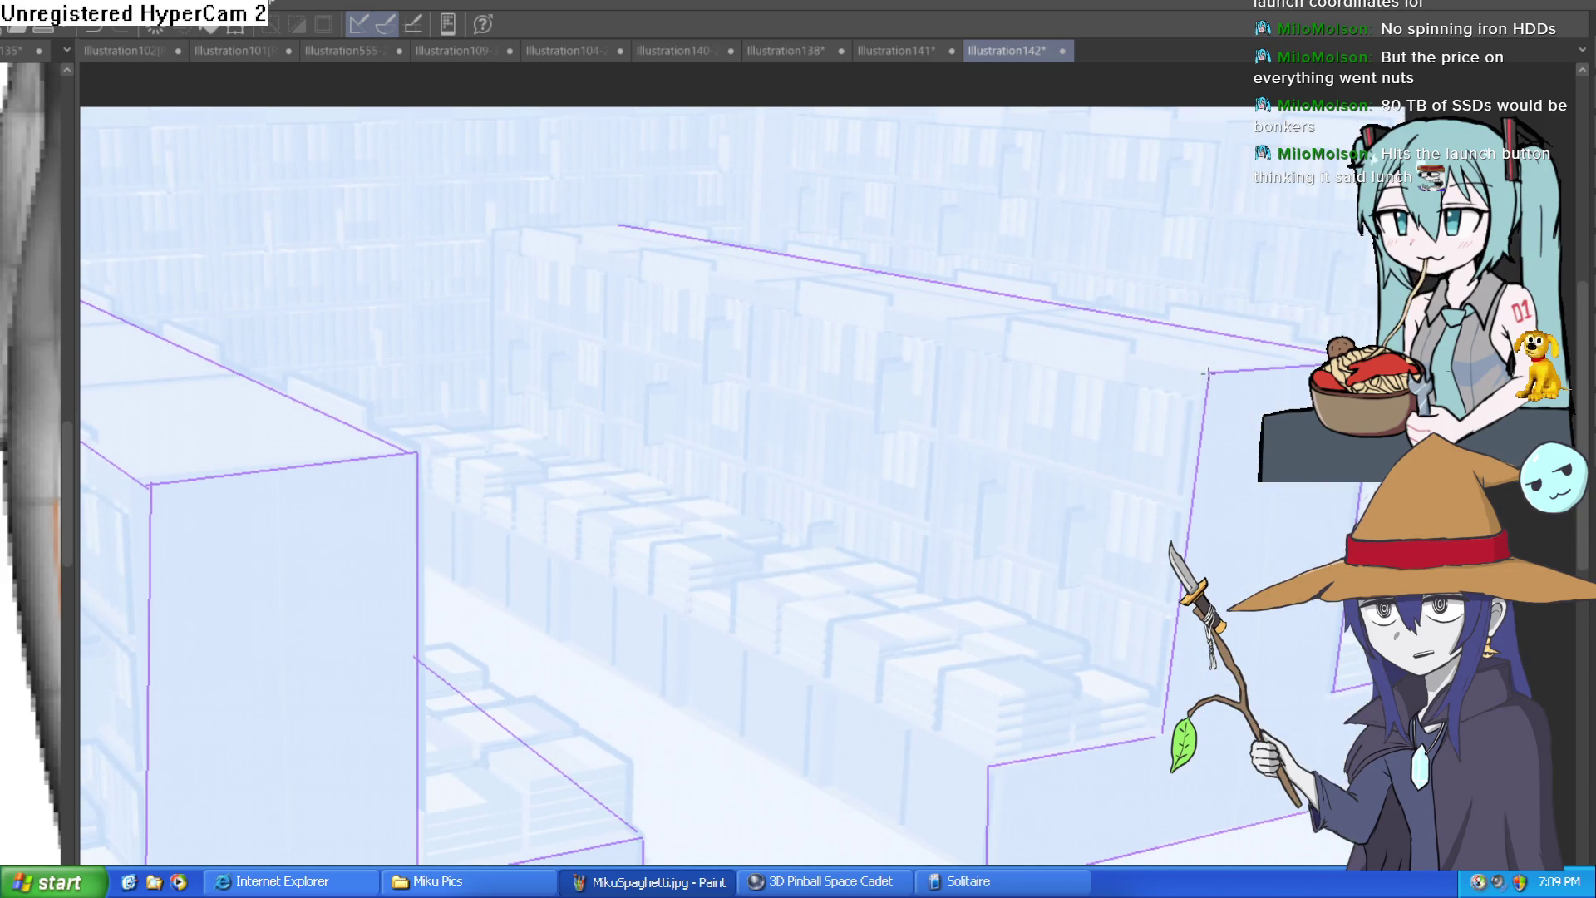
{"action": "left_click", "coordinate": [499, 228]}
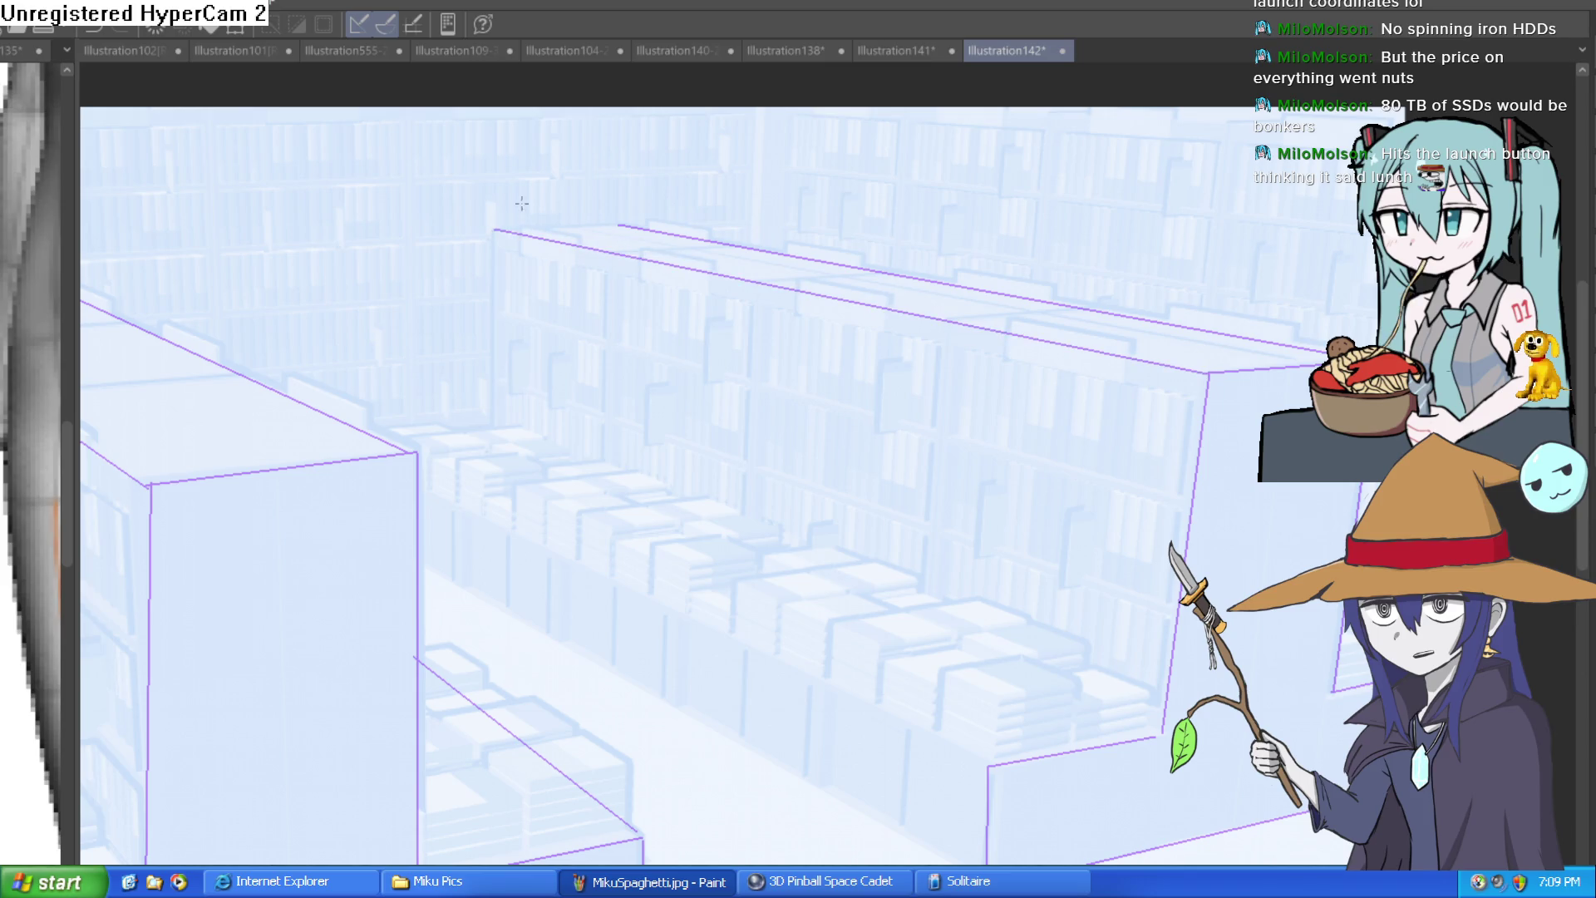
{"action": "double_click", "coordinate": [629, 215]}
{"action": "left_click_drag", "start_coordinate": [496, 231], "coordinate": [491, 424]}
Step: Draw the far block's lower step top edge, step-to-panel junction and panel base edge
{"action": "mouse_move", "coordinate": [1098, 491]}
{"action": "left_mouse_down"}
{"action": "mouse_move", "coordinate": [1053, 360]}
{"action": "mouse_move", "coordinate": [1109, 363]}
{"action": "left_mouse_up"}
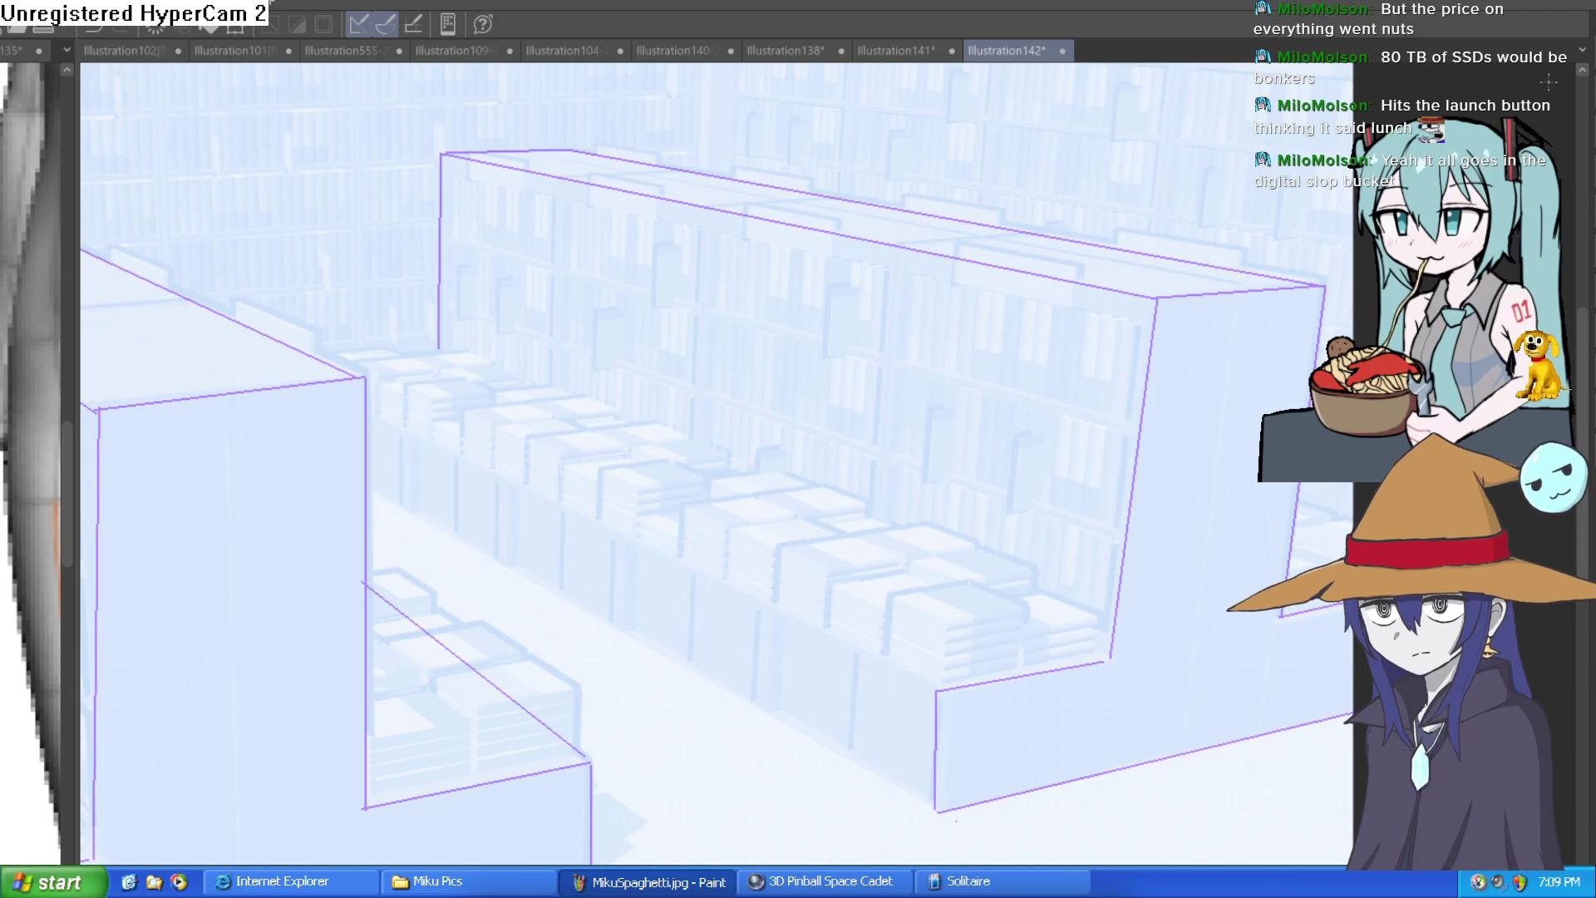
{"action": "mouse_move", "coordinate": [935, 691]}
{"action": "left_mouse_down"}
{"action": "mouse_move", "coordinate": [364, 408]}
{"action": "mouse_move", "coordinate": [444, 355]}
{"action": "left_mouse_up"}
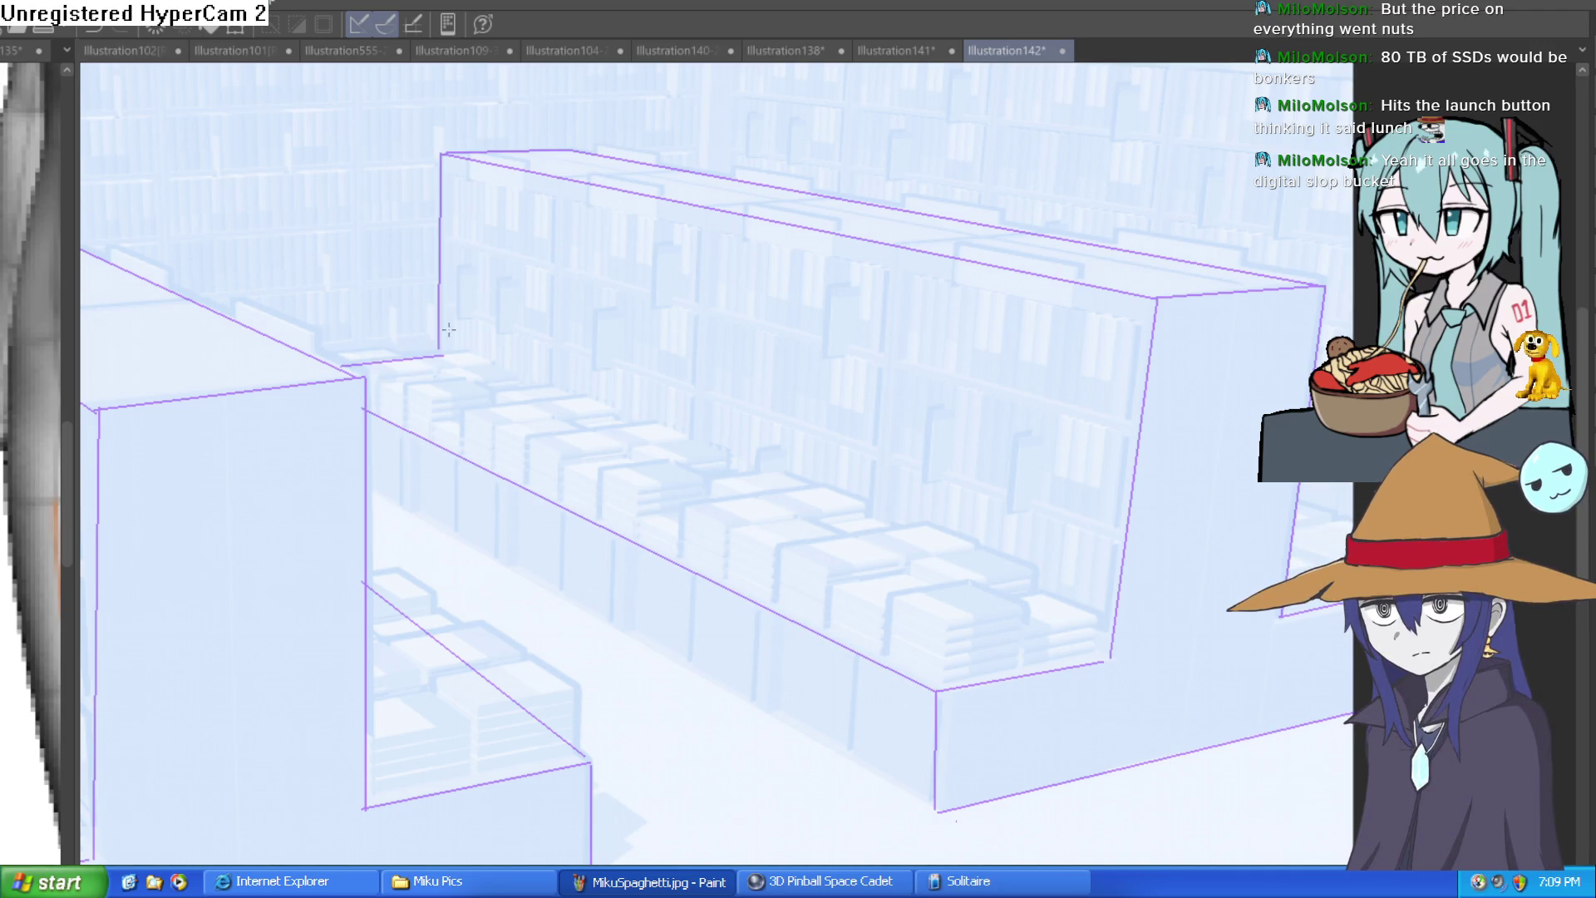
{"action": "left_click_drag", "start_coordinate": [1107, 655], "coordinate": [441, 350]}
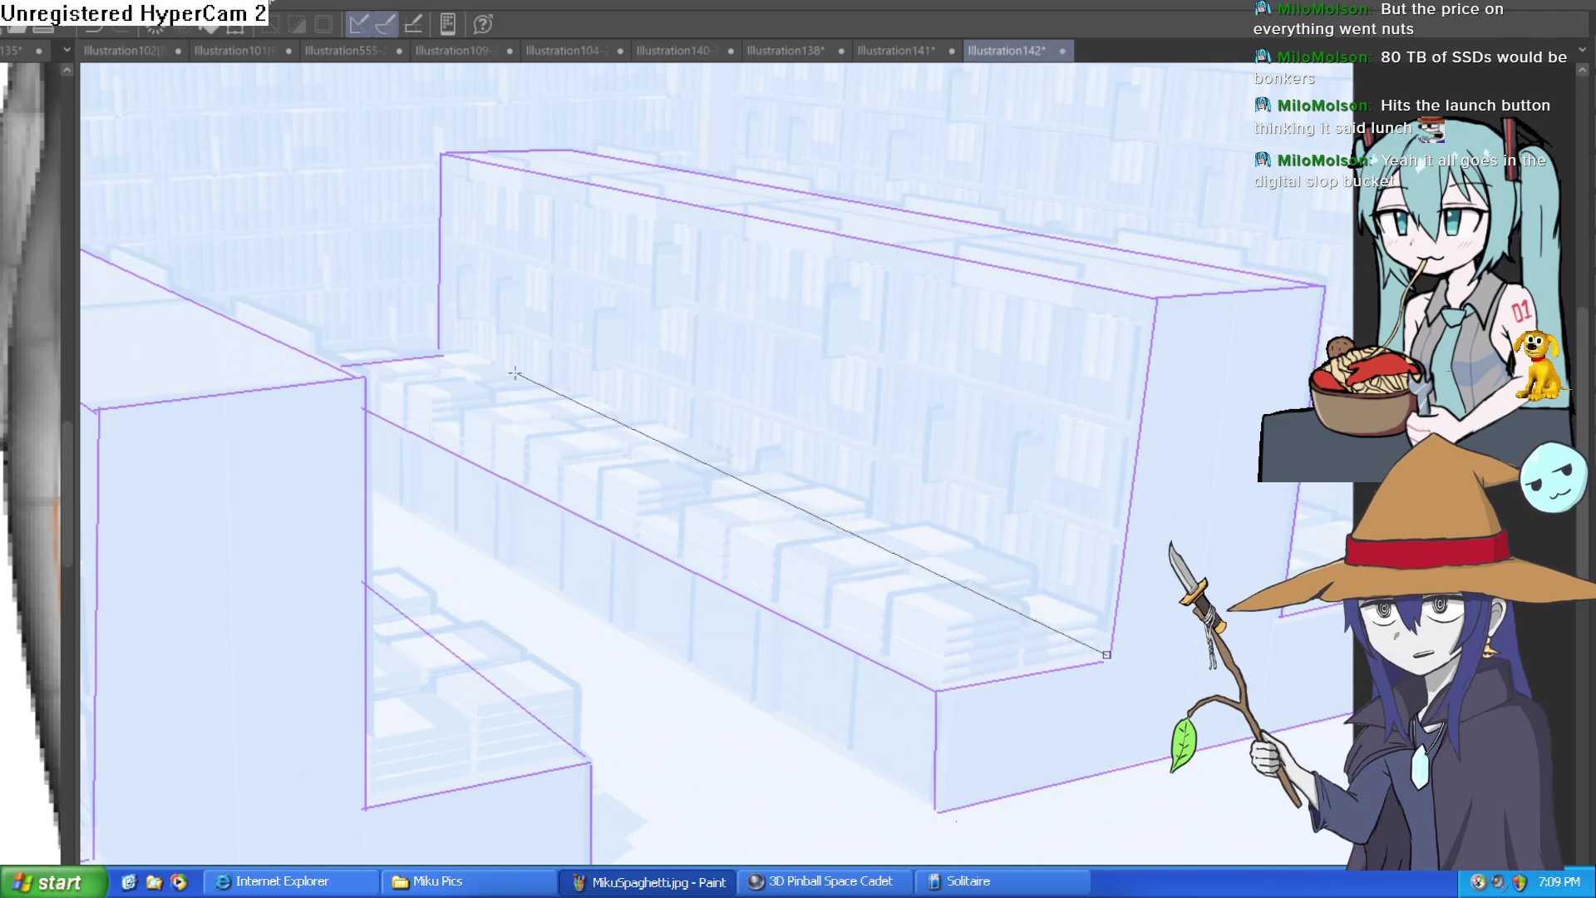
{"action": "left_click_drag", "start_coordinate": [933, 808], "coordinate": [390, 501]}
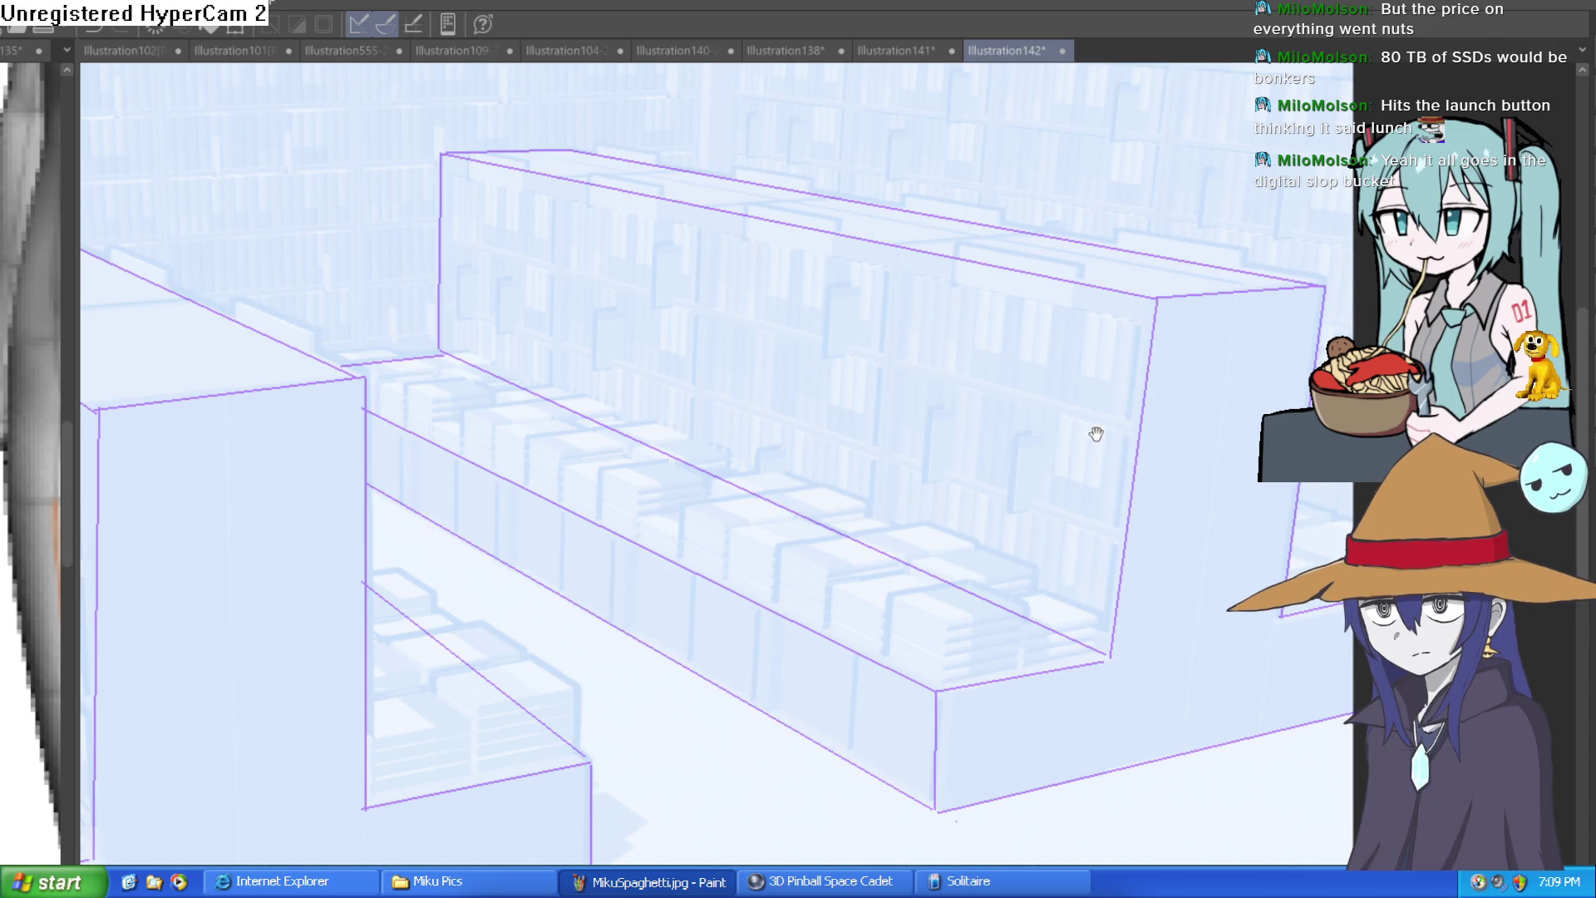
Step: Draw a thin vertical guide line above the back shelf
{"action": "scroll", "coordinate": [1107, 489], "scroll_direction": "up", "scroll_amount": 1}
{"action": "scroll", "coordinate": [1107, 489], "scroll_direction": "down", "scroll_amount": 2}
{"action": "scroll", "coordinate": [1122, 453], "scroll_direction": "down", "scroll_amount": 2}
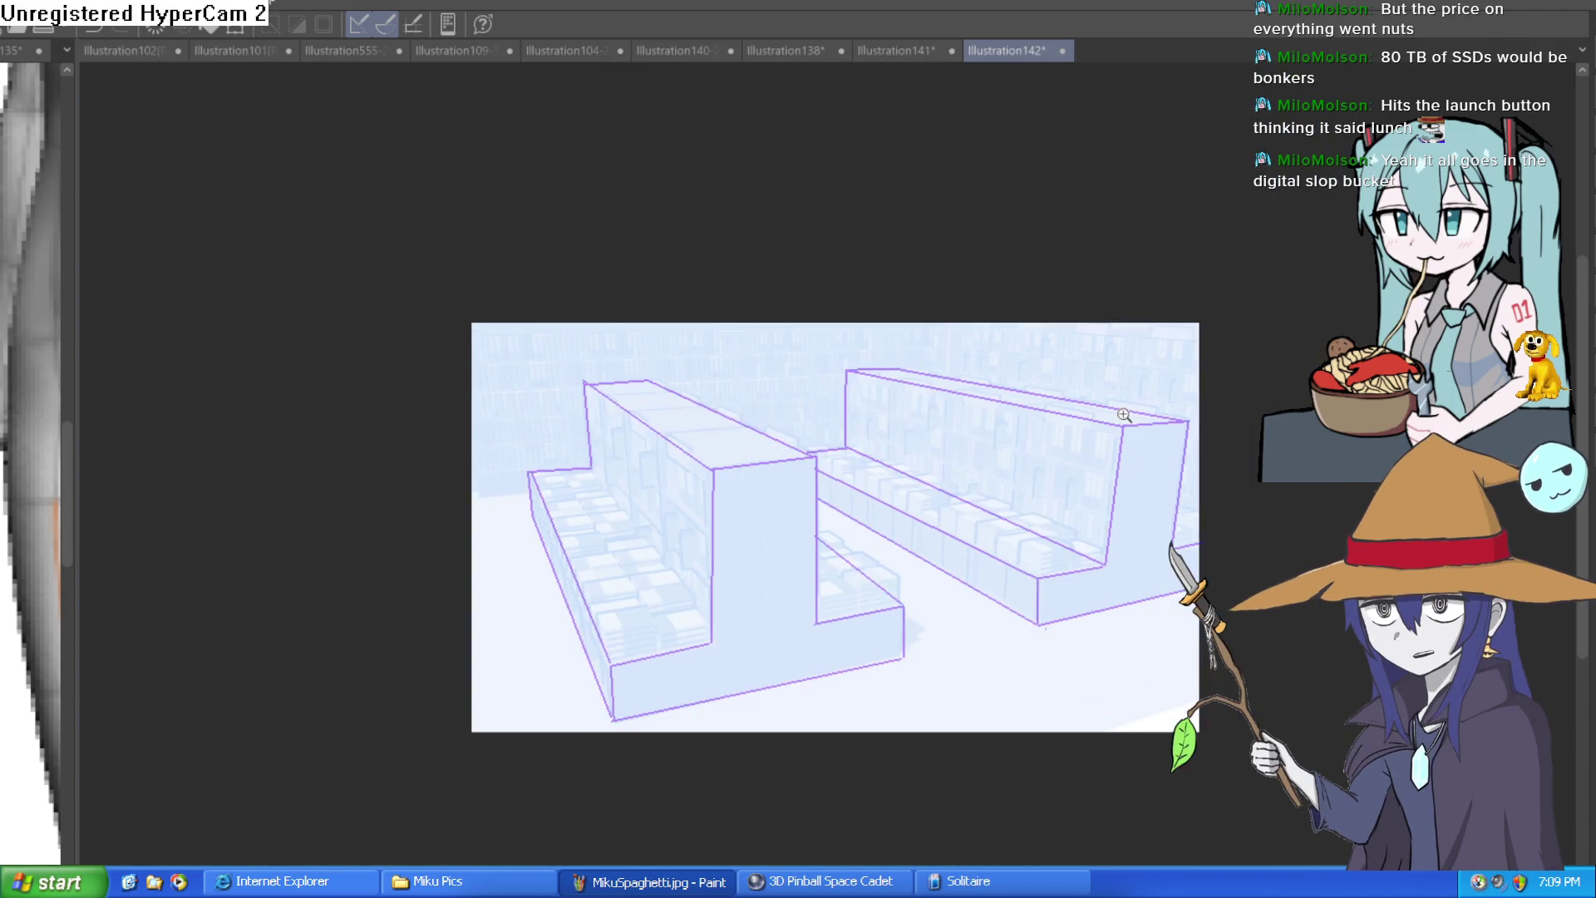
{"action": "scroll", "coordinate": [1081, 383], "scroll_direction": "up", "scroll_amount": 2}
{"action": "left_click_drag", "start_coordinate": [732, 248], "coordinate": [732, 337]}
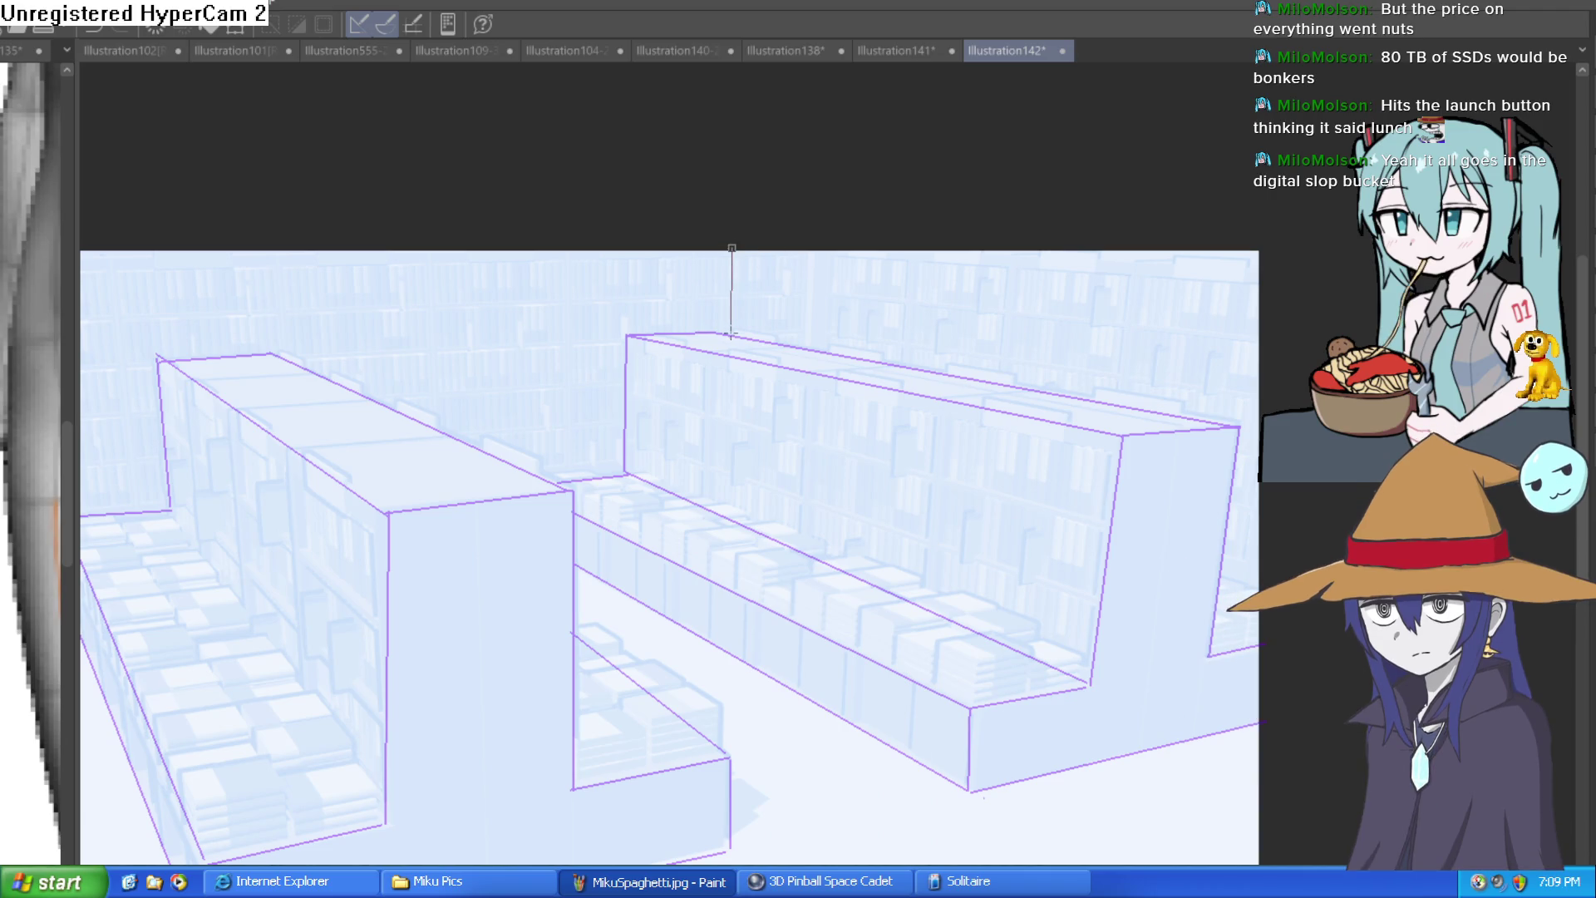
Step: Recenter the drawing and zoom in on the right shelf block, undoing a trial corner stroke
{"action": "scroll", "coordinate": [750, 460], "scroll_direction": "down", "scroll_amount": 1}
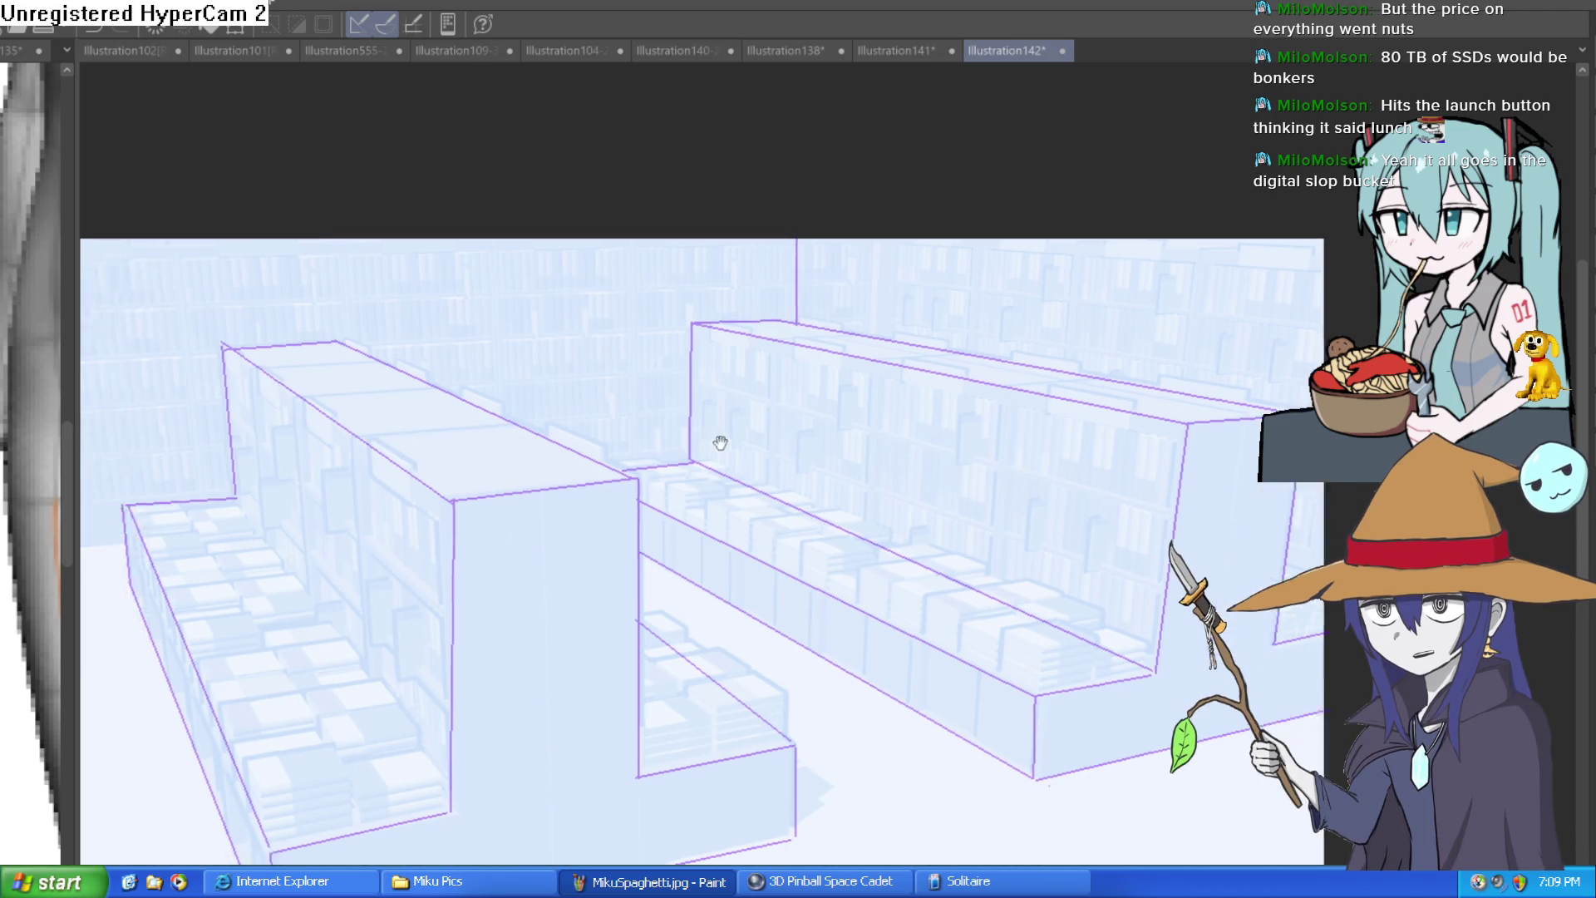
{"action": "scroll", "coordinate": [831, 461], "scroll_direction": "down", "scroll_amount": 2}
{"action": "scroll", "coordinate": [1056, 463], "scroll_direction": "down", "scroll_amount": 1}
{"action": "left_click_drag", "start_coordinate": [655, 394], "coordinate": [709, 388]}
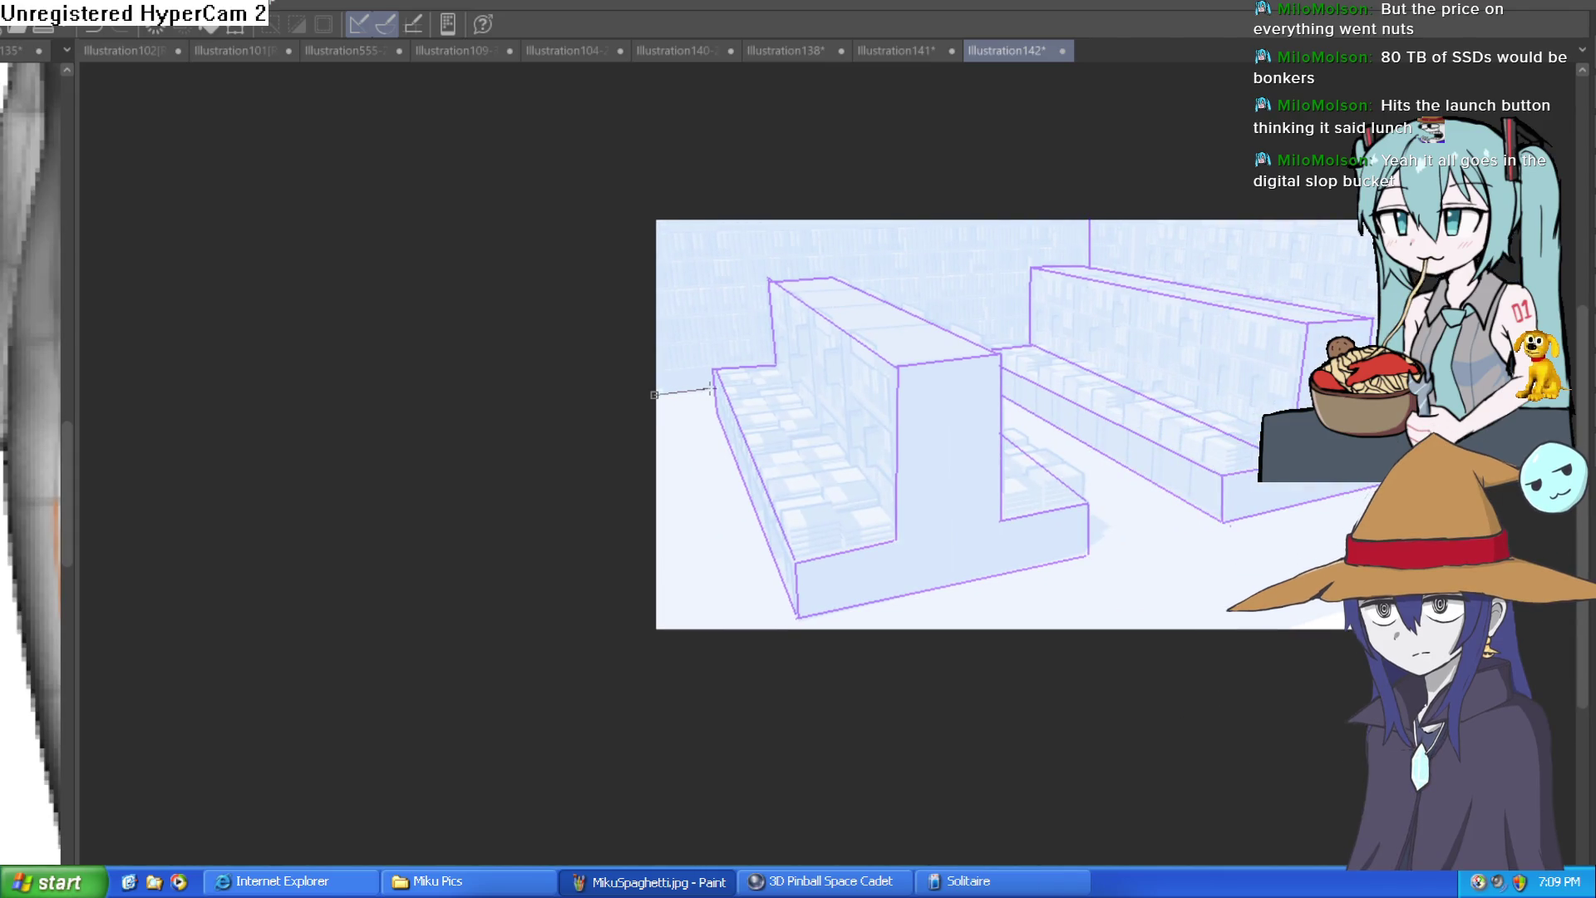
{"action": "mouse_move", "coordinate": [1169, 528]}
{"action": "left_mouse_down"}
{"action": "mouse_move", "coordinate": [972, 523]}
{"action": "mouse_move", "coordinate": [692, 596]}
{"action": "left_mouse_up"}
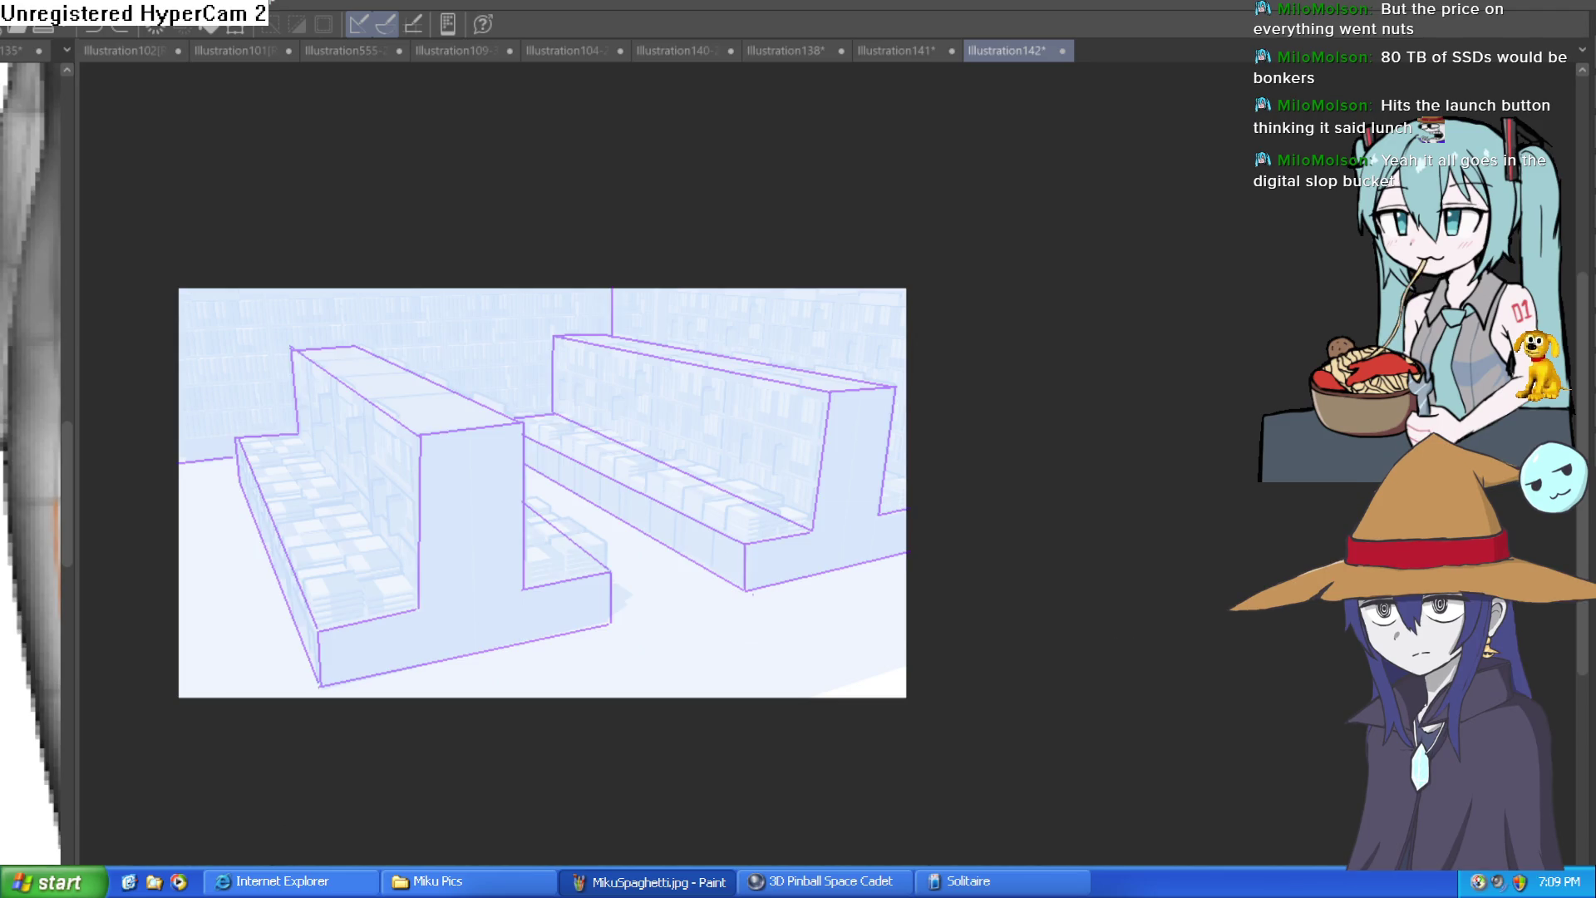
{"action": "key", "text": "ctrl+plus"}
{"action": "key", "text": "ctrl+plus"}
{"action": "left_click_drag", "start_coordinate": [862, 304], "coordinate": [817, 656]}
{"action": "key", "text": "ctrl+z"}
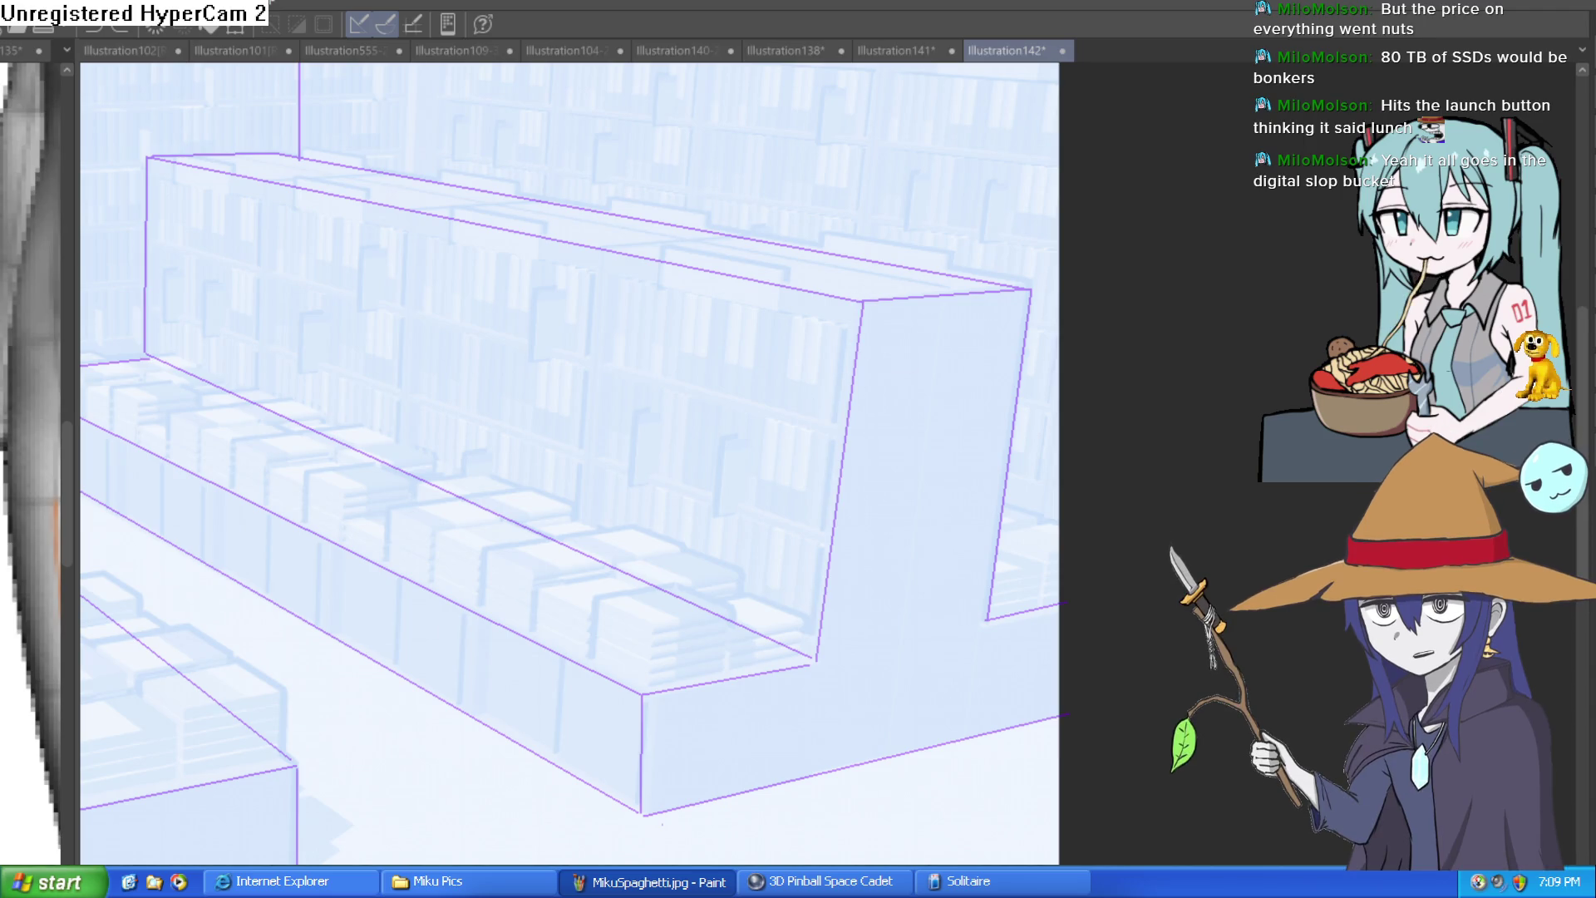
Step: Ink the right block's front corner, top front edge and bottom edges in thick dark purple
{"action": "left_click_drag", "start_coordinate": [862, 304], "coordinate": [820, 653]}
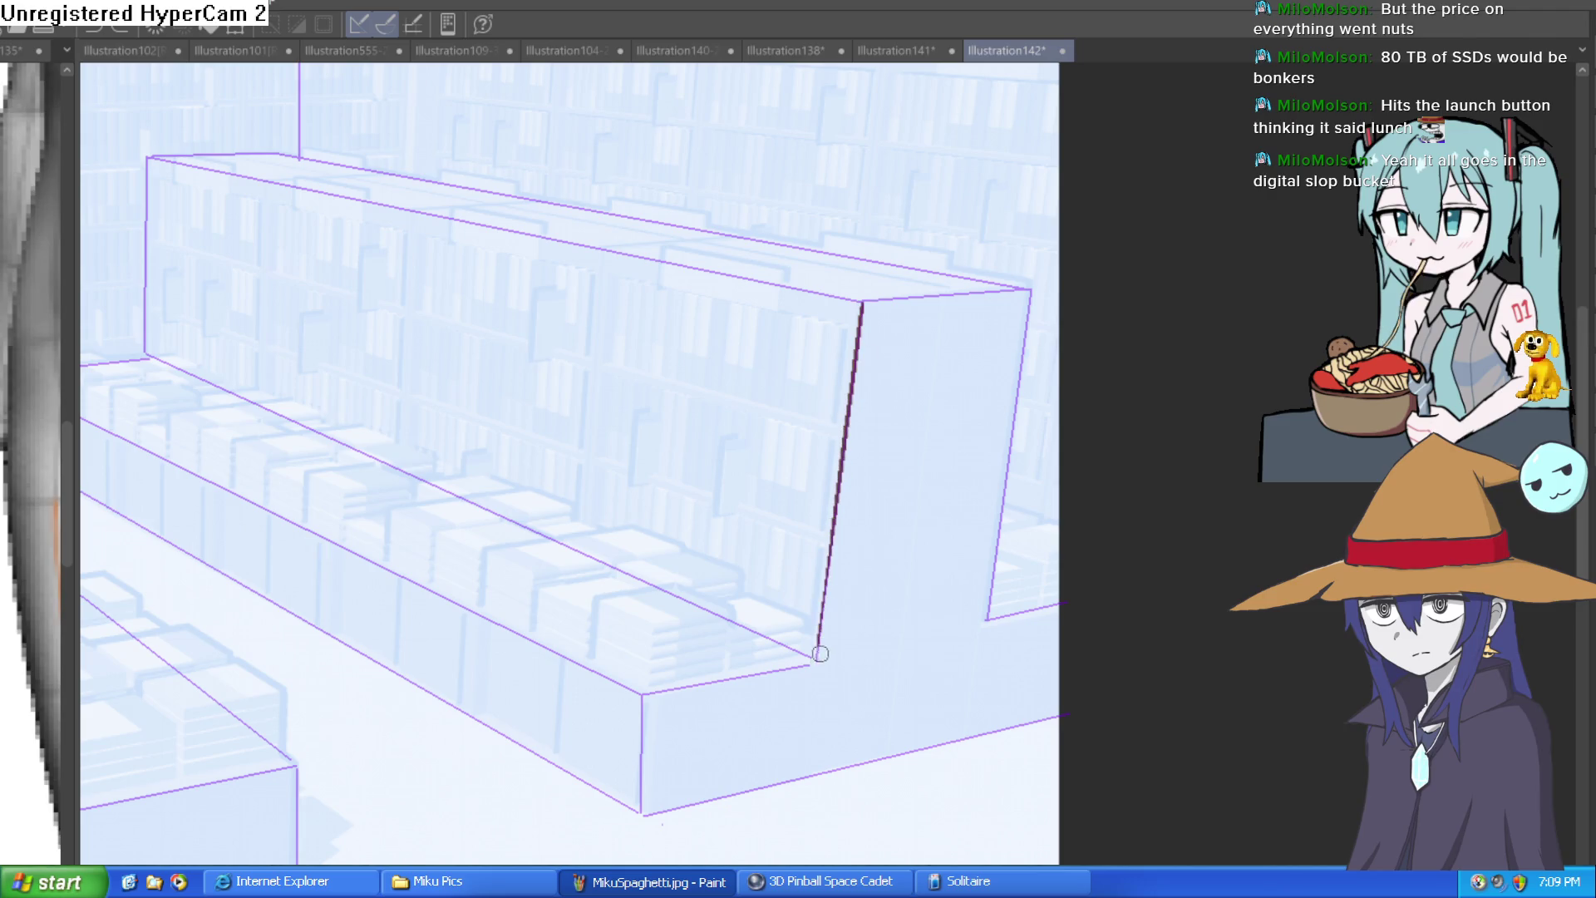
{"action": "mouse_move", "coordinate": [865, 301]}
{"action": "left_mouse_down"}
{"action": "mouse_move", "coordinate": [1022, 286]}
{"action": "mouse_move", "coordinate": [987, 620]}
{"action": "left_mouse_up"}
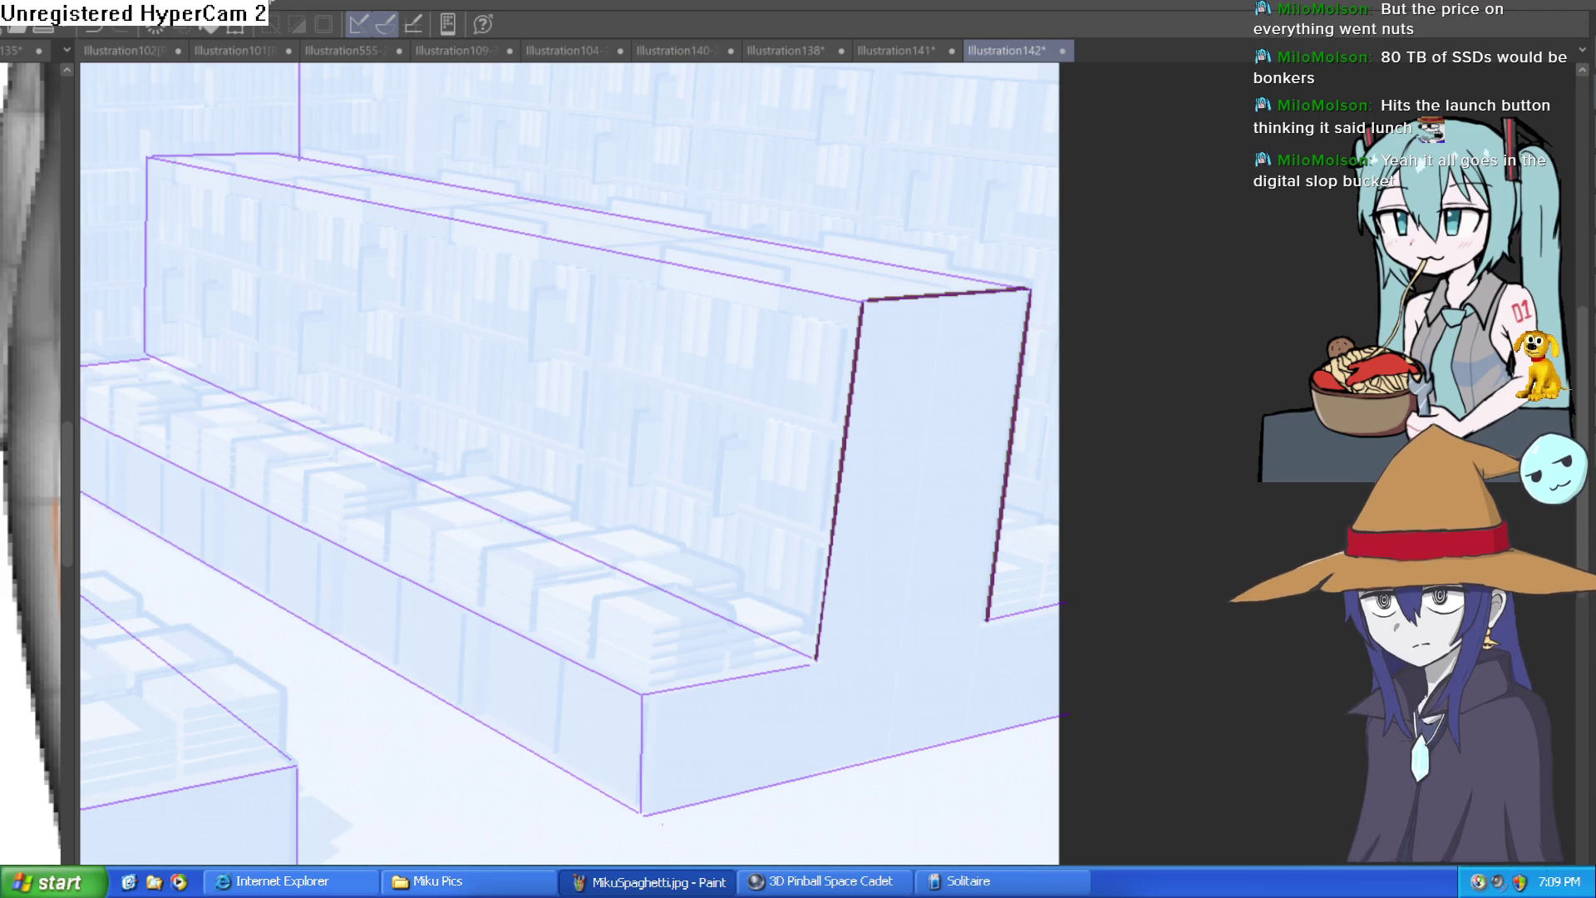
{"action": "left_click_drag", "start_coordinate": [987, 619], "coordinate": [1093, 596]}
{"action": "left_click_drag", "start_coordinate": [1063, 715], "coordinate": [647, 810]}
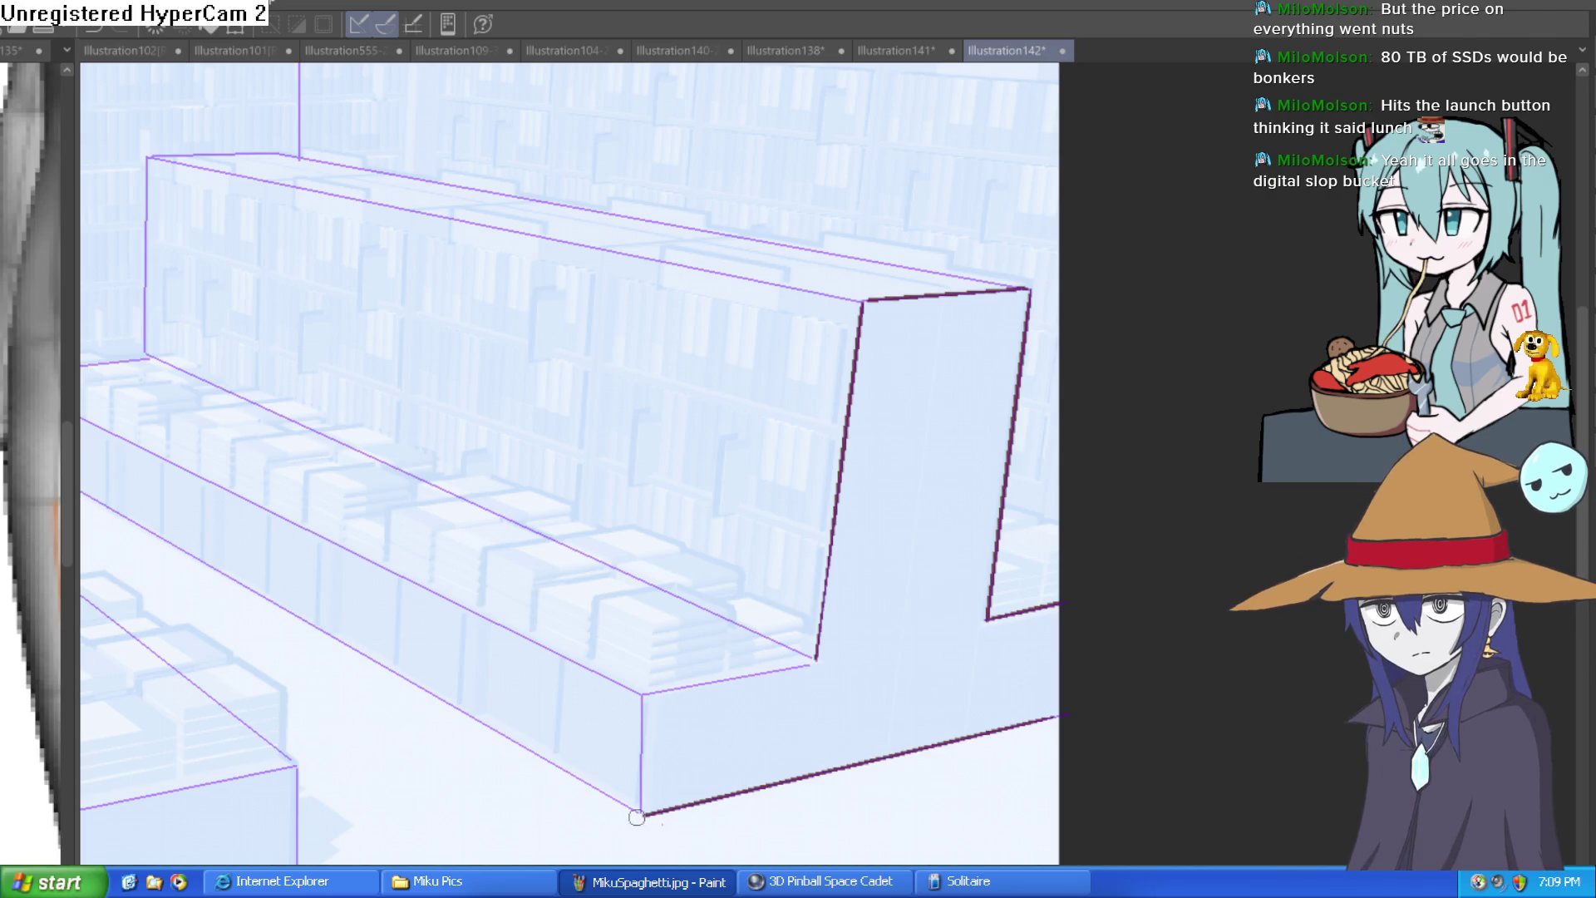
{"action": "left_click_drag", "start_coordinate": [715, 723], "coordinate": [1143, 637]}
{"action": "left_click_drag", "start_coordinate": [1210, 503], "coordinate": [1115, 477]}
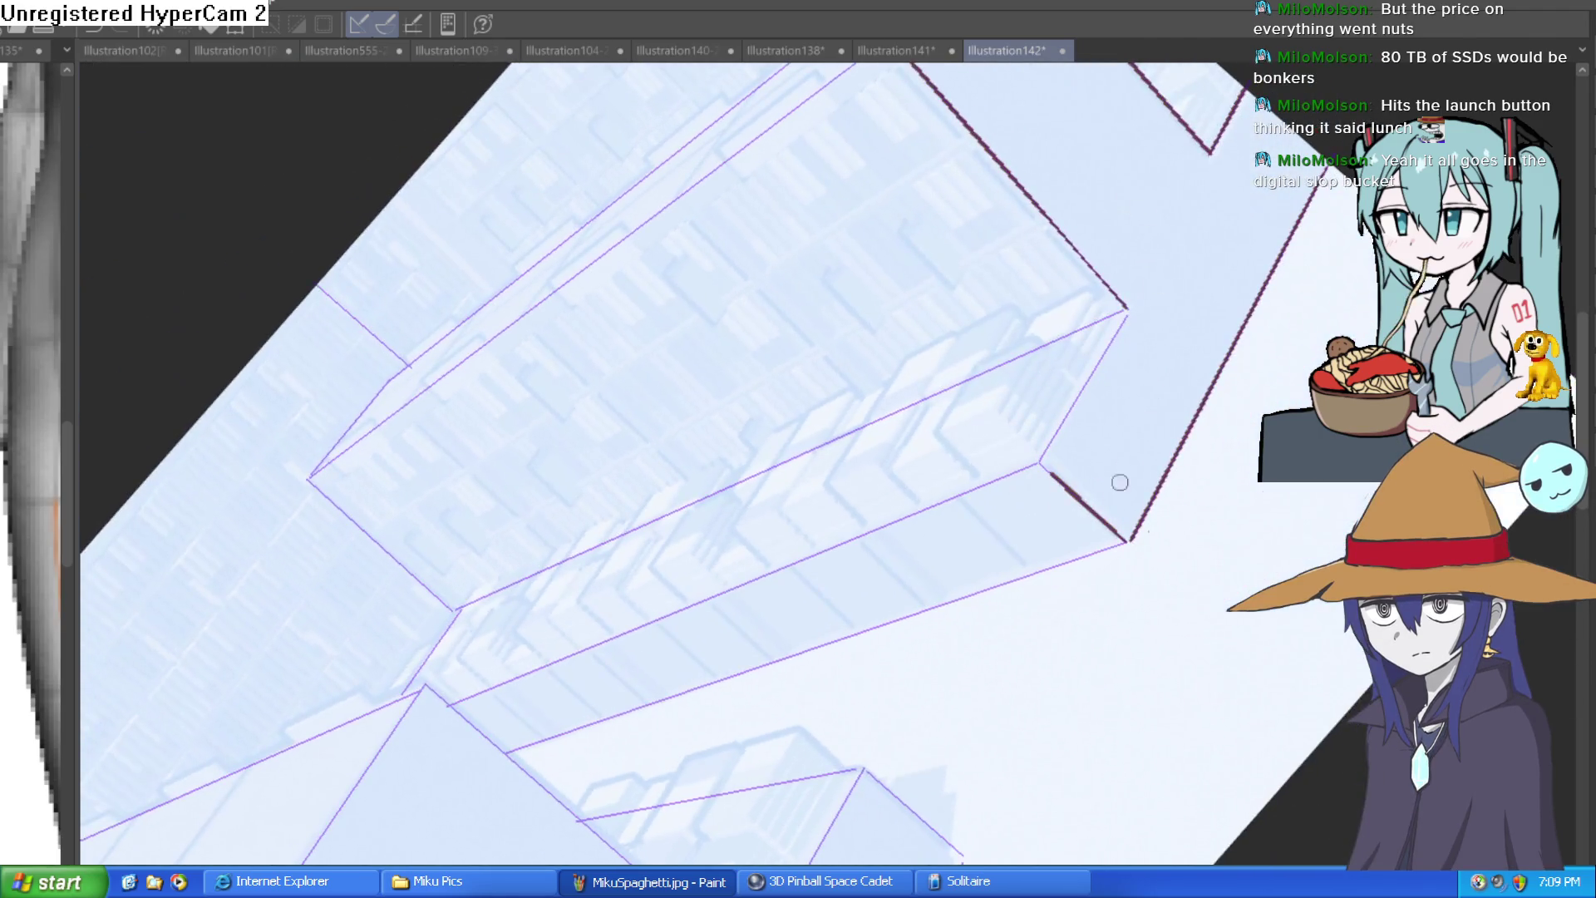
Step: Ink the right block's long bottom edge, shelf top and an upper edge in dark purple
{"action": "left_click_drag", "start_coordinate": [1128, 540], "coordinate": [507, 753]}
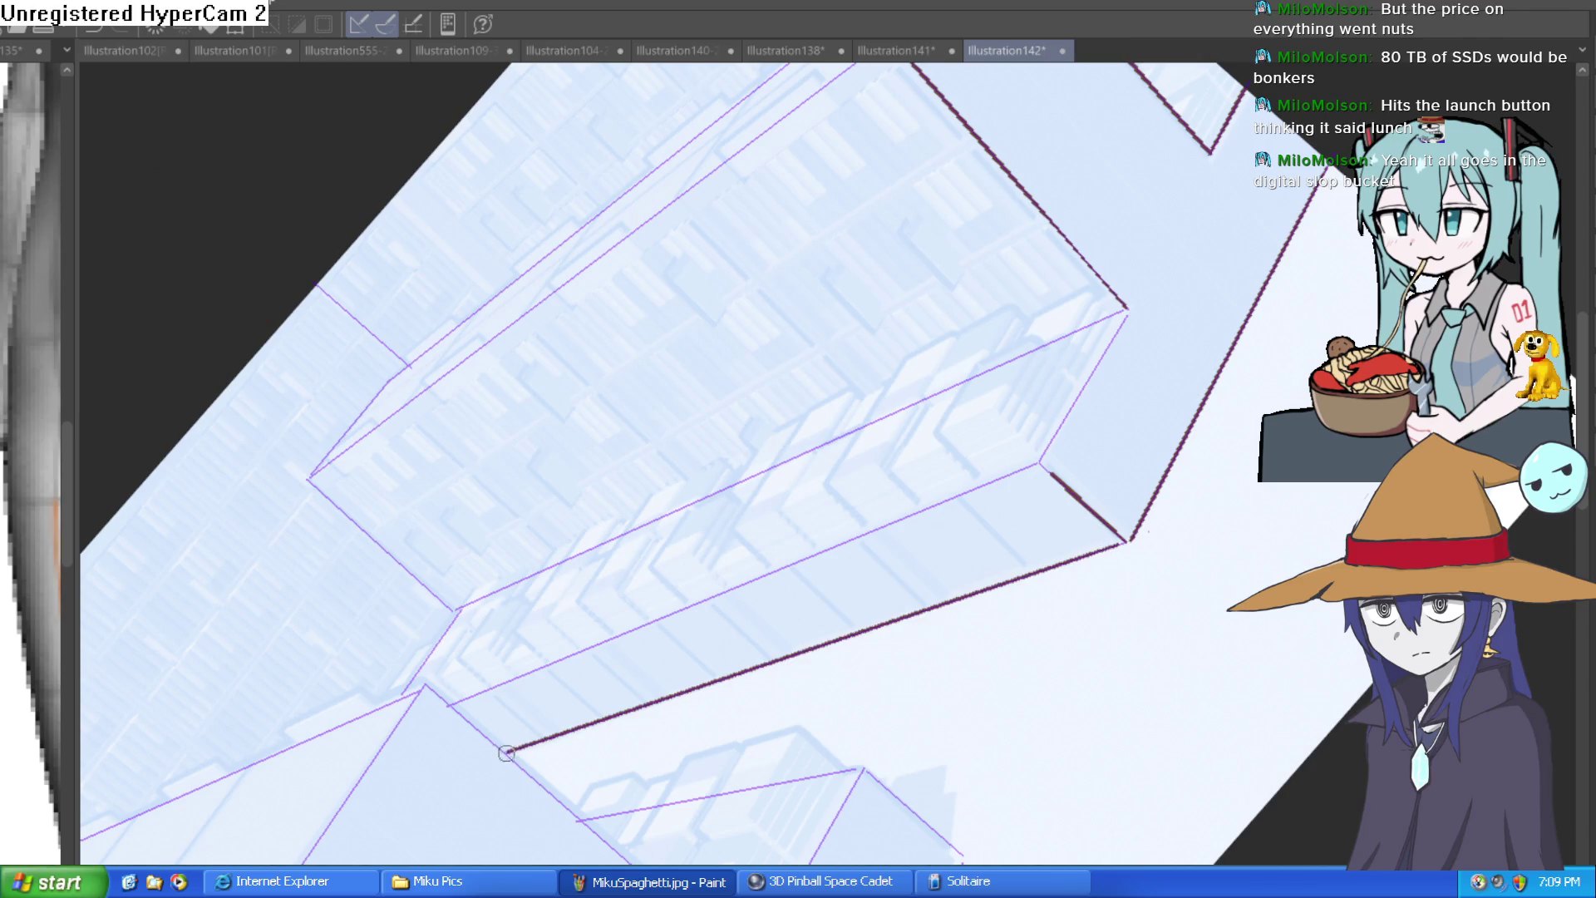
{"action": "mouse_move", "coordinate": [454, 702]}
{"action": "left_mouse_down"}
{"action": "mouse_move", "coordinate": [1007, 498]}
{"action": "mouse_move", "coordinate": [1126, 308]}
{"action": "mouse_move", "coordinate": [976, 620]}
{"action": "mouse_move", "coordinate": [793, 492]}
{"action": "mouse_move", "coordinate": [923, 402]}
{"action": "left_mouse_up"}
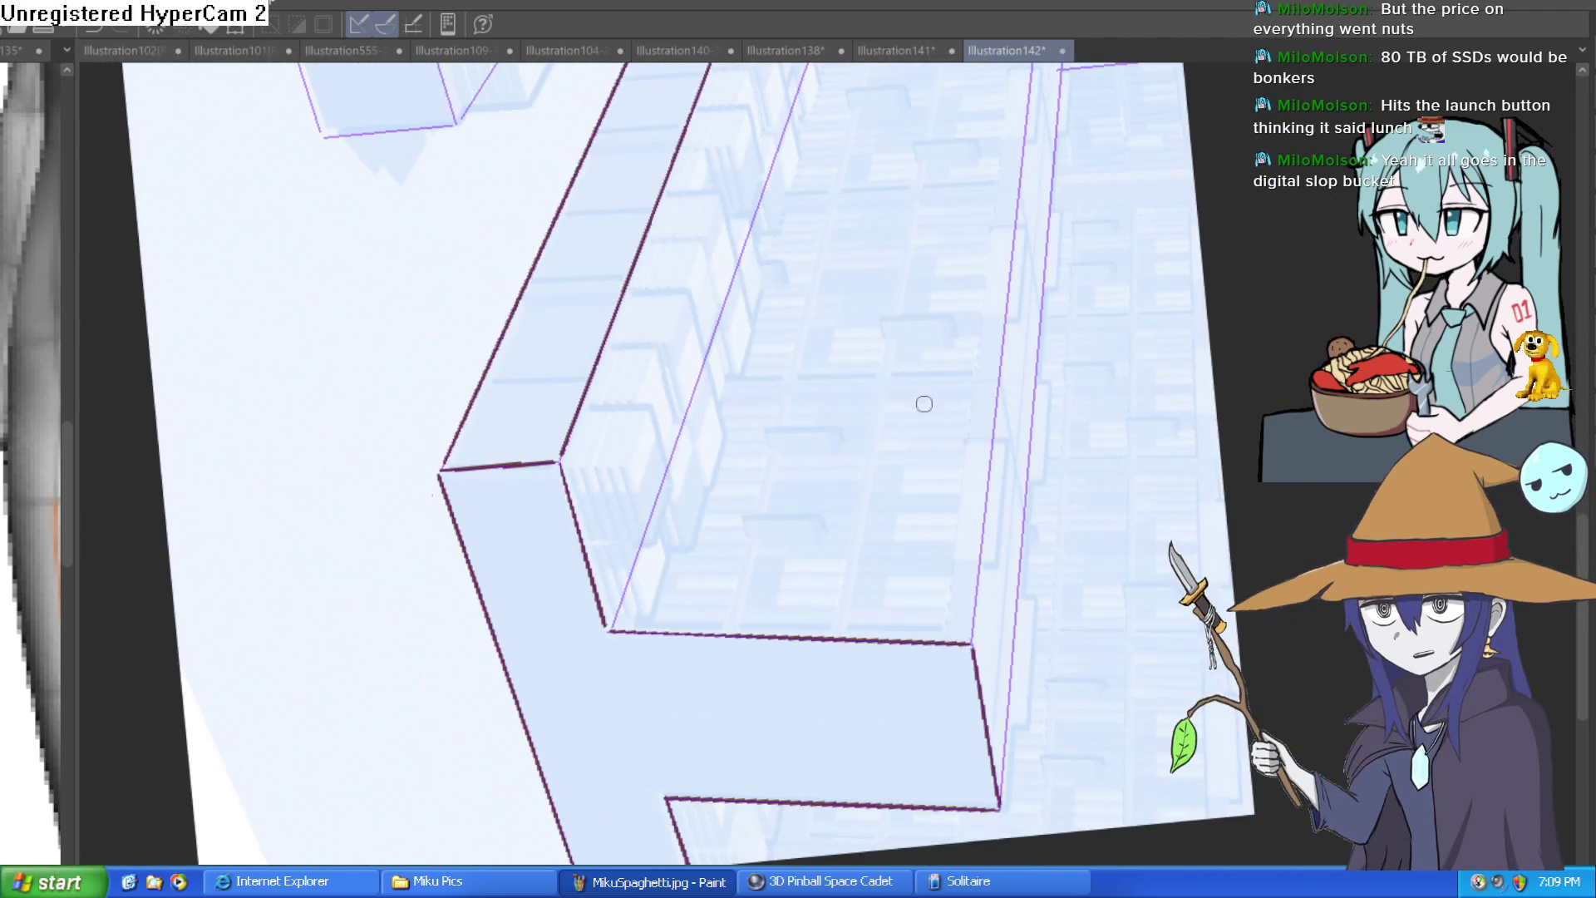
{"action": "left_click_drag", "start_coordinate": [778, 313], "coordinate": [581, 666]}
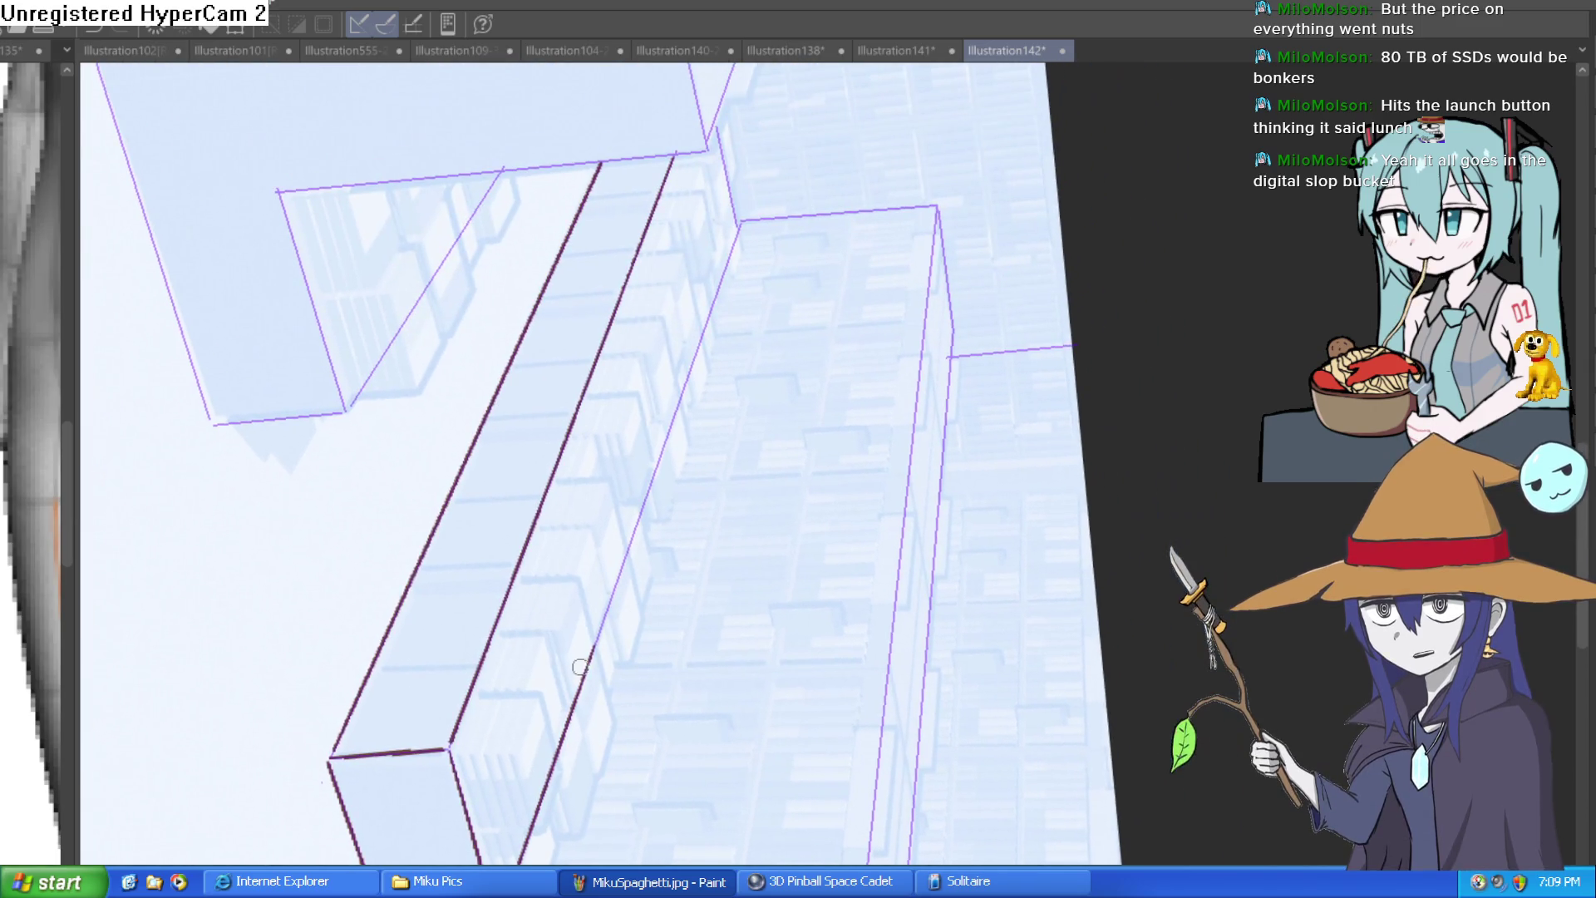
{"action": "left_click_drag", "start_coordinate": [711, 123], "coordinate": [738, 226]}
{"action": "left_click_drag", "start_coordinate": [945, 179], "coordinate": [569, 251]}
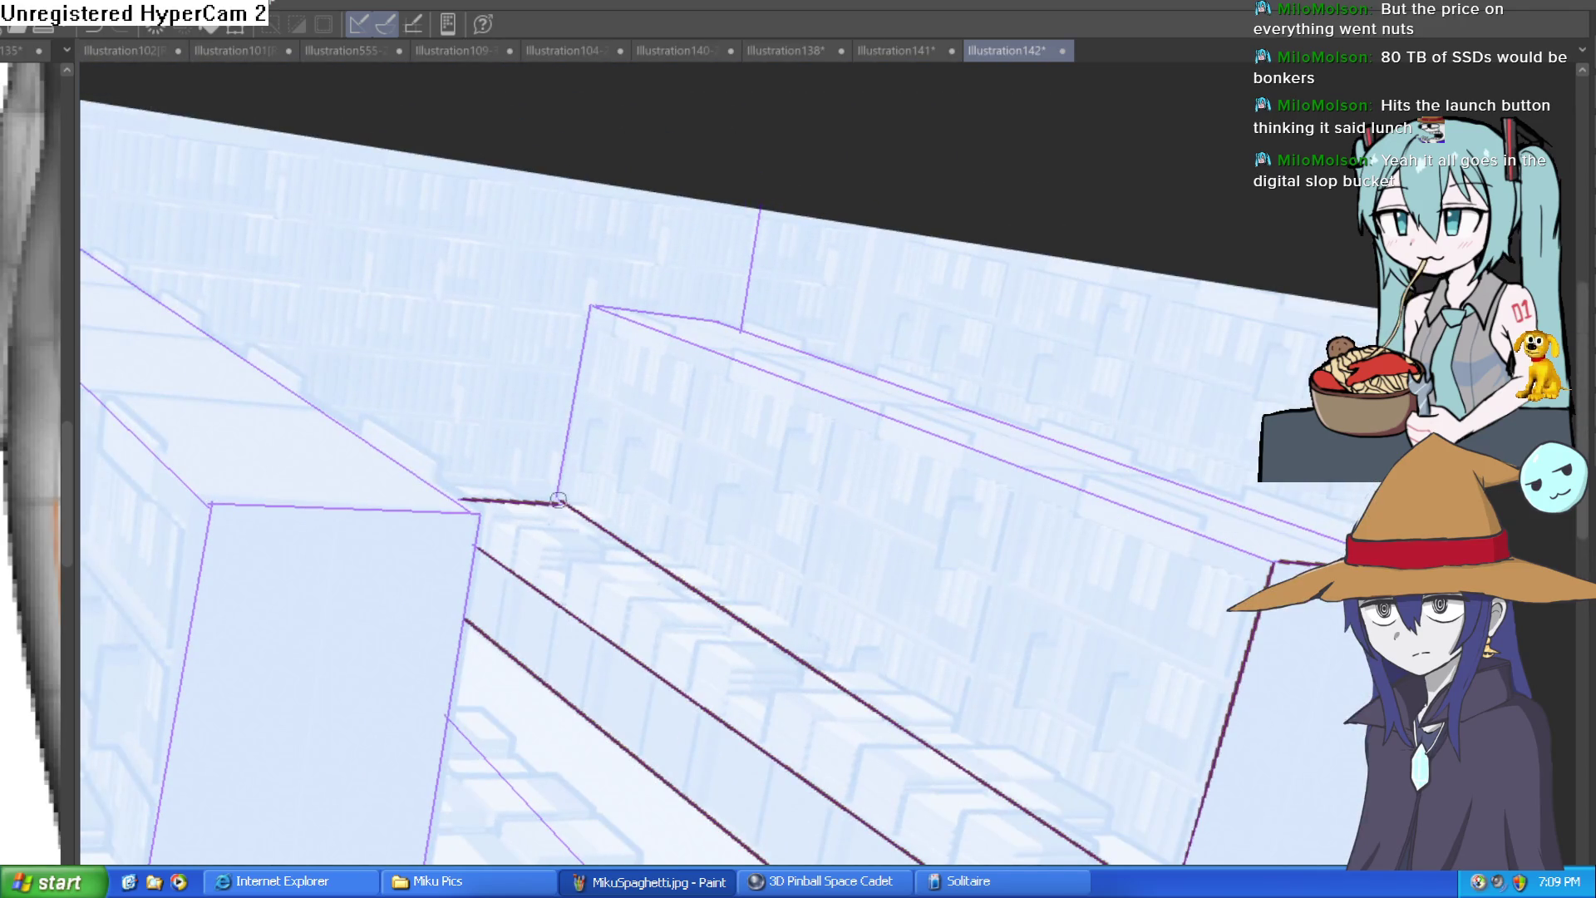
Step: Ink the right block's vertical back edge and the long edges meeting at its top corner
{"action": "mouse_move", "coordinate": [556, 501]}
{"action": "left_mouse_down"}
{"action": "mouse_move", "coordinate": [593, 307]}
{"action": "mouse_move", "coordinate": [524, 345]}
{"action": "left_mouse_up"}
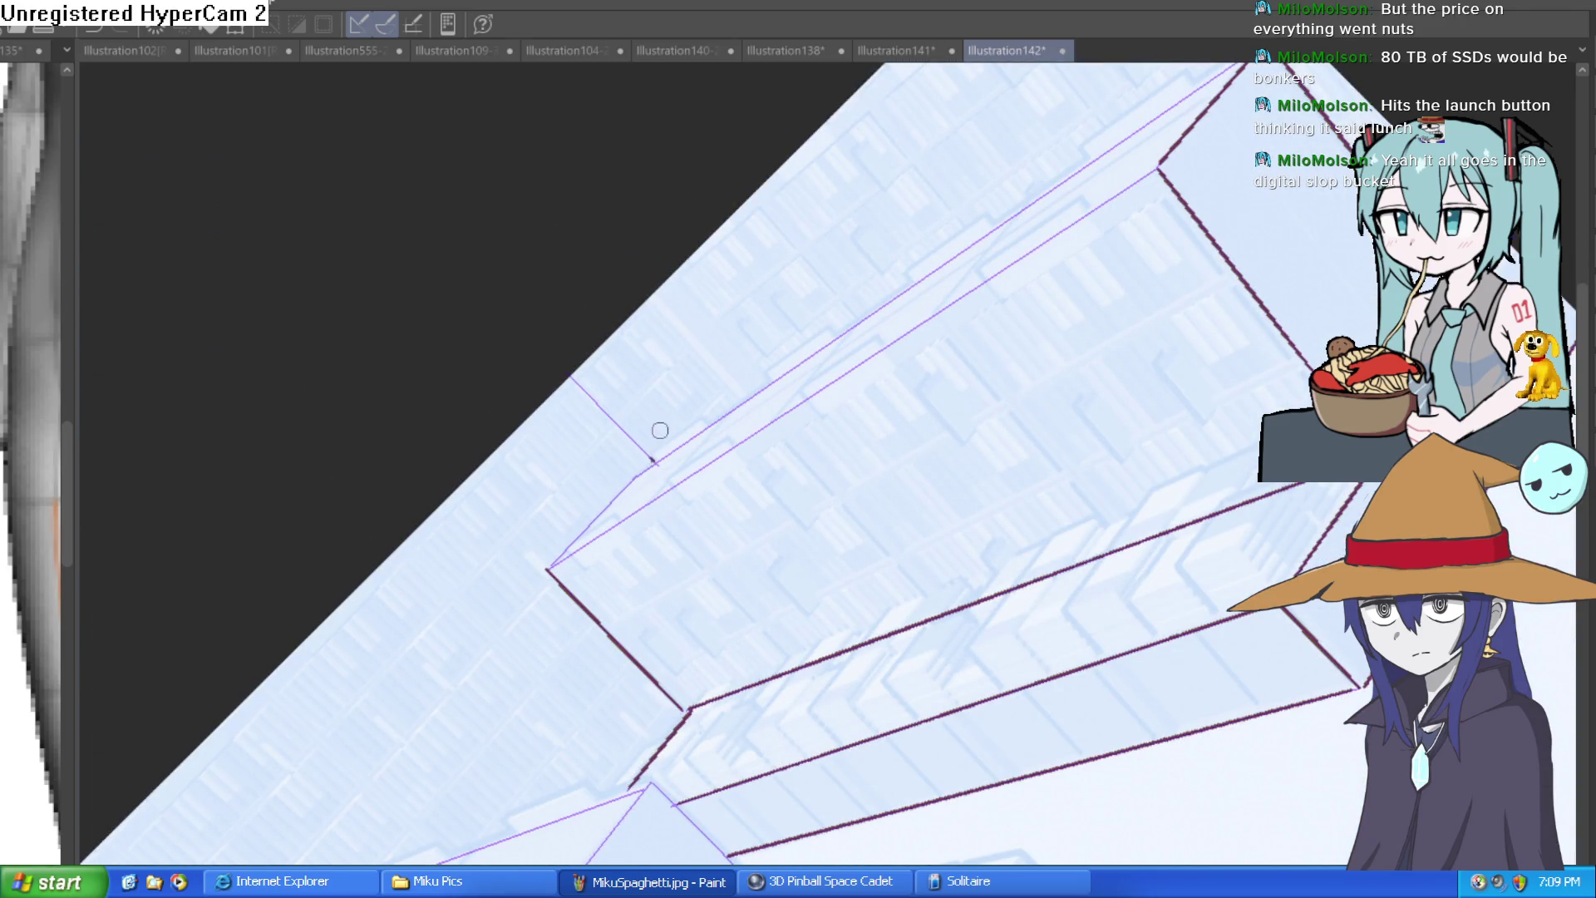
{"action": "mouse_move", "coordinate": [561, 553]}
{"action": "left_mouse_down"}
{"action": "mouse_move", "coordinate": [640, 472]}
{"action": "mouse_move", "coordinate": [1181, 162]}
{"action": "left_mouse_up"}
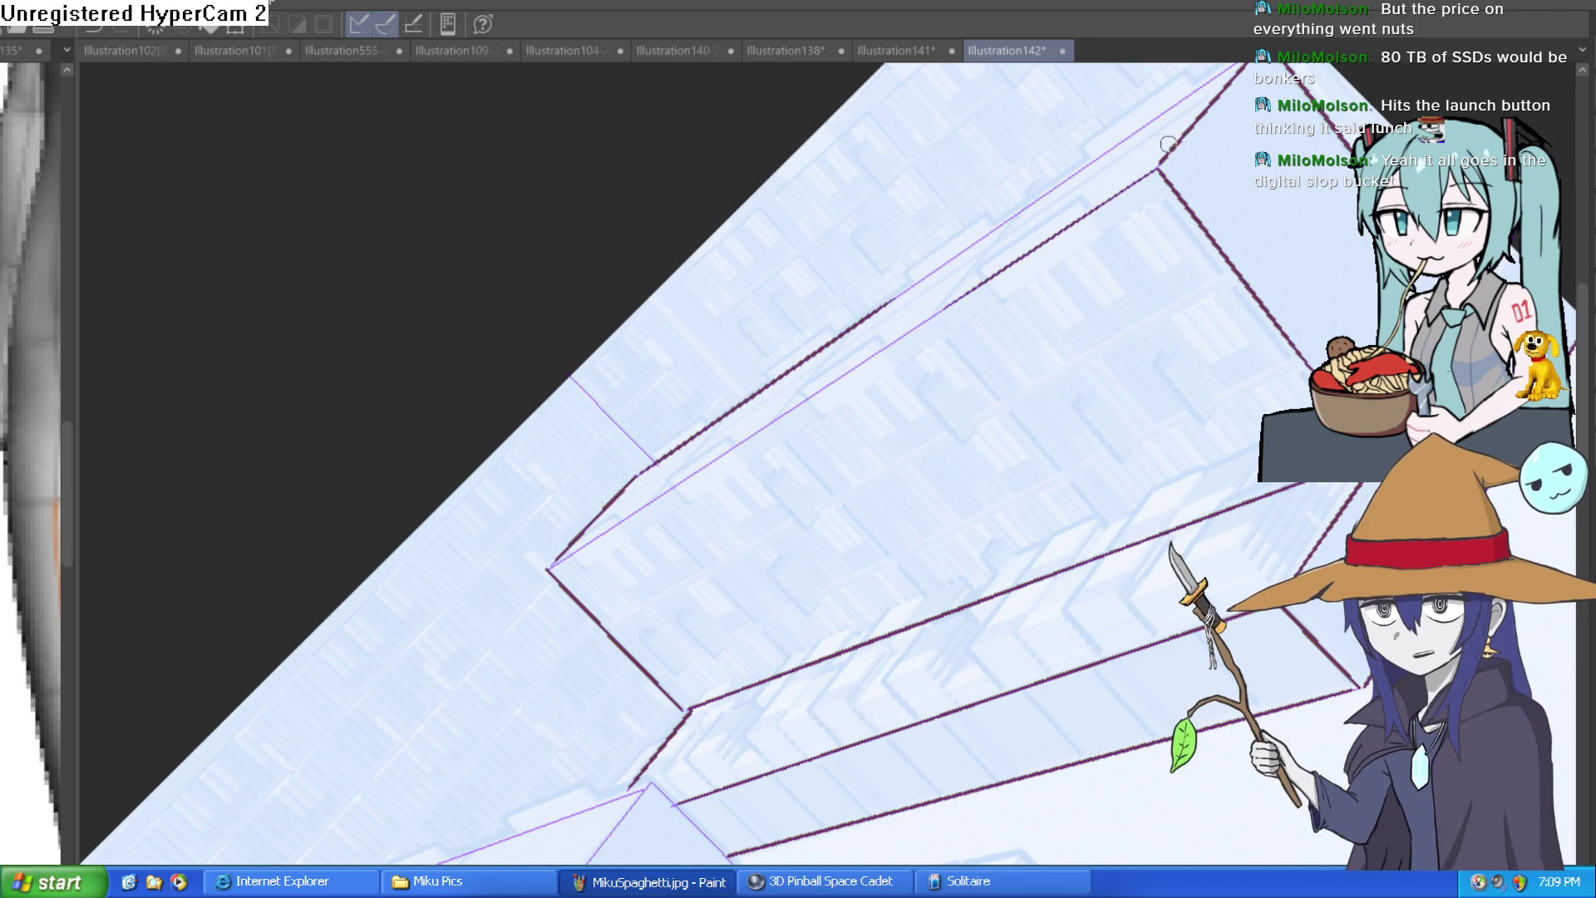
{"action": "left_click_drag", "start_coordinate": [990, 280], "coordinate": [554, 566]}
{"action": "left_click_drag", "start_coordinate": [821, 405], "coordinate": [629, 550]}
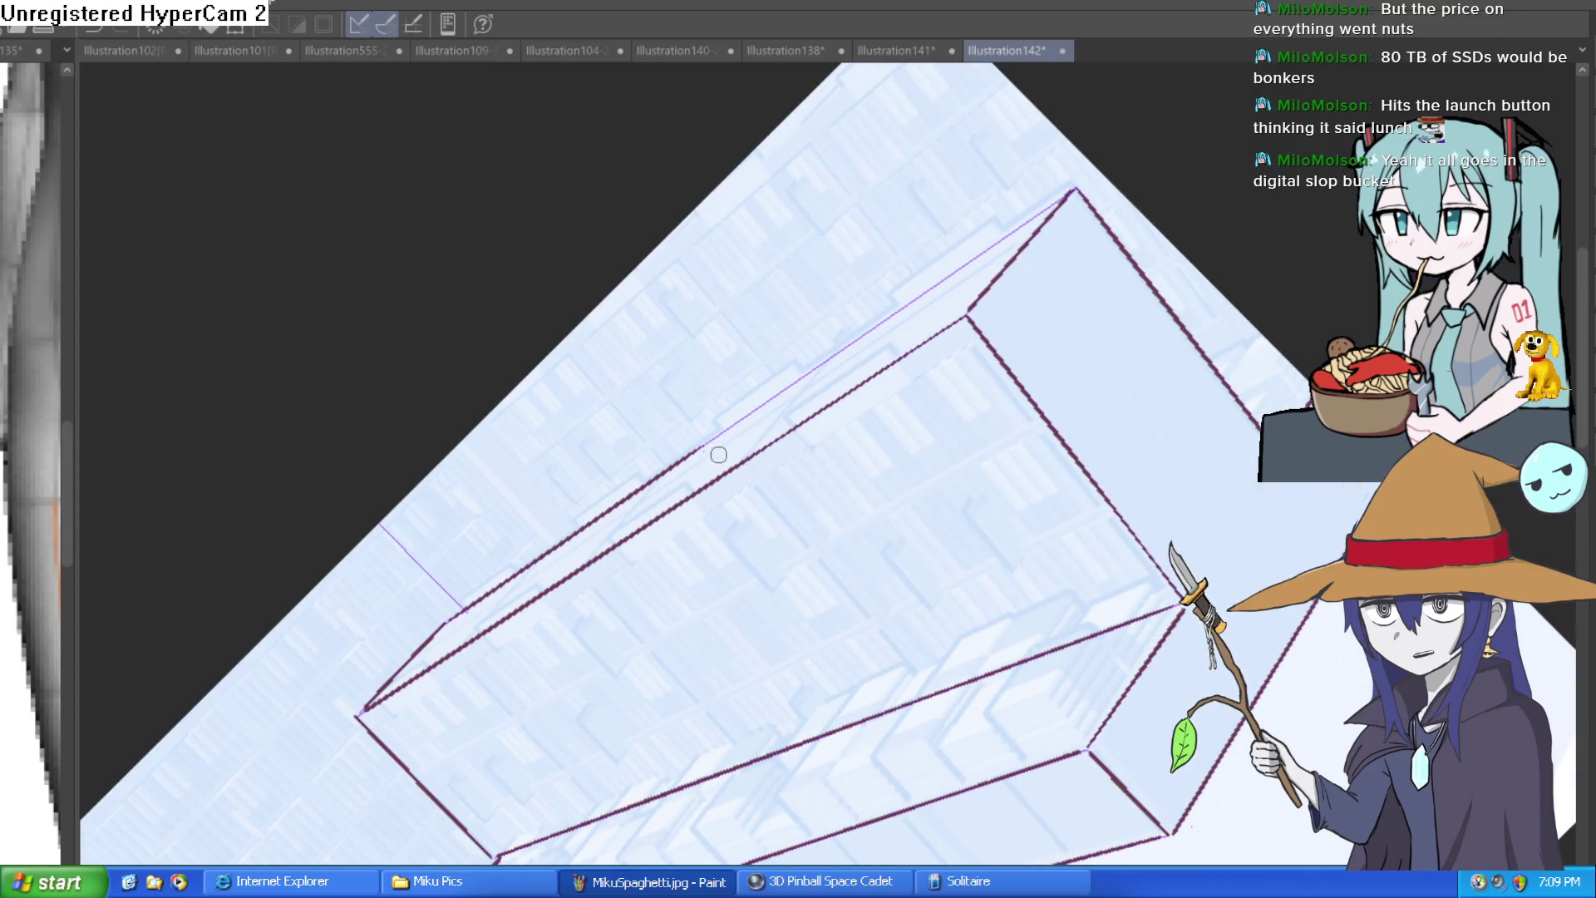
{"action": "mouse_move", "coordinate": [763, 416]}
{"action": "left_mouse_down"}
{"action": "mouse_move", "coordinate": [1073, 206]}
{"action": "mouse_move", "coordinate": [1151, 409]}
{"action": "mouse_move", "coordinate": [1063, 559]}
{"action": "mouse_move", "coordinate": [1152, 378]}
{"action": "mouse_move", "coordinate": [1115, 433]}
{"action": "mouse_move", "coordinate": [1090, 412]}
{"action": "left_mouse_up"}
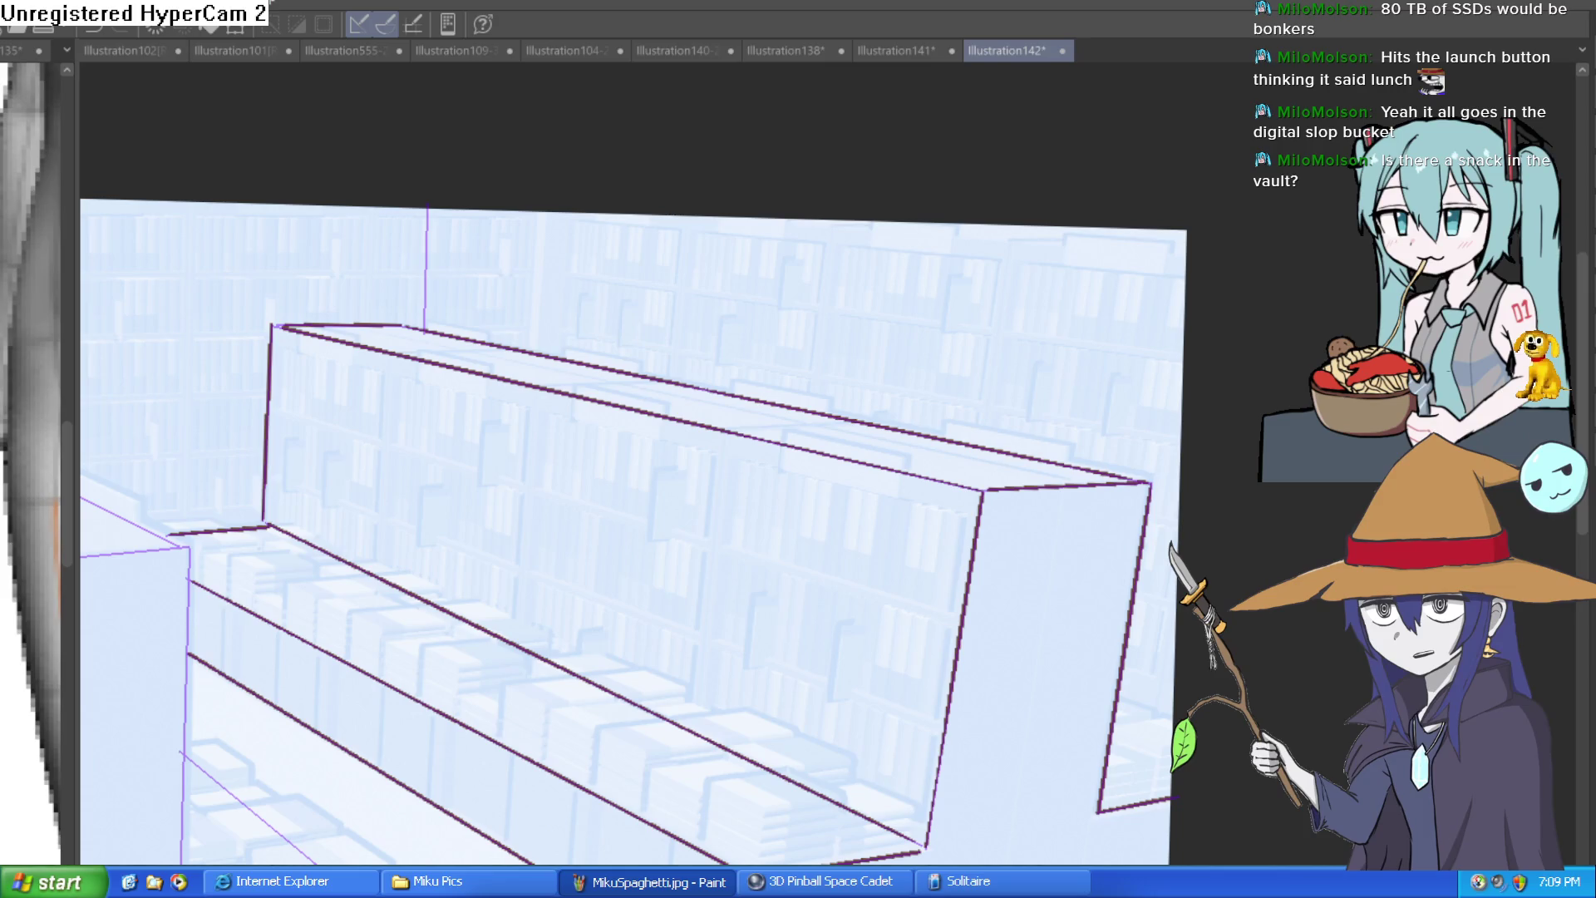
{"action": "left_click_drag", "start_coordinate": [1173, 267], "coordinate": [1098, 190]}
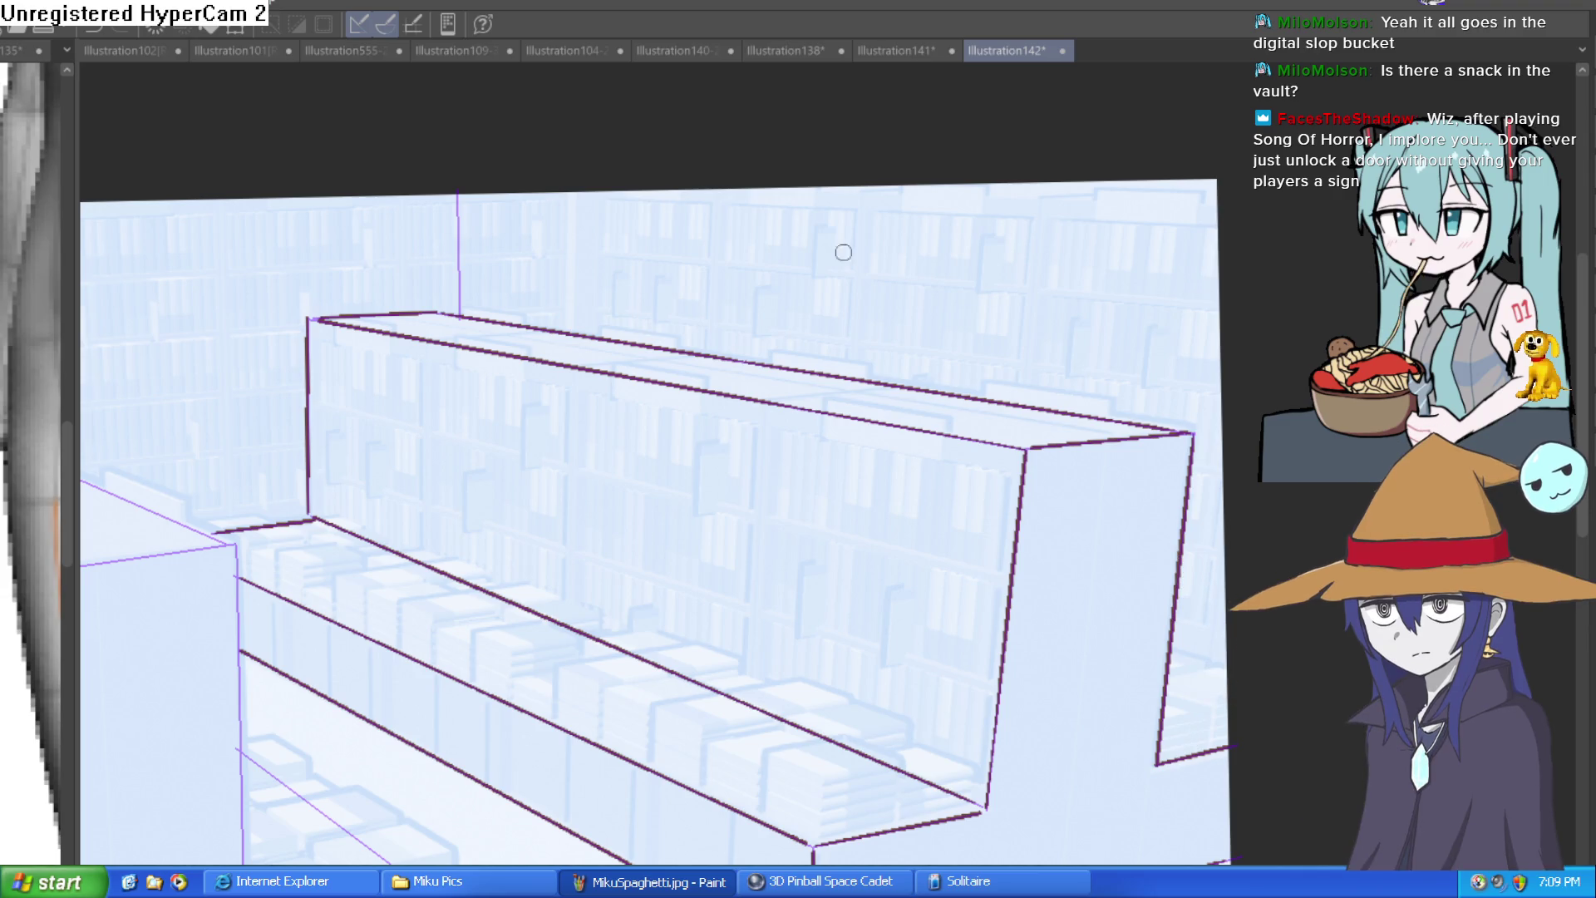
{"action": "left_click_drag", "start_coordinate": [494, 300], "coordinate": [877, 230]}
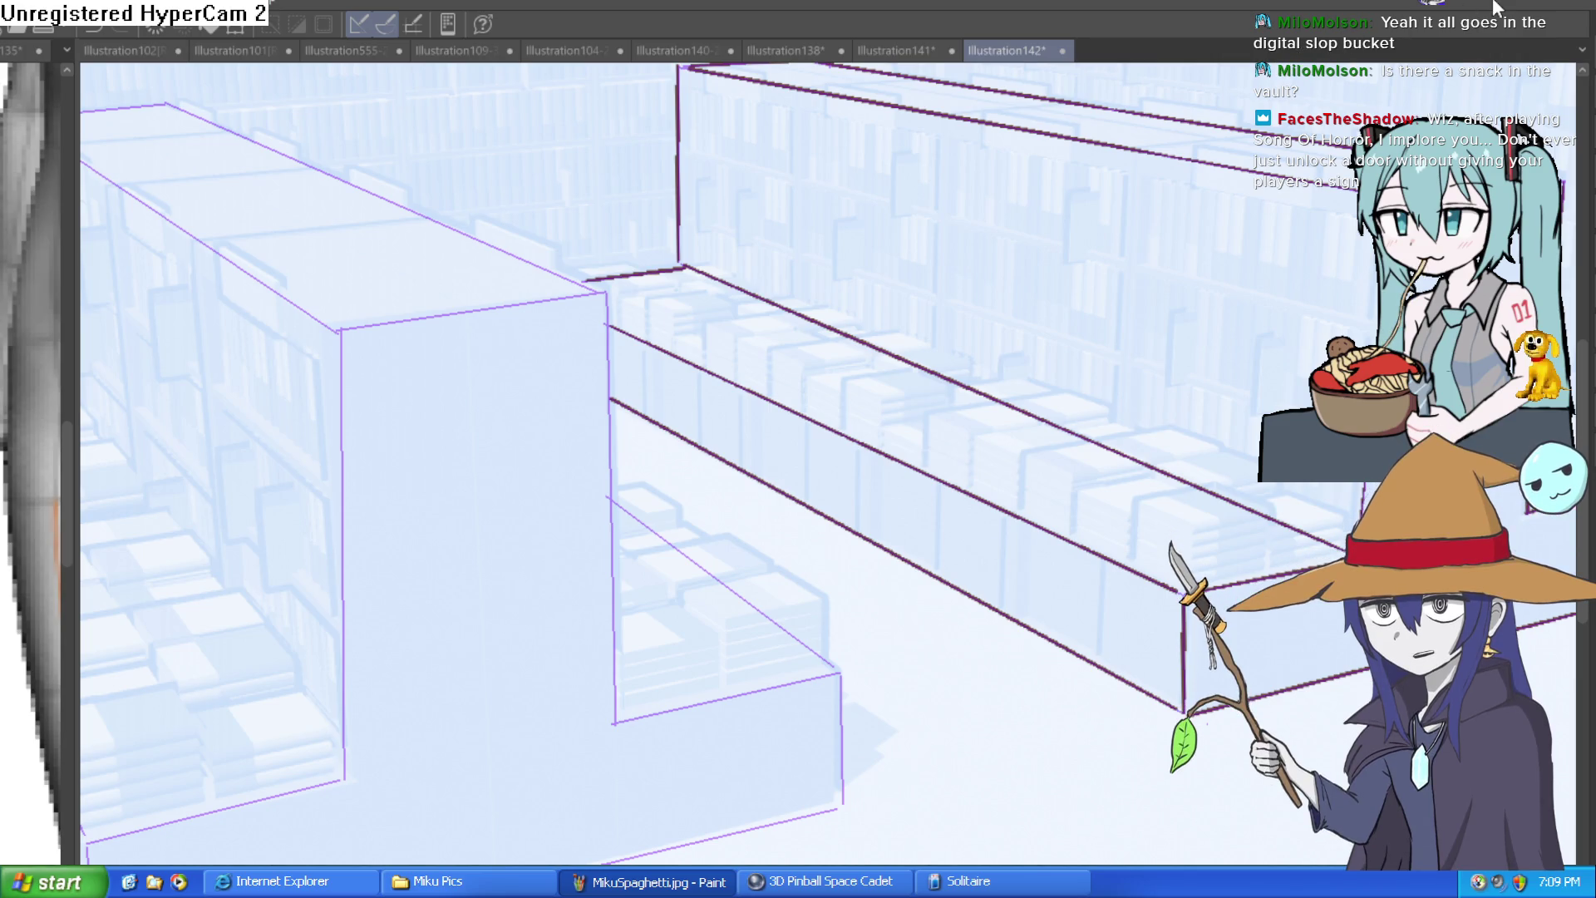
Step: Ink the left block's front corner, top front edge, top-left edge and long diagonal top edge
{"action": "mouse_move", "coordinate": [615, 720]}
{"action": "left_mouse_down"}
{"action": "mouse_move", "coordinate": [609, 299]}
{"action": "mouse_move", "coordinate": [499, 310]}
{"action": "left_mouse_up"}
{"action": "mouse_move", "coordinate": [627, 291]}
{"action": "left_mouse_down"}
{"action": "mouse_move", "coordinate": [877, 412]}
{"action": "mouse_move", "coordinate": [485, 232]}
{"action": "mouse_move", "coordinate": [453, 234]}
{"action": "left_mouse_up"}
{"action": "left_click_drag", "start_coordinate": [292, 248], "coordinate": [453, 235]}
{"action": "left_click_drag", "start_coordinate": [309, 251], "coordinate": [628, 459]}
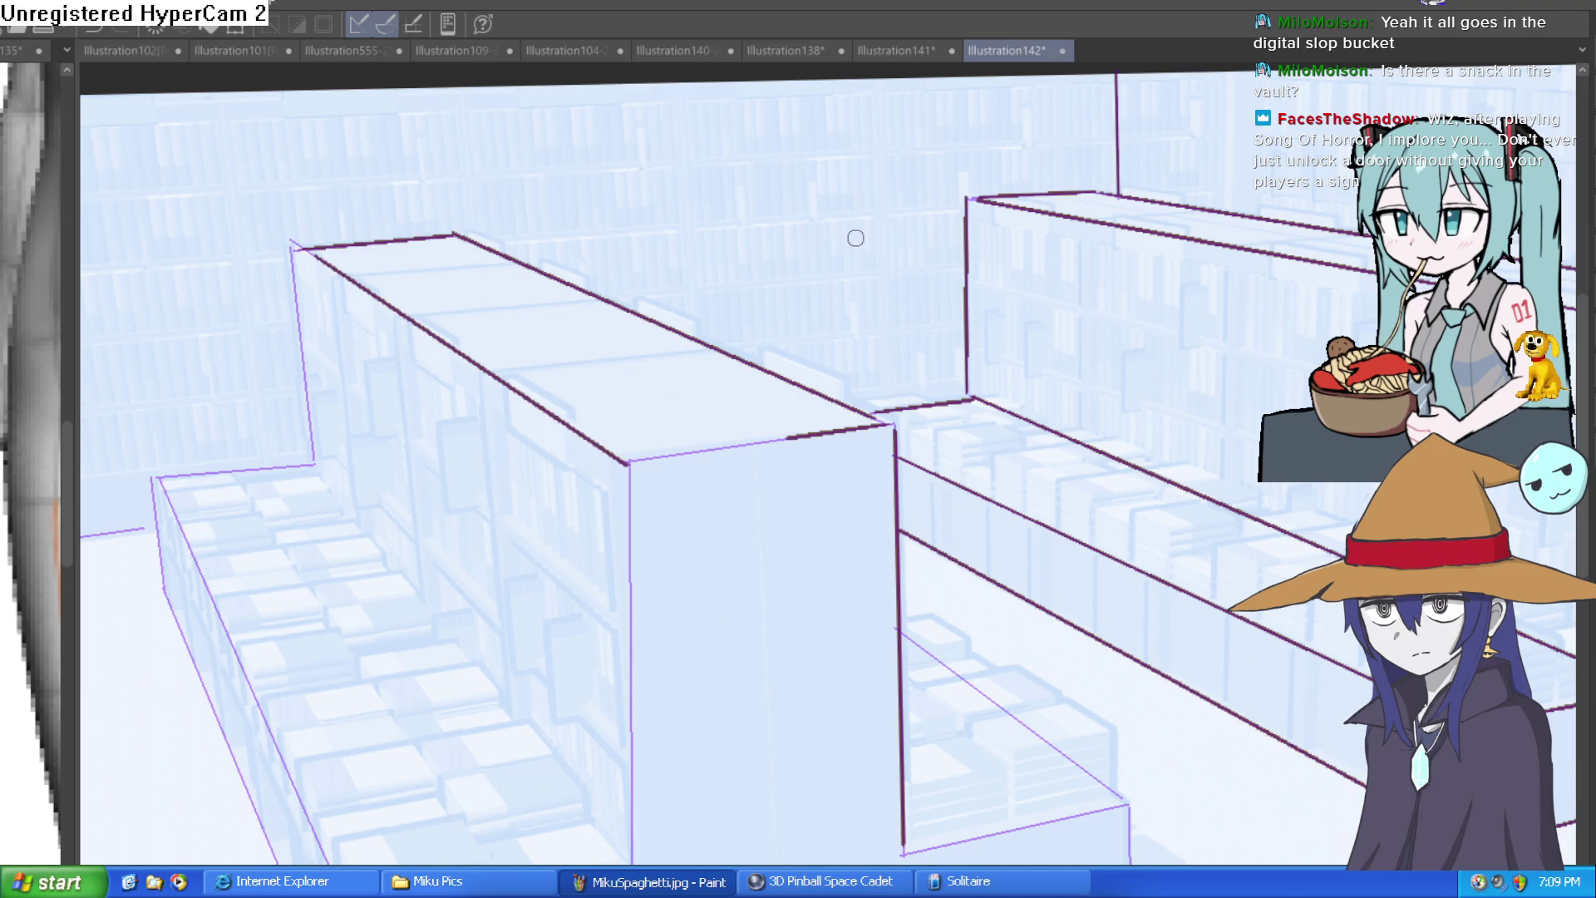
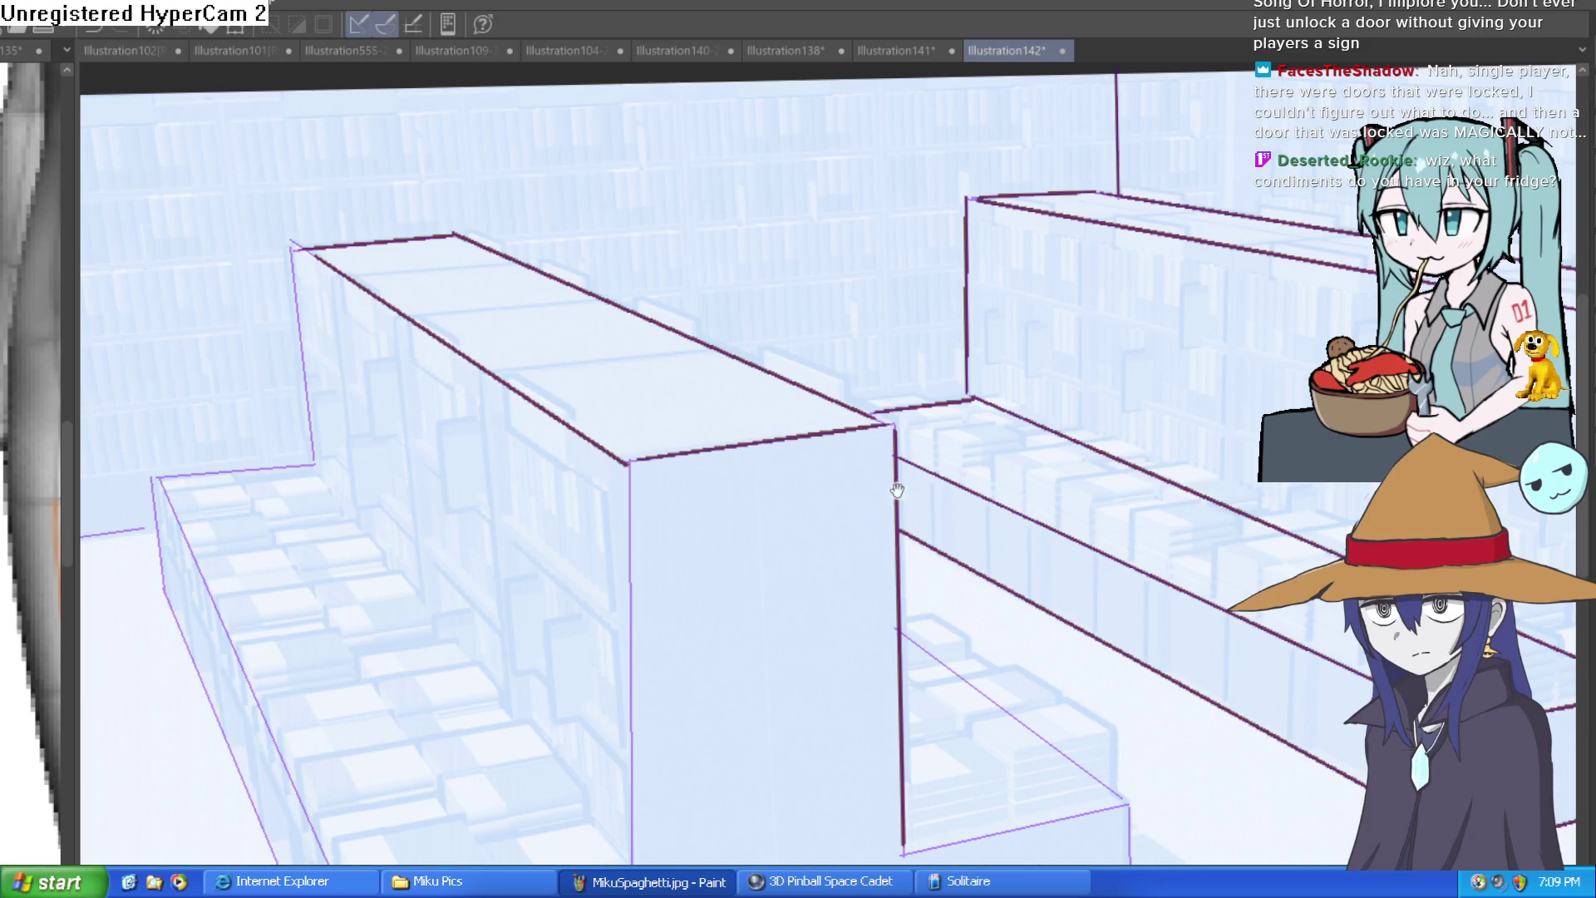
Step: Ink the front column's left edge and undo a stray short stroke mid-column
{"action": "scroll", "coordinate": [704, 320], "scroll_direction": "down", "scroll_amount": 5}
{"action": "left_click_drag", "start_coordinate": [638, 280], "coordinate": [641, 727]}
{"action": "left_click_drag", "start_coordinate": [727, 665], "coordinate": [761, 573]}
{"action": "key", "text": "ctrl+z"}
Step: Ink the right step's top edge and the right box's vertical edge
{"action": "left_click_drag", "start_coordinate": [841, 402], "coordinate": [961, 276]}
{"action": "left_click_drag", "start_coordinate": [1032, 545], "coordinate": [1257, 496]}
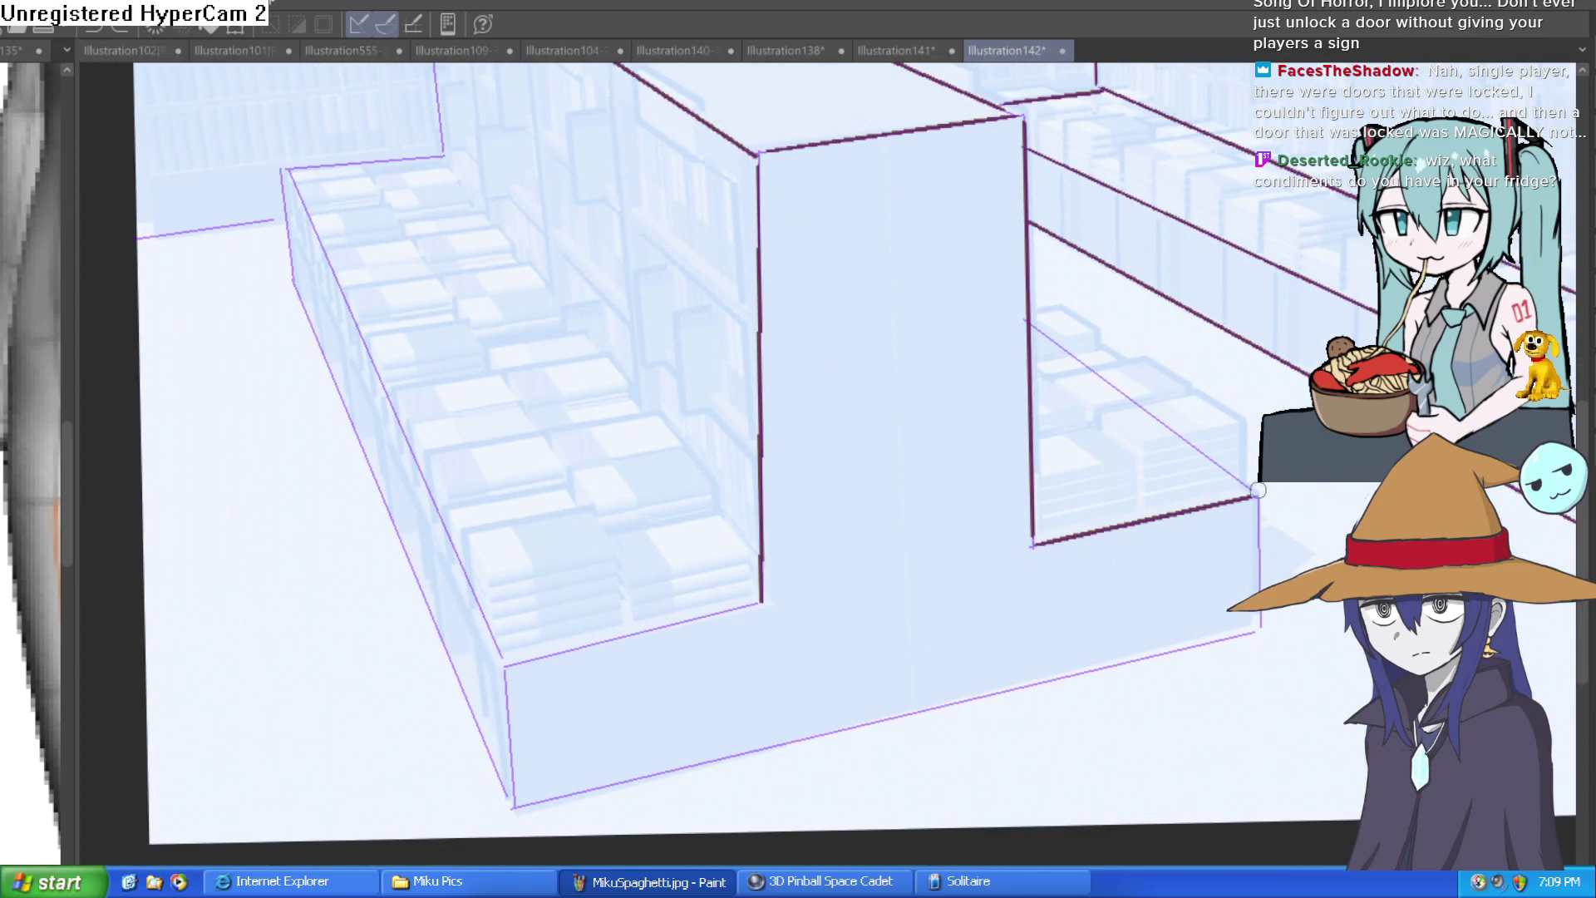
{"action": "left_click_drag", "start_coordinate": [1446, 249], "coordinate": [1247, 320]}
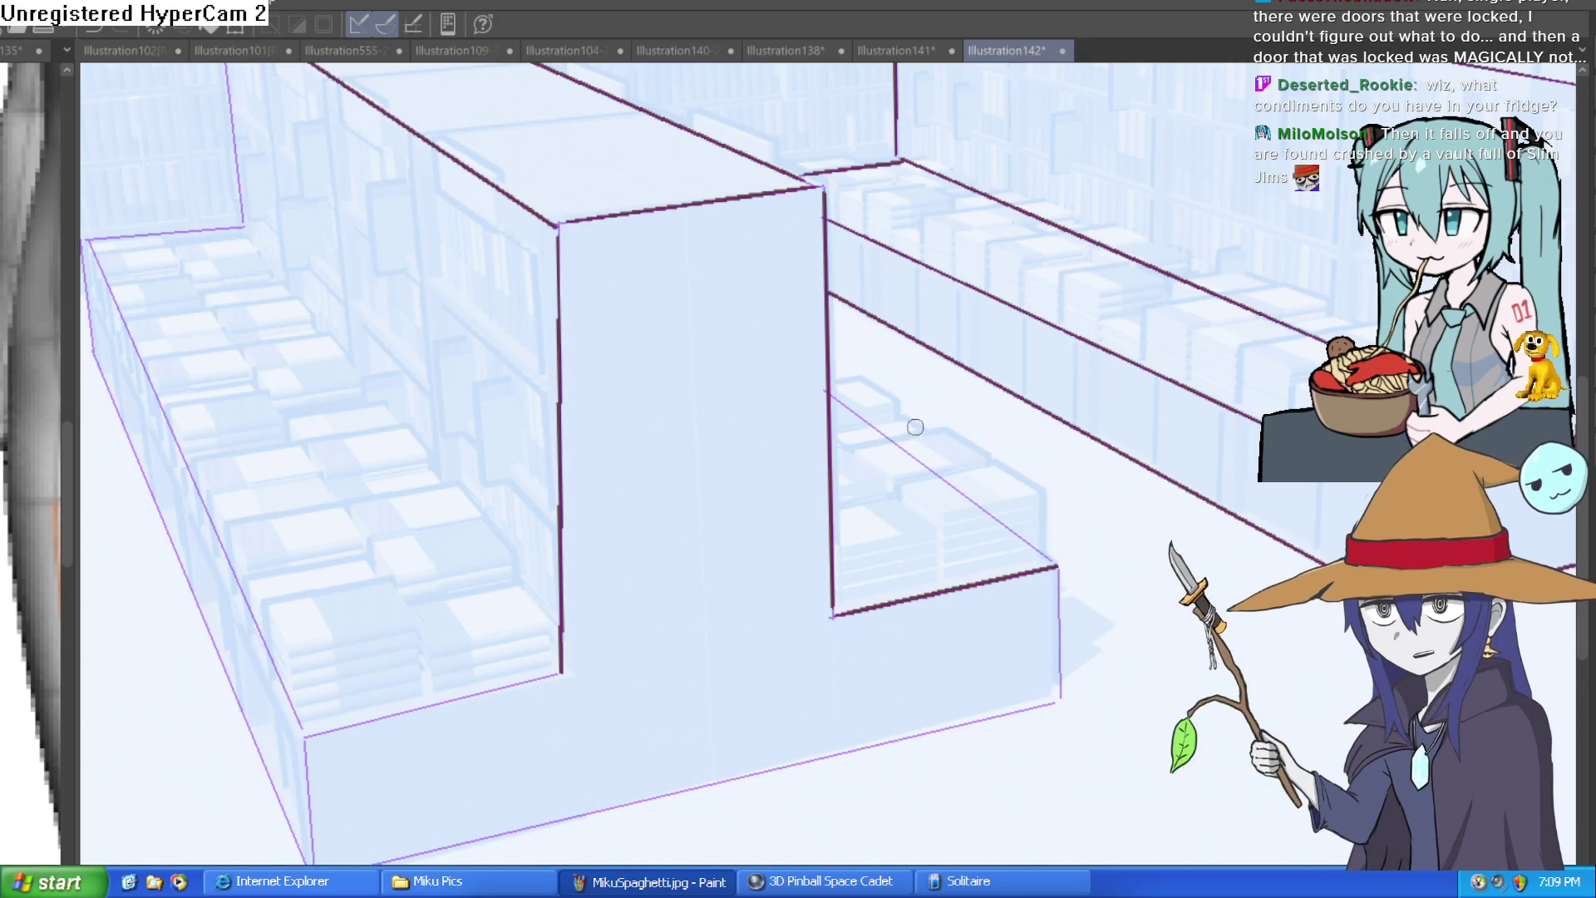
{"action": "left_click_drag", "start_coordinate": [1081, 598], "coordinate": [1051, 399]}
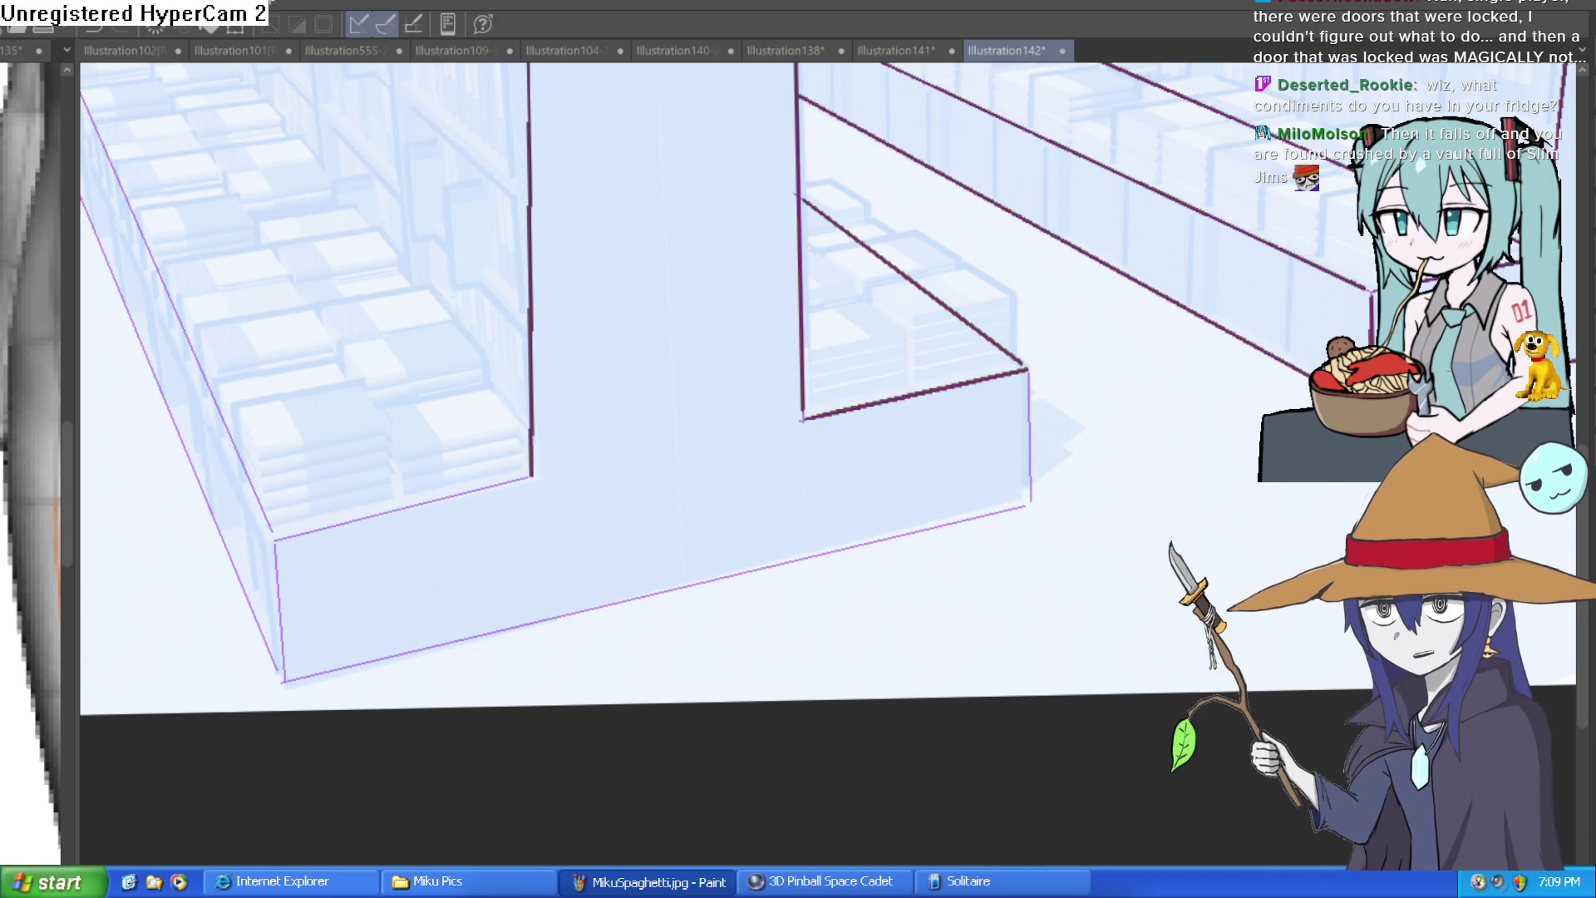
{"action": "mouse_move", "coordinate": [1029, 369]}
{"action": "left_mouse_down"}
{"action": "mouse_move", "coordinate": [1030, 508]}
{"action": "mouse_move", "coordinate": [635, 597]}
{"action": "mouse_move", "coordinate": [913, 452]}
{"action": "mouse_move", "coordinate": [562, 533]}
{"action": "left_mouse_up"}
Step: Ink the bench's left outer edge and its upper-left shelf edge
{"action": "left_click_drag", "start_coordinate": [709, 418], "coordinate": [726, 652]}
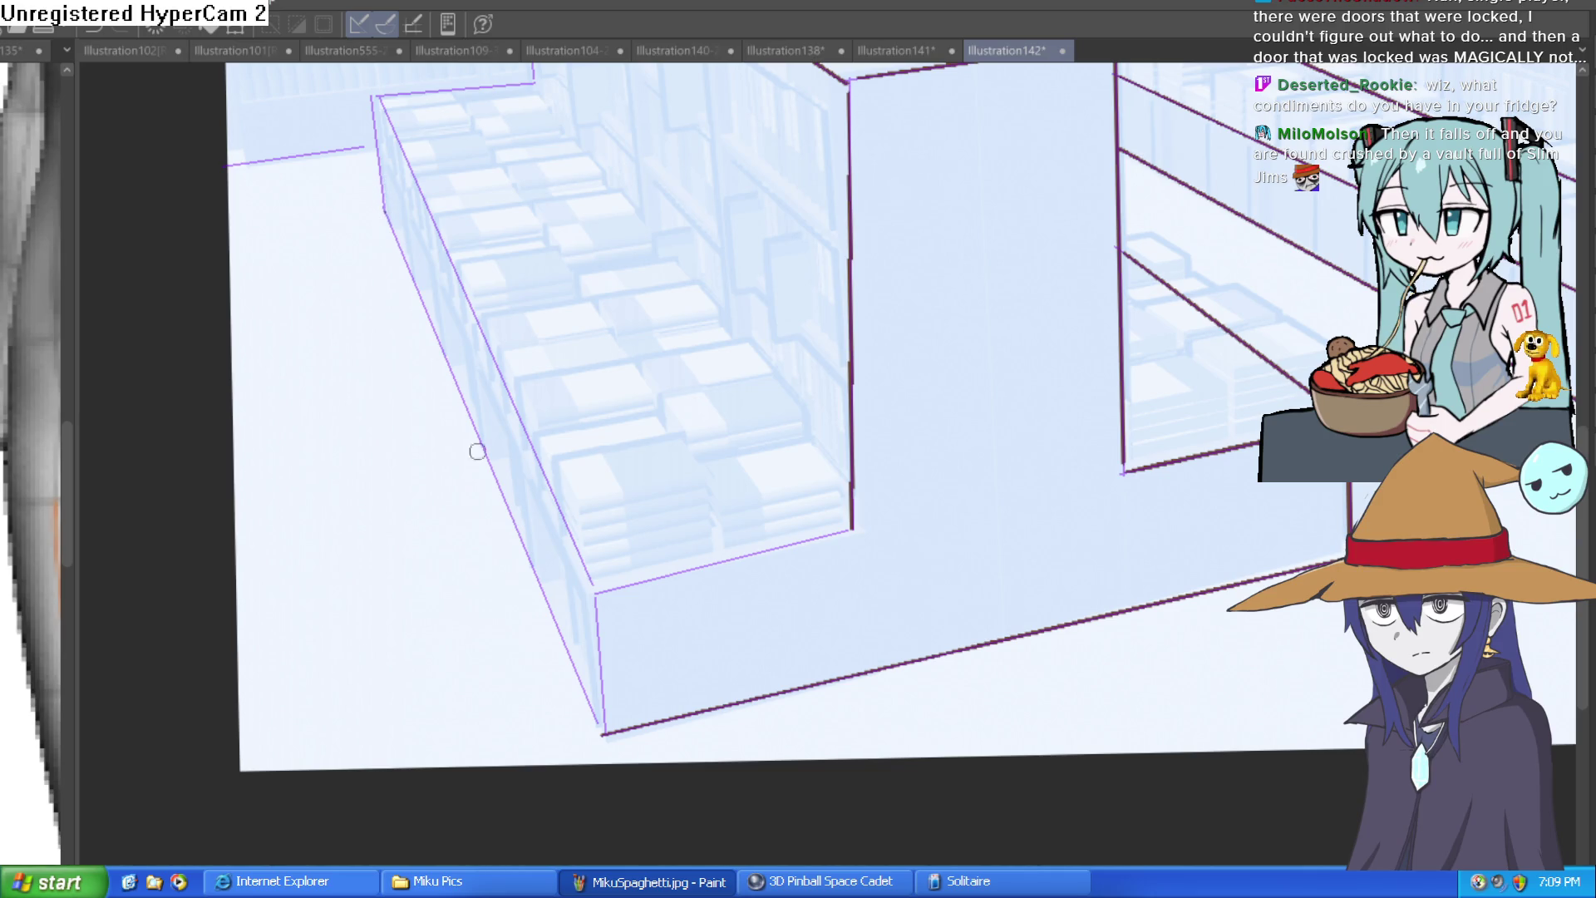
{"action": "left_click_drag", "start_coordinate": [386, 214], "coordinate": [600, 725]}
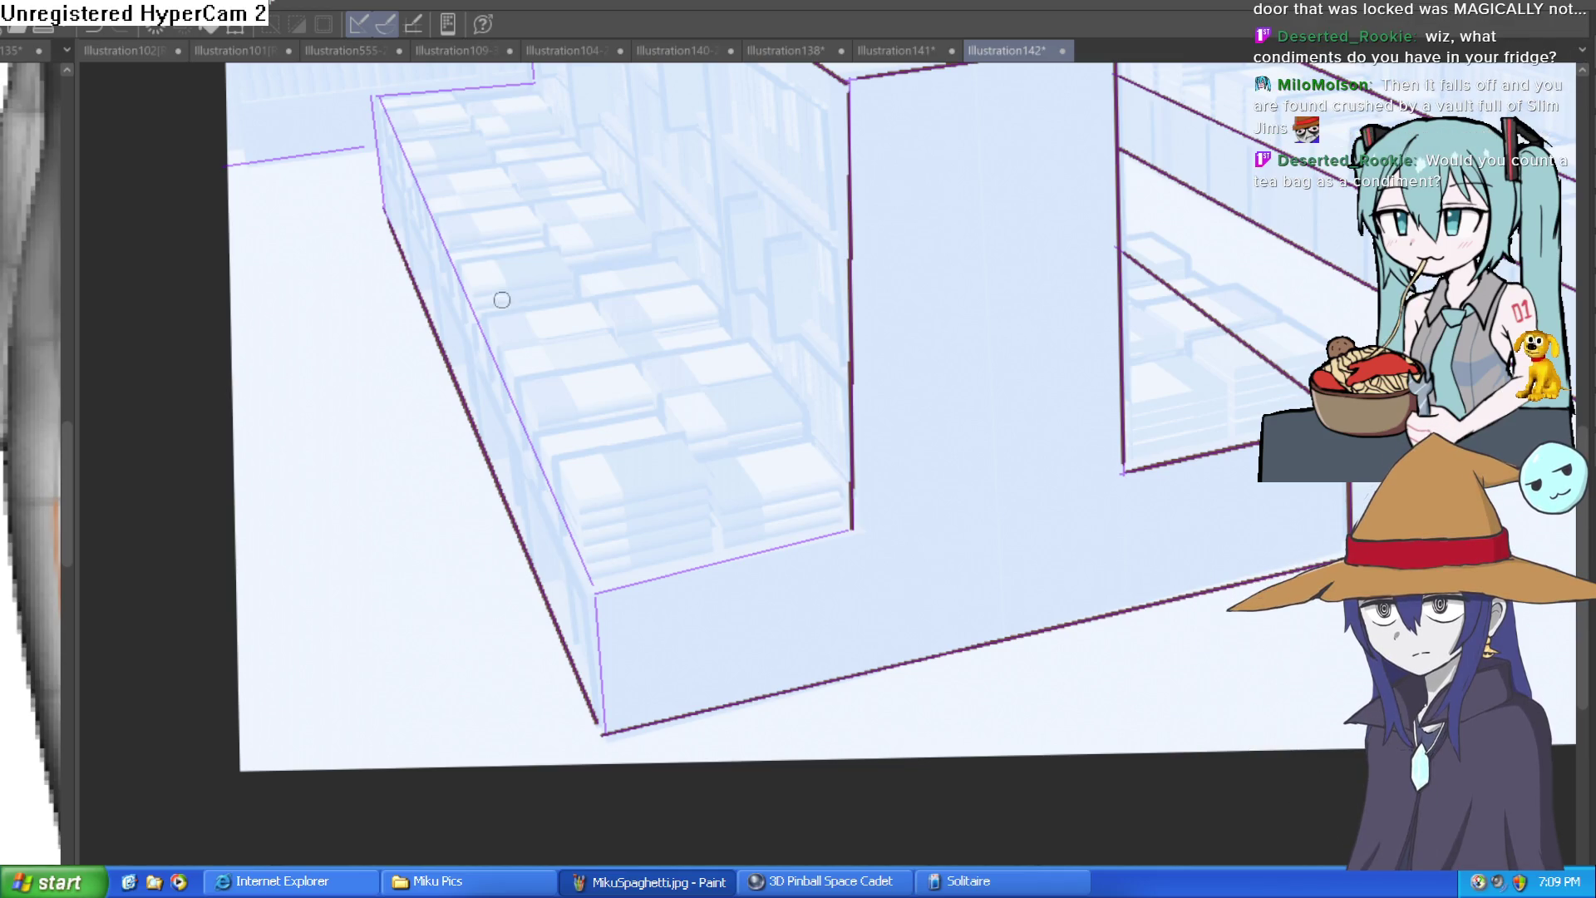
{"action": "left_click_drag", "start_coordinate": [390, 202], "coordinate": [409, 317]}
{"action": "mouse_move", "coordinate": [391, 212]}
{"action": "left_mouse_down"}
{"action": "mouse_move", "coordinate": [405, 324]}
{"action": "mouse_move", "coordinate": [454, 288]}
{"action": "mouse_move", "coordinate": [561, 278]}
{"action": "left_mouse_up"}
{"action": "scroll", "coordinate": [440, 308], "scroll_direction": "up", "scroll_amount": 2}
{"action": "scroll", "coordinate": [592, 254], "scroll_direction": "up", "scroll_amount": 4}
Step: Ink the upper-left vertical, inner diagonal, lower shelf and lower-left corner edges
{"action": "left_click_drag", "start_coordinate": [516, 224], "coordinate": [538, 443]}
{"action": "scroll", "coordinate": [535, 536], "scroll_direction": "down", "scroll_amount": 4}
{"action": "left_click_drag", "start_coordinate": [347, 281], "coordinate": [557, 758]}
{"action": "scroll", "coordinate": [552, 751], "scroll_direction": "down", "scroll_amount": 4}
{"action": "left_click_drag", "start_coordinate": [516, 602], "coordinate": [766, 542]}
{"action": "left_click_drag", "start_coordinate": [511, 609], "coordinate": [517, 742]}
{"action": "scroll", "coordinate": [781, 532], "scroll_direction": "down", "scroll_amount": 3}
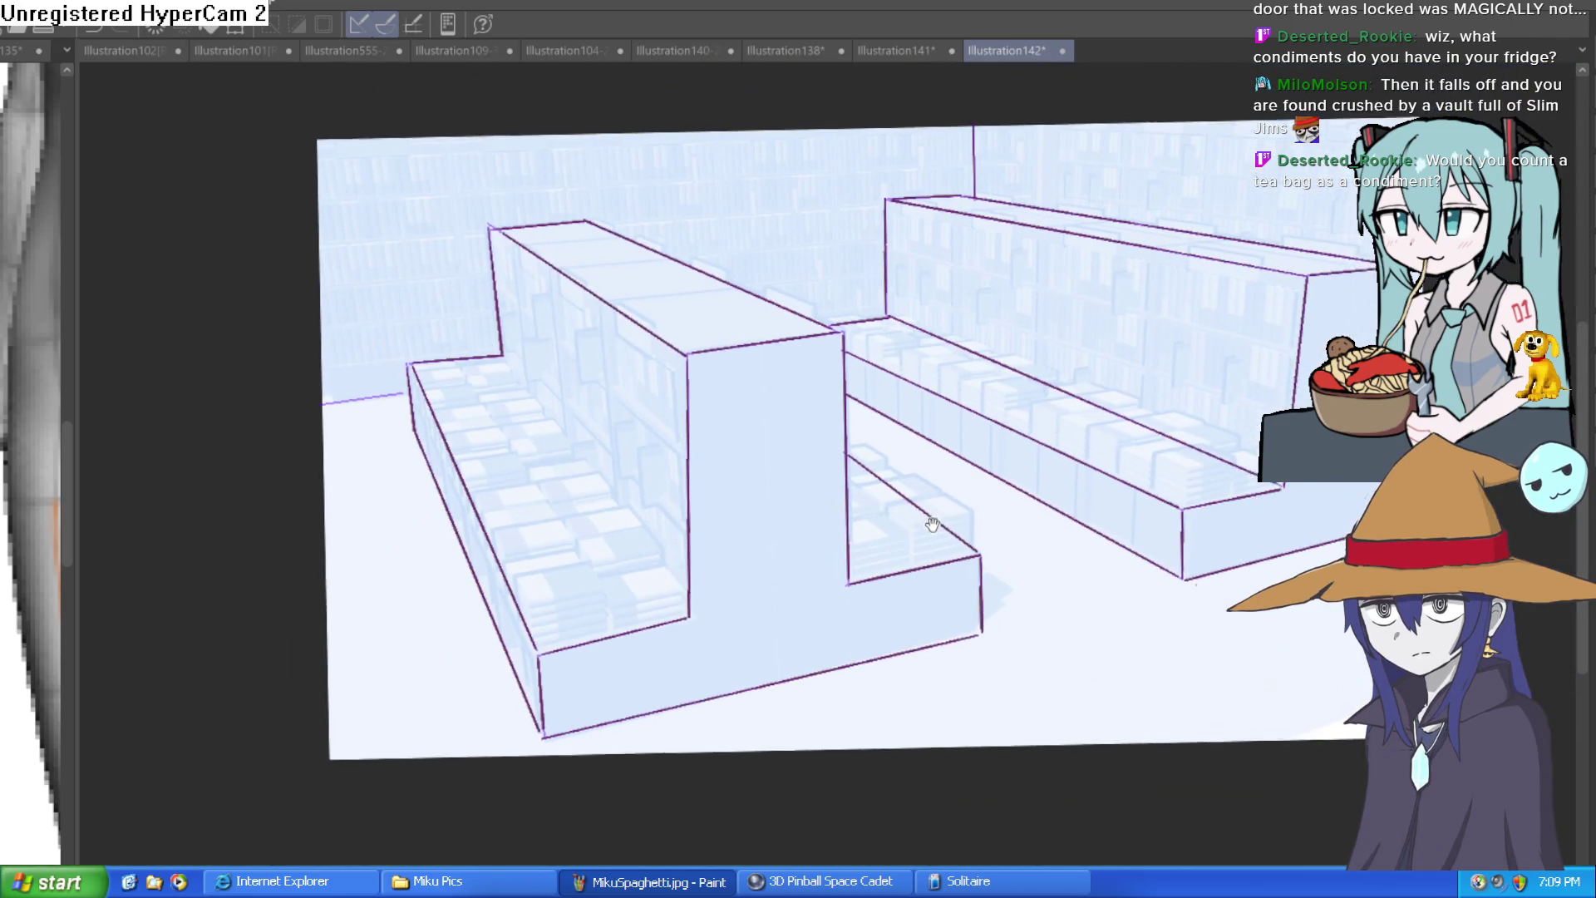
{"action": "left_click_drag", "start_coordinate": [932, 524], "coordinate": [929, 534]}
{"action": "key", "text": "ctrl+h"}
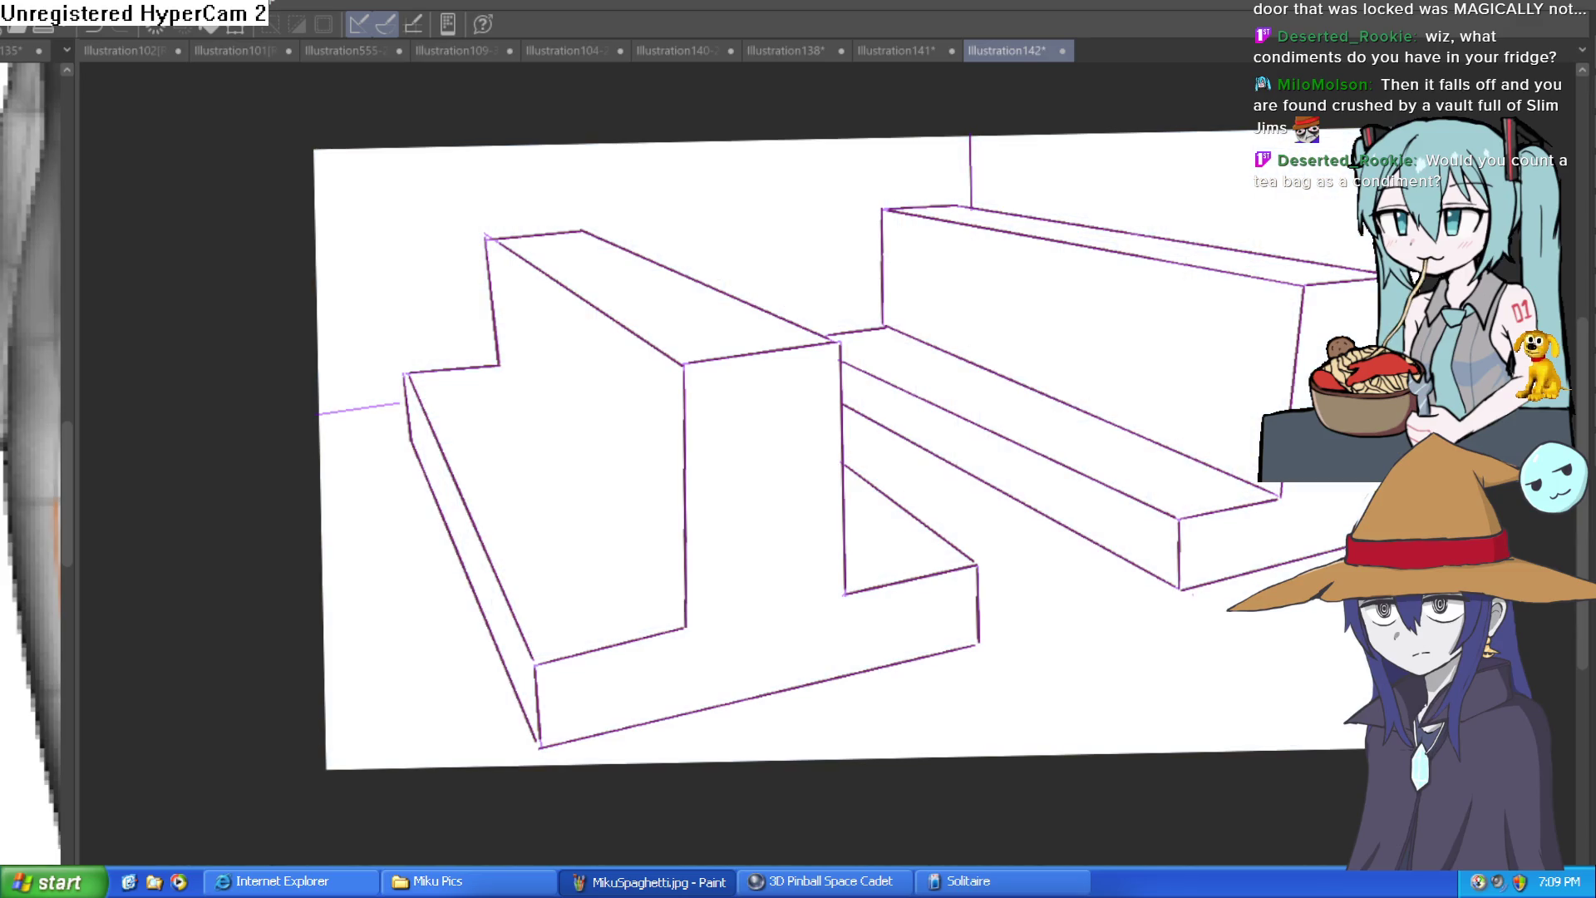
{"action": "key", "text": "ctrl+h"}
{"action": "mouse_move", "coordinate": [1384, 410]}
{"action": "left_mouse_down"}
{"action": "mouse_move", "coordinate": [1226, 429]}
{"action": "mouse_move", "coordinate": [1237, 400]}
{"action": "mouse_move", "coordinate": [1239, 428]}
{"action": "left_mouse_up"}
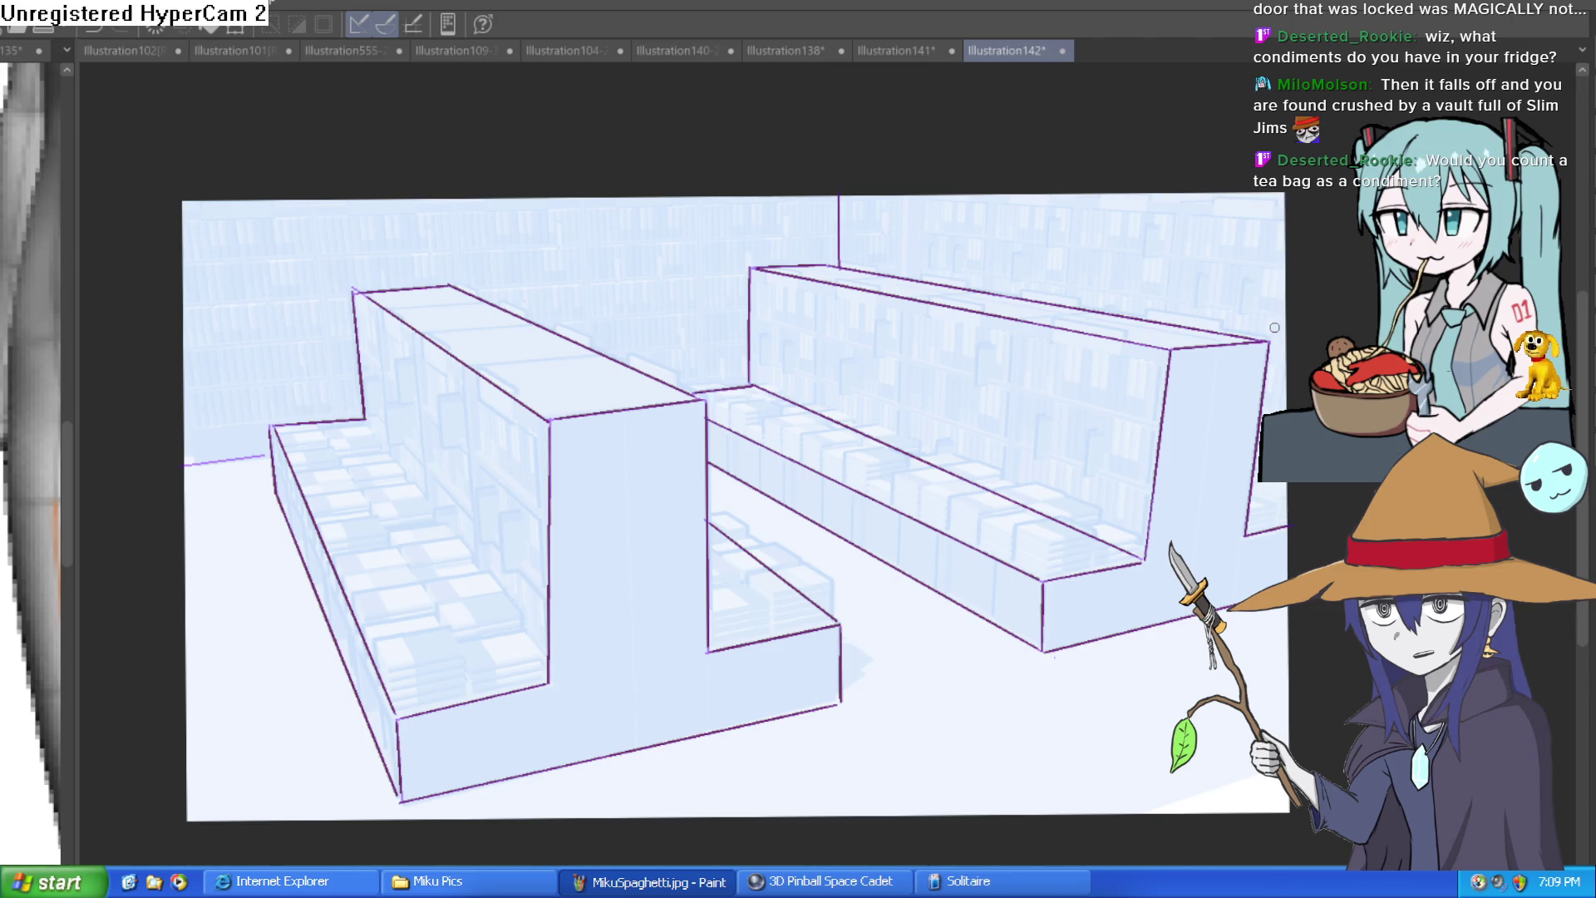
{"action": "scroll", "coordinate": [887, 405], "scroll_direction": "up", "scroll_amount": 3}
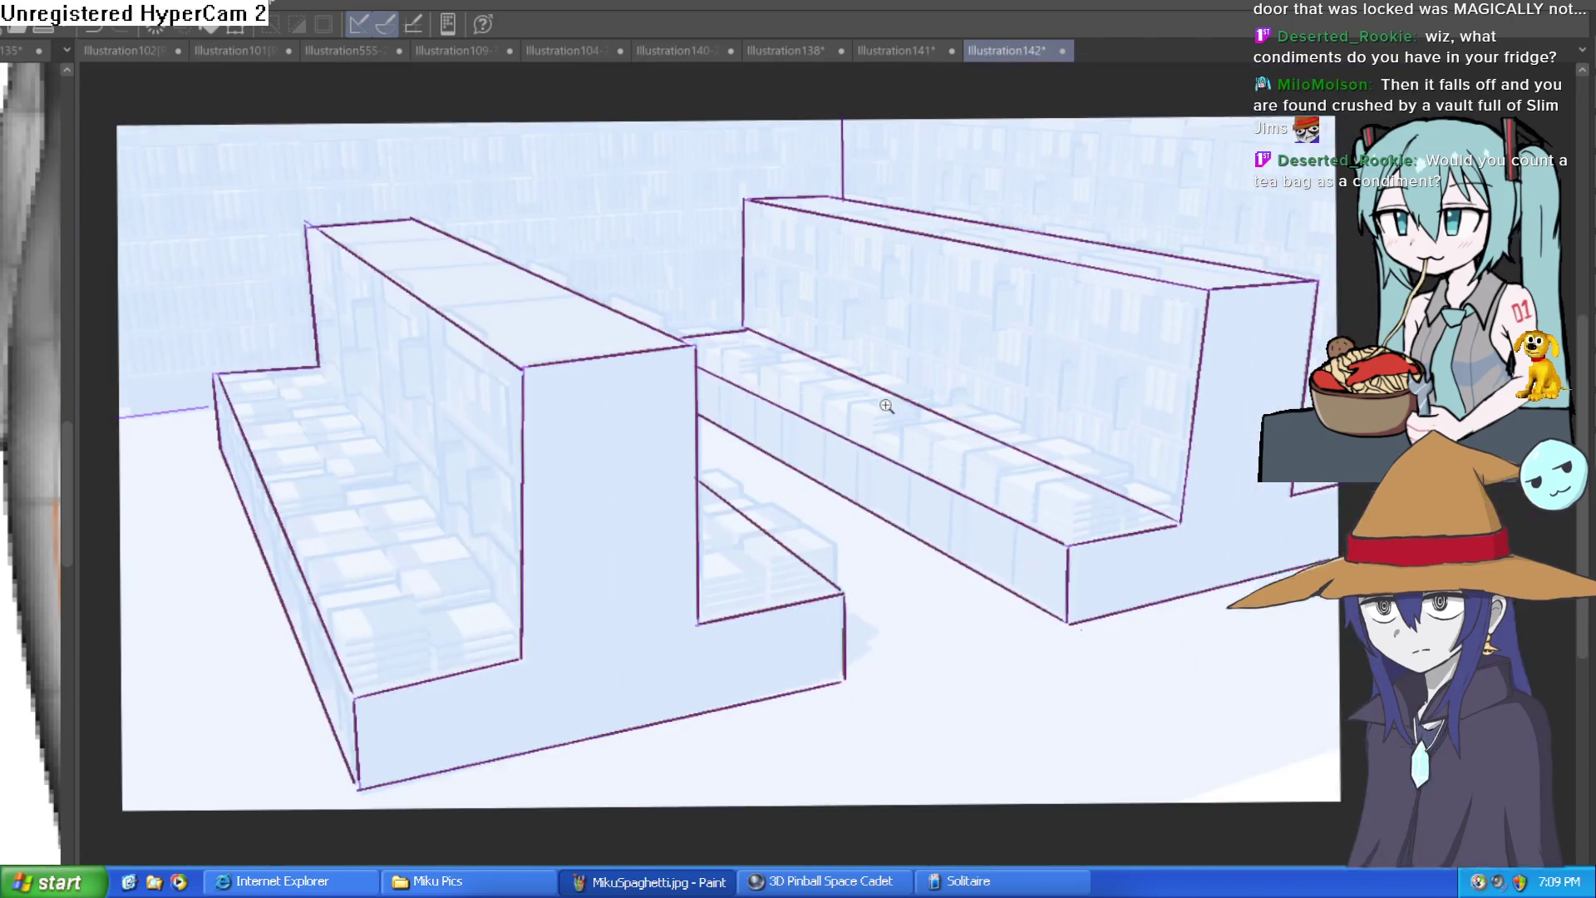
{"action": "mouse_move", "coordinate": [1015, 342]}
{"action": "left_mouse_down"}
{"action": "mouse_move", "coordinate": [1029, 360]}
{"action": "mouse_move", "coordinate": [1216, 300]}
{"action": "left_mouse_up"}
{"action": "scroll", "coordinate": [866, 382], "scroll_direction": "up", "scroll_amount": 2}
{"action": "scroll", "coordinate": [735, 426], "scroll_direction": "up", "scroll_amount": 3}
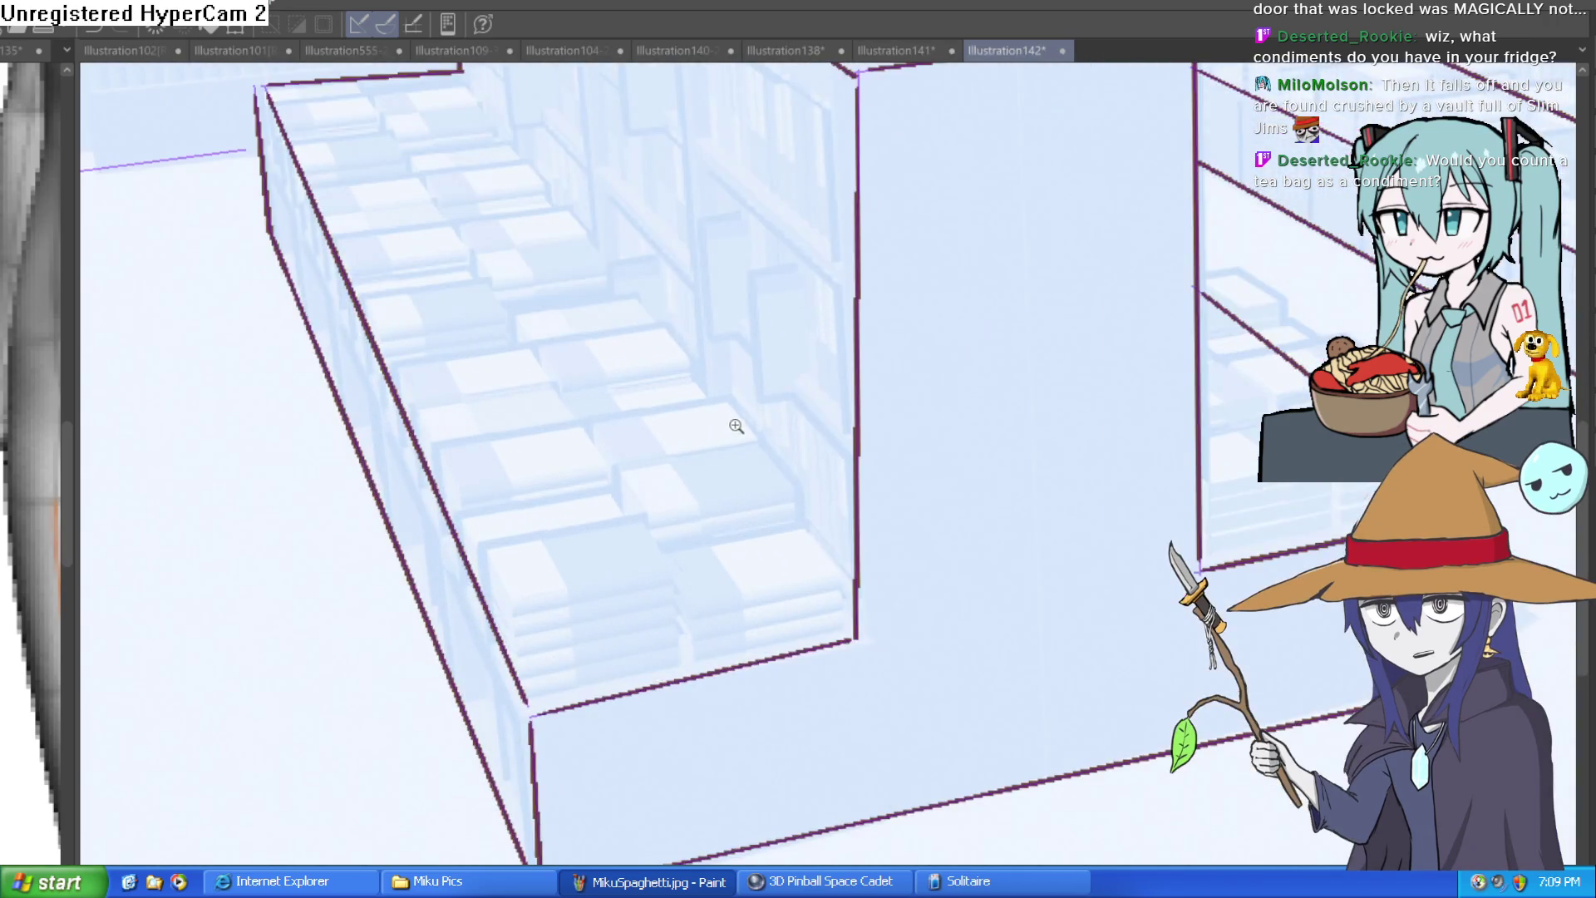
{"action": "scroll", "coordinate": [736, 426], "scroll_direction": "down", "scroll_amount": 3}
{"action": "left_click_drag", "start_coordinate": [774, 395], "coordinate": [866, 396]}
{"action": "left_click_drag", "start_coordinate": [1023, 346], "coordinate": [1002, 350]}
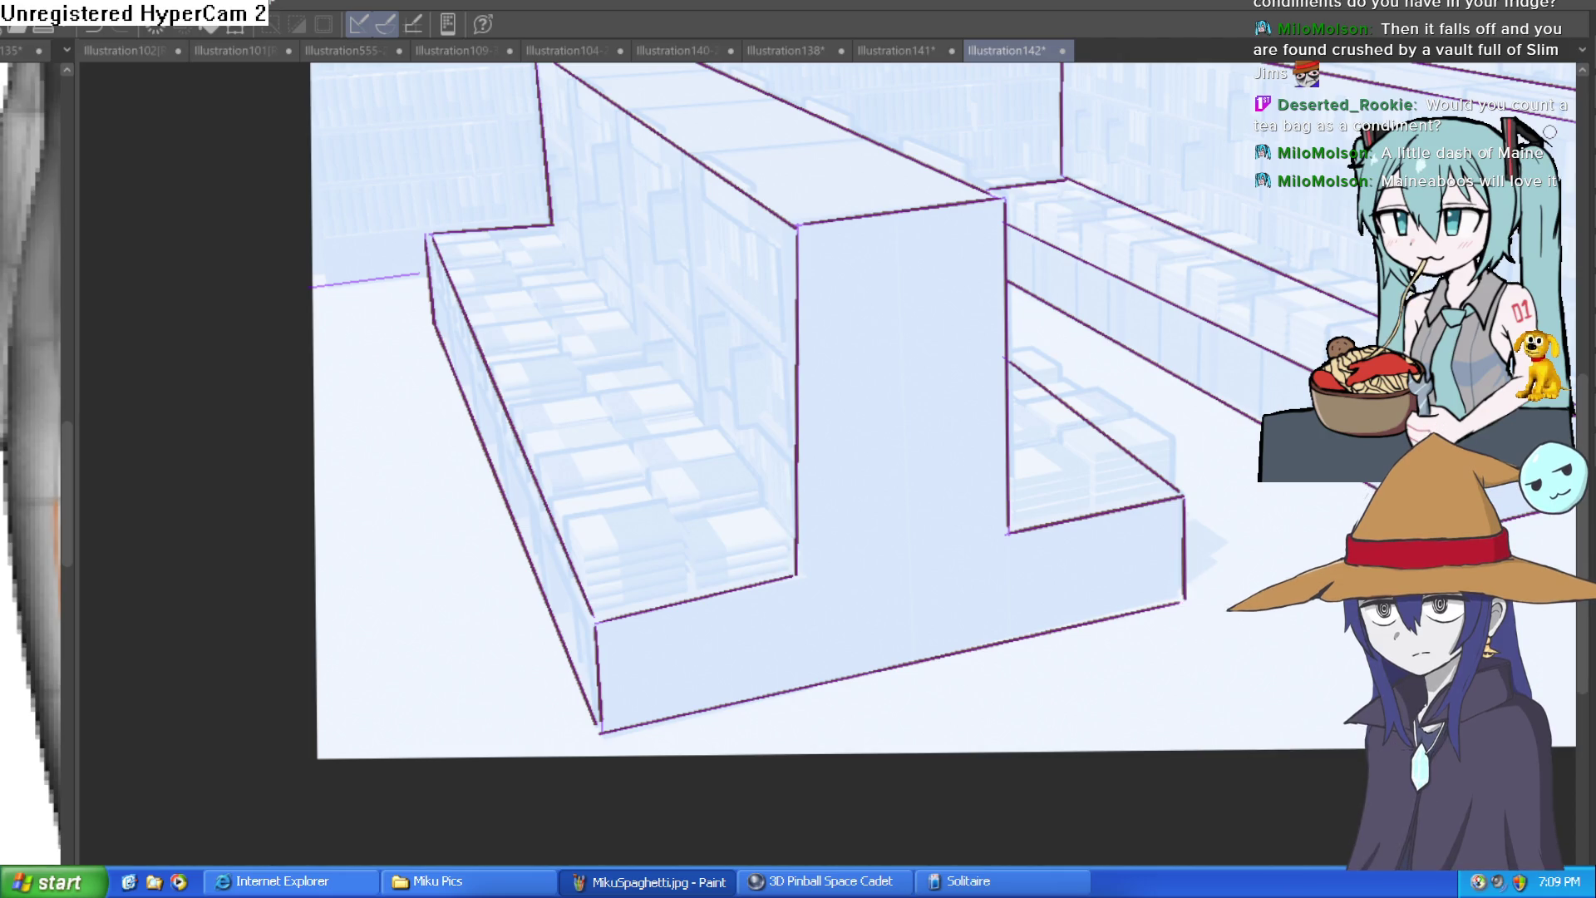
Step: Save the Illustration142 drawing with Ctrl+S
{"action": "key", "text": "ctrl+s"}
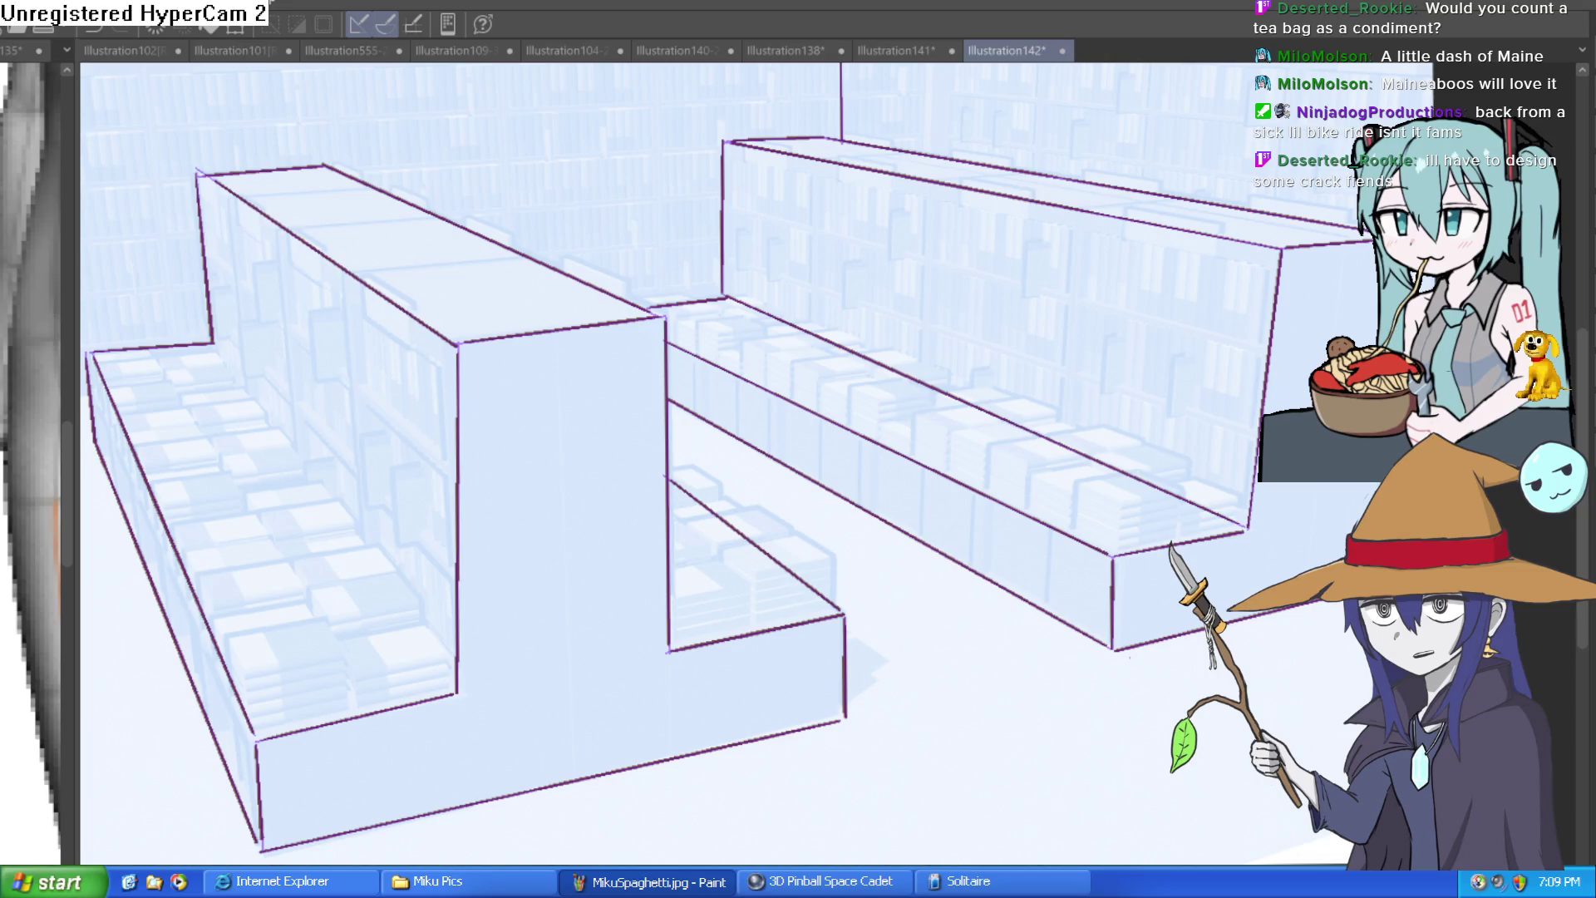
Step: Draw several straight purple perspective lines across the back bench's shelf wall and back wall
{"action": "left_click_drag", "start_coordinate": [1223, 324], "coordinate": [1061, 324]}
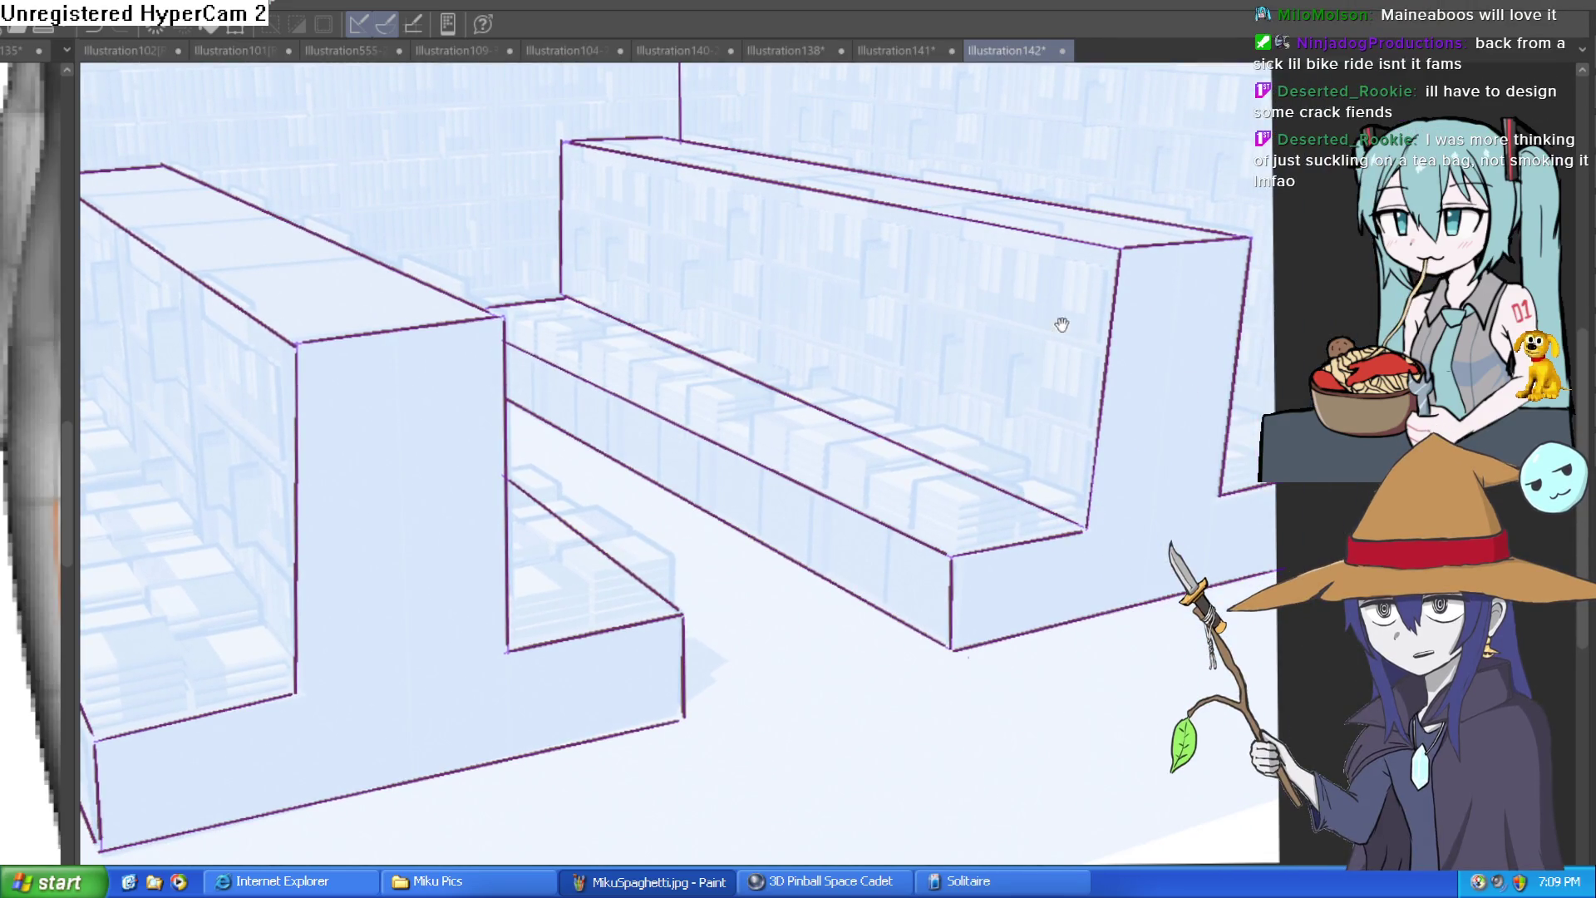
{"action": "scroll", "coordinate": [1062, 324], "scroll_direction": "up", "scroll_amount": 3}
{"action": "scroll", "coordinate": [1163, 339], "scroll_direction": "down", "scroll_amount": 2}
{"action": "scroll", "coordinate": [1116, 382], "scroll_direction": "down", "scroll_amount": 1}
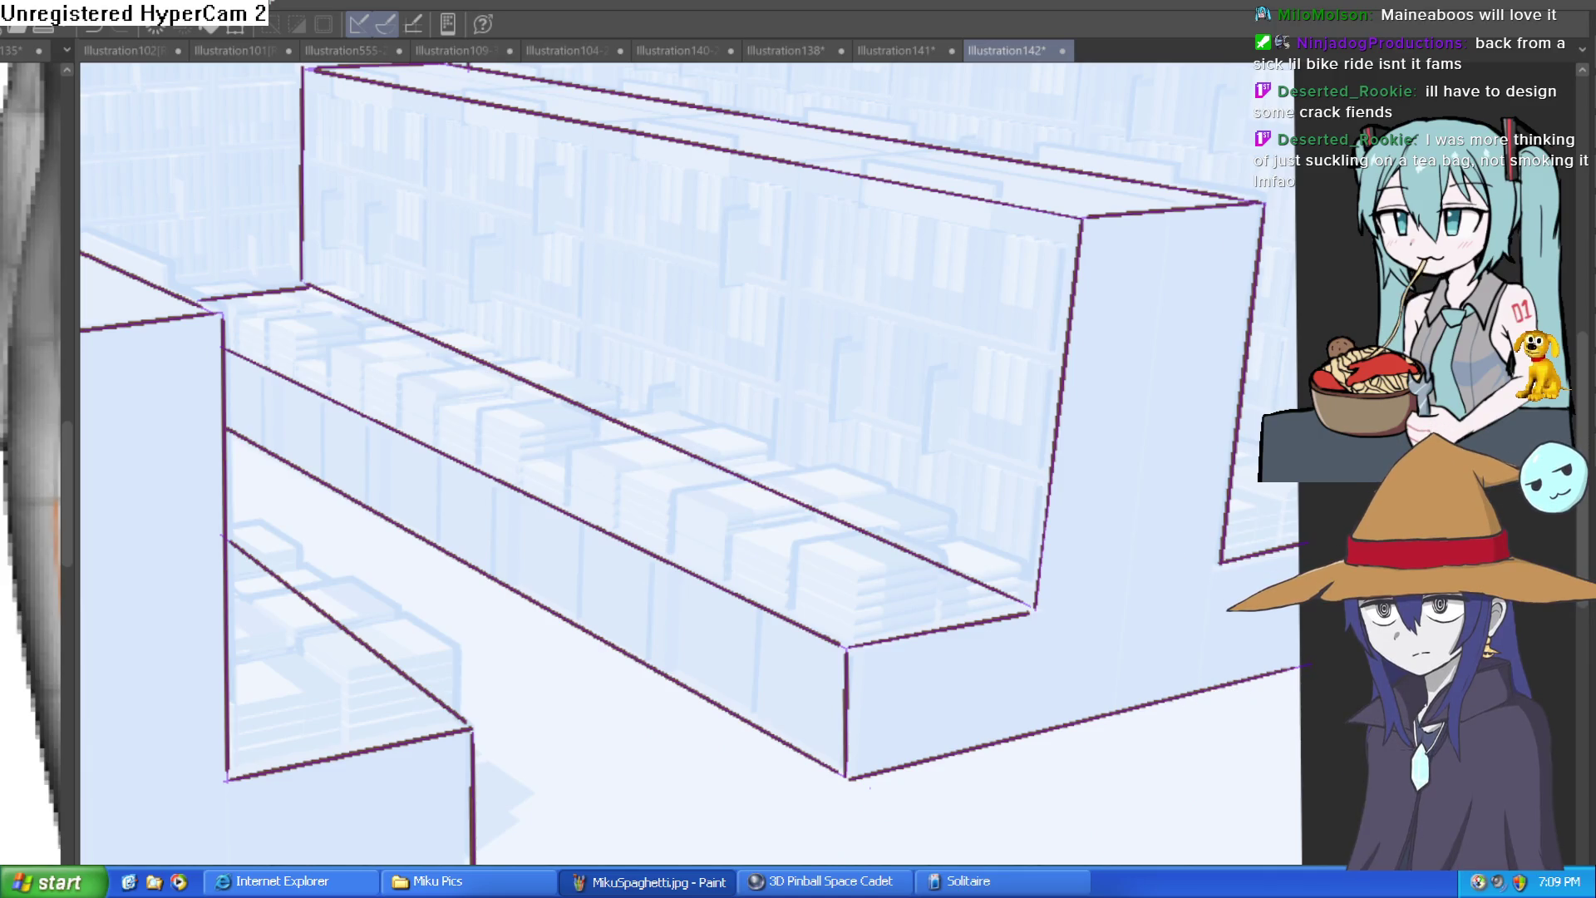
{"action": "scroll", "coordinate": [535, 419], "scroll_direction": "down", "scroll_amount": 2}
{"action": "scroll", "coordinate": [1034, 510], "scroll_direction": "up", "scroll_amount": 1}
{"action": "mouse_move", "coordinate": [1175, 458]}
{"action": "left_mouse_down"}
{"action": "mouse_move", "coordinate": [505, 289]}
{"action": "mouse_move", "coordinate": [1190, 445]}
{"action": "mouse_move", "coordinate": [419, 268]}
{"action": "left_mouse_up"}
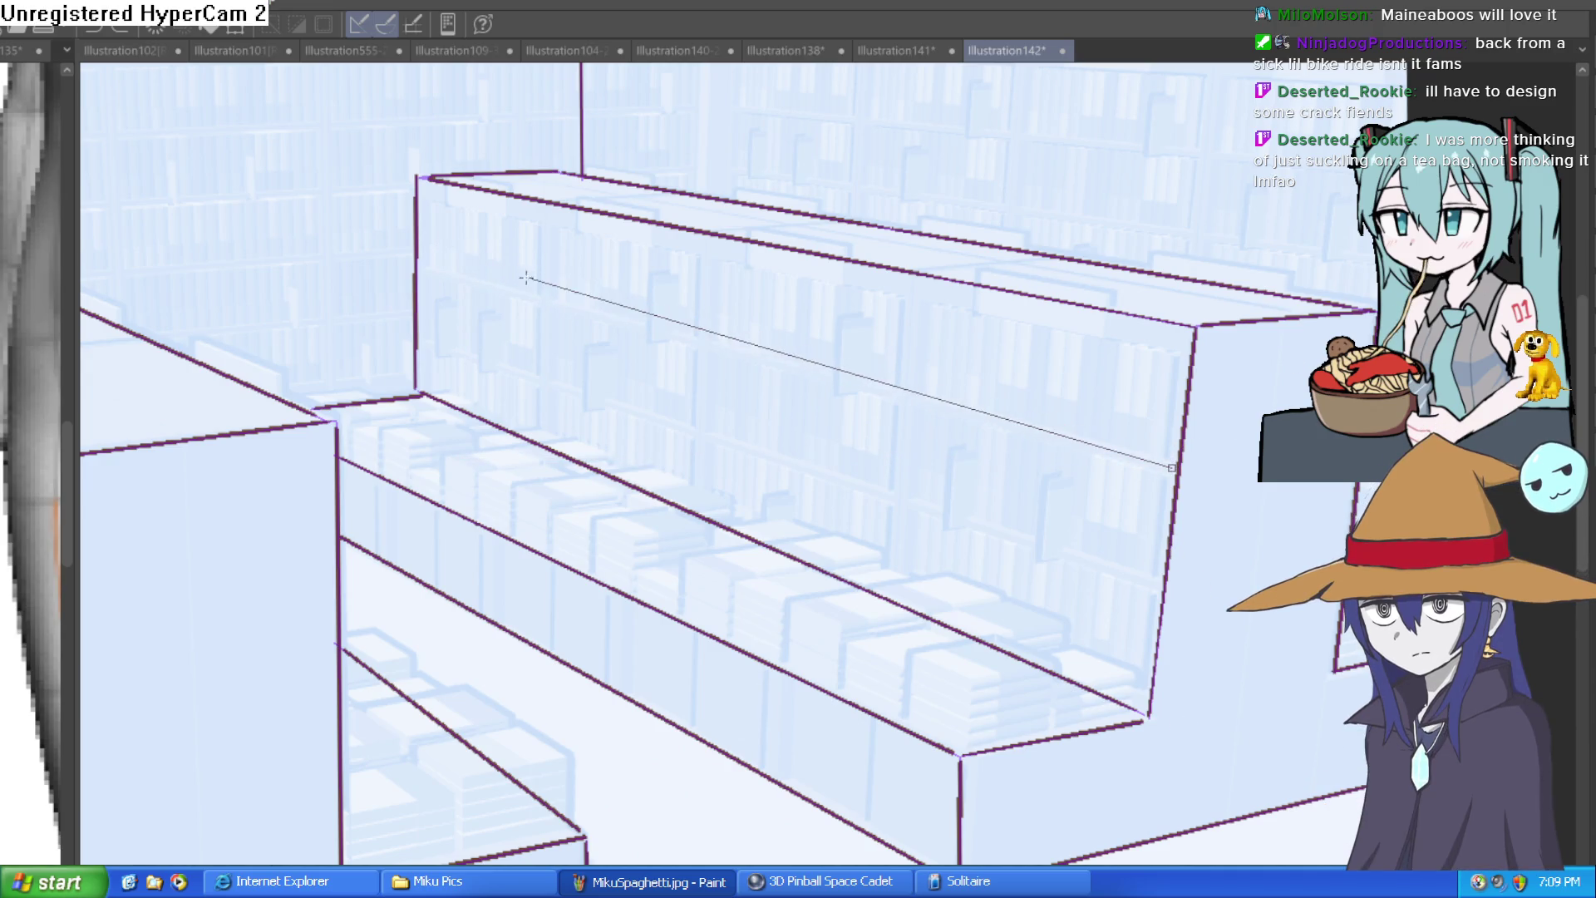
{"action": "left_click_drag", "start_coordinate": [1156, 587], "coordinate": [420, 345]}
{"action": "mouse_move", "coordinate": [1161, 570]}
{"action": "left_mouse_down"}
{"action": "mouse_move", "coordinate": [1111, 386]}
{"action": "mouse_move", "coordinate": [1126, 355]}
{"action": "mouse_move", "coordinate": [1040, 627]}
{"action": "mouse_move", "coordinate": [974, 763]}
{"action": "mouse_move", "coordinate": [911, 789]}
{"action": "left_mouse_up"}
{"action": "left_click_drag", "start_coordinate": [1108, 396], "coordinate": [286, 320]}
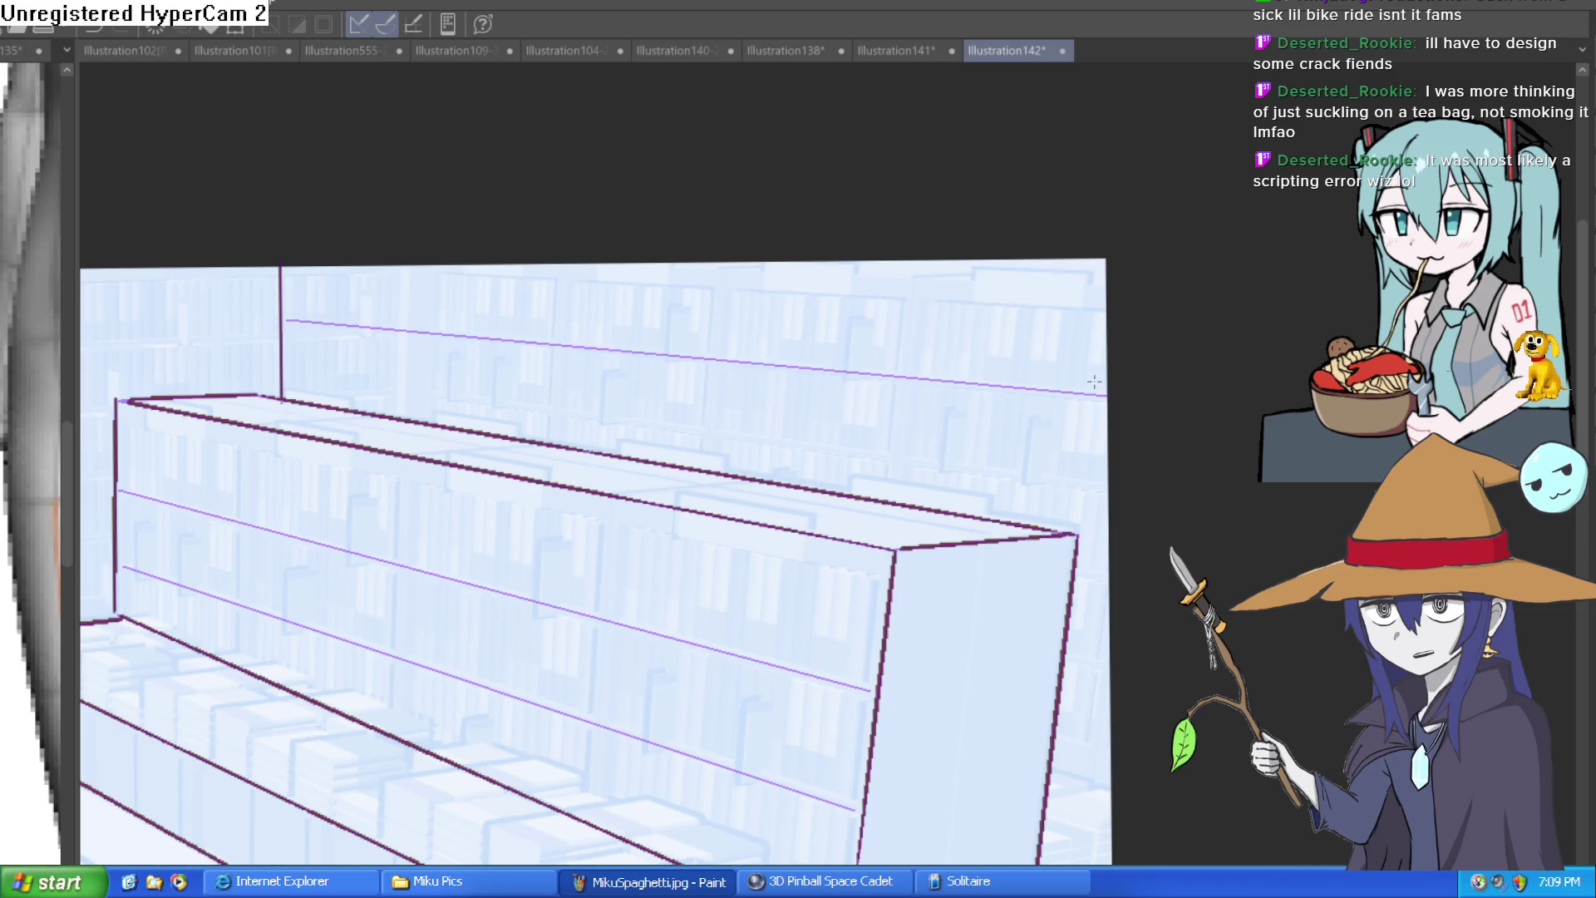
Step: Add purple perspective lines across the upper and lower back wall
{"action": "left_click_drag", "start_coordinate": [1113, 500], "coordinate": [750, 433]}
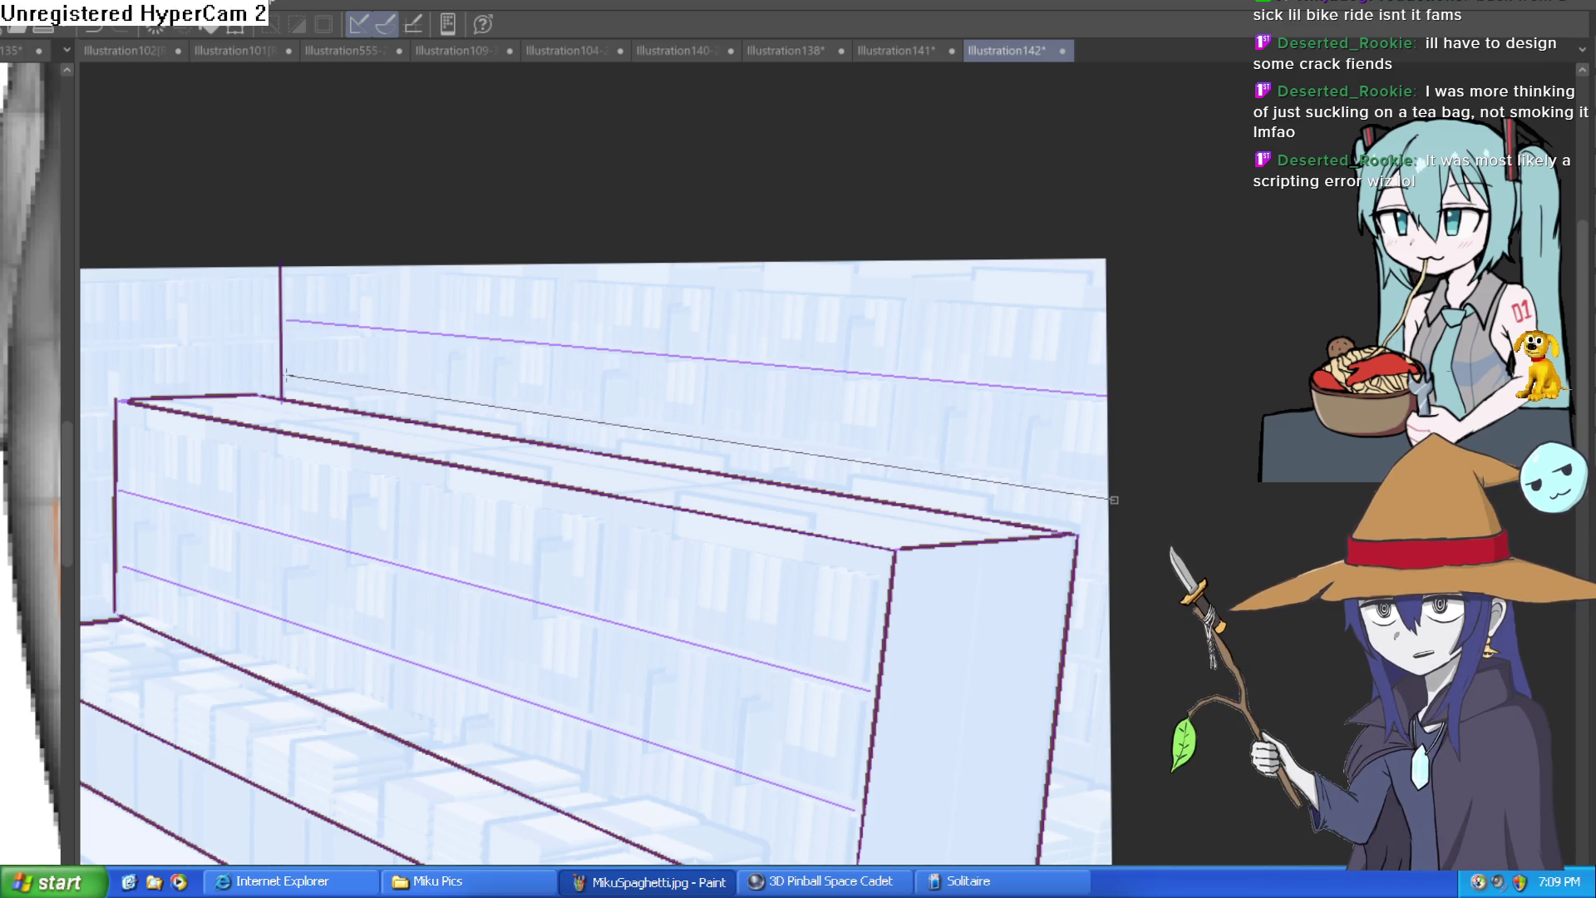
{"action": "left_click_drag", "start_coordinate": [876, 439], "coordinate": [1470, 380]}
{"action": "left_click_drag", "start_coordinate": [748, 499], "coordinate": [1218, 649]}
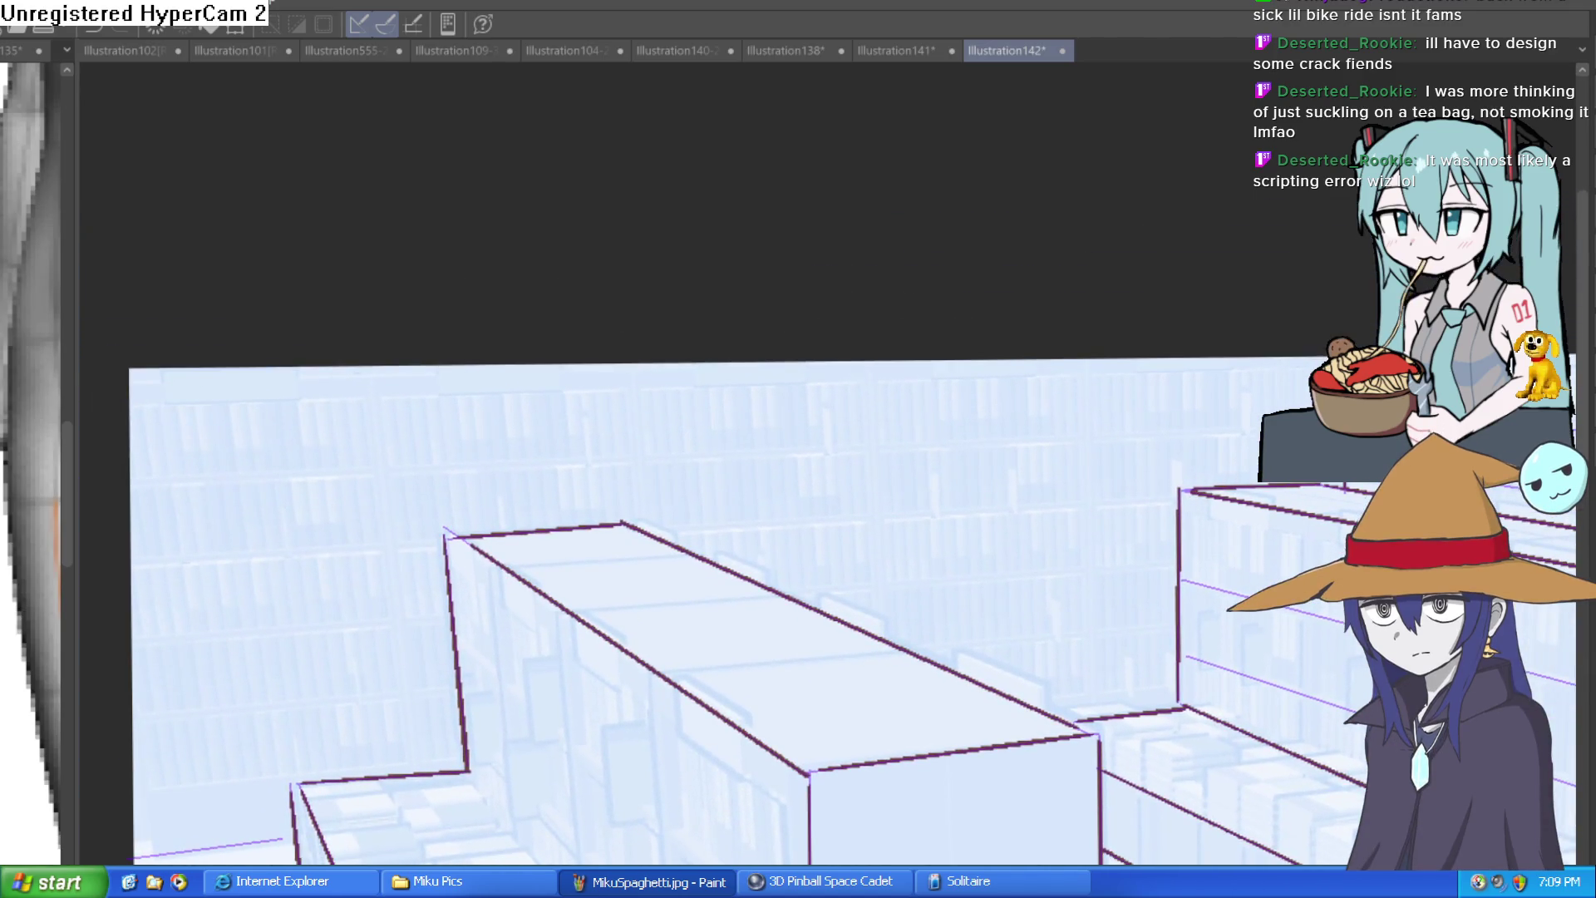
{"action": "left_click_drag", "start_coordinate": [1272, 431], "coordinate": [115, 484]}
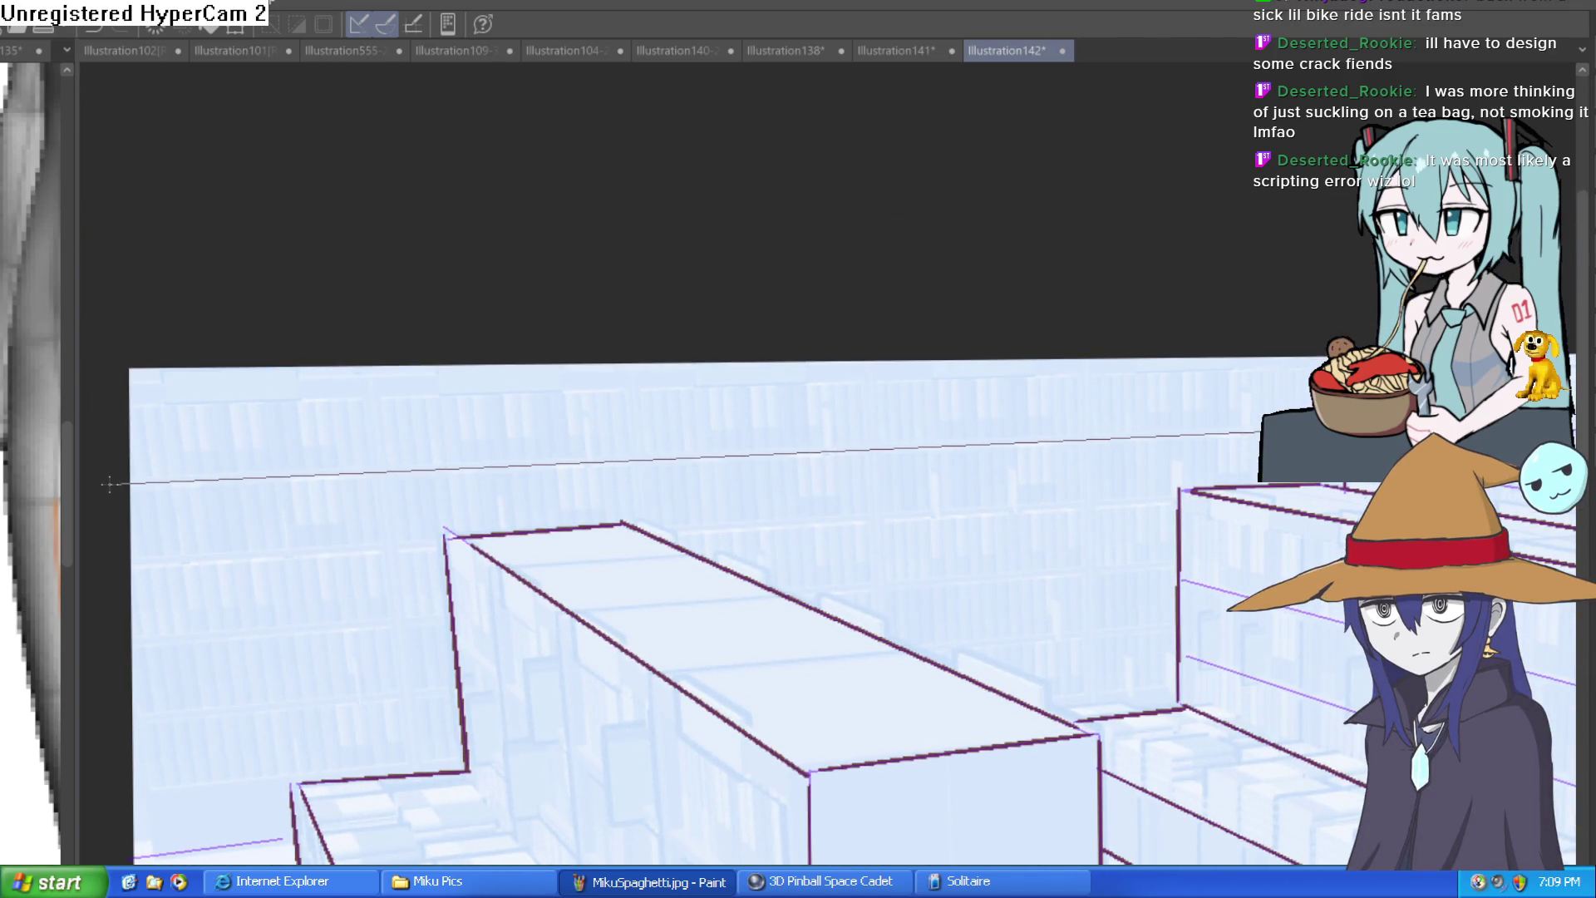
{"action": "scroll", "coordinate": [1290, 389], "scroll_direction": "down", "scroll_amount": 3}
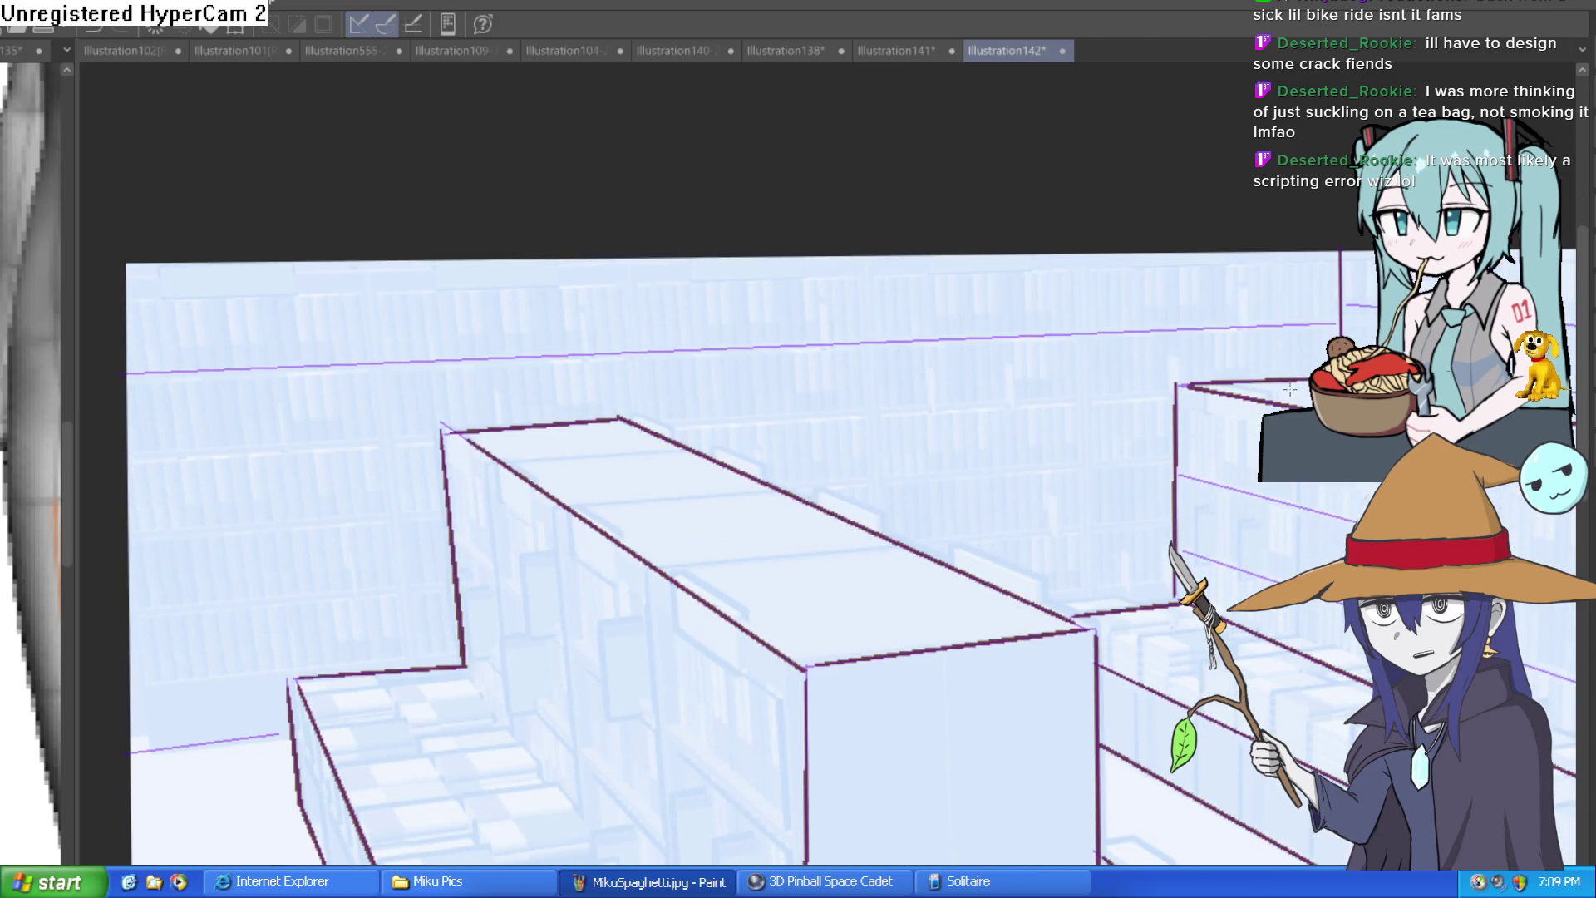
{"action": "left_click_drag", "start_coordinate": [1301, 381], "coordinate": [125, 458]}
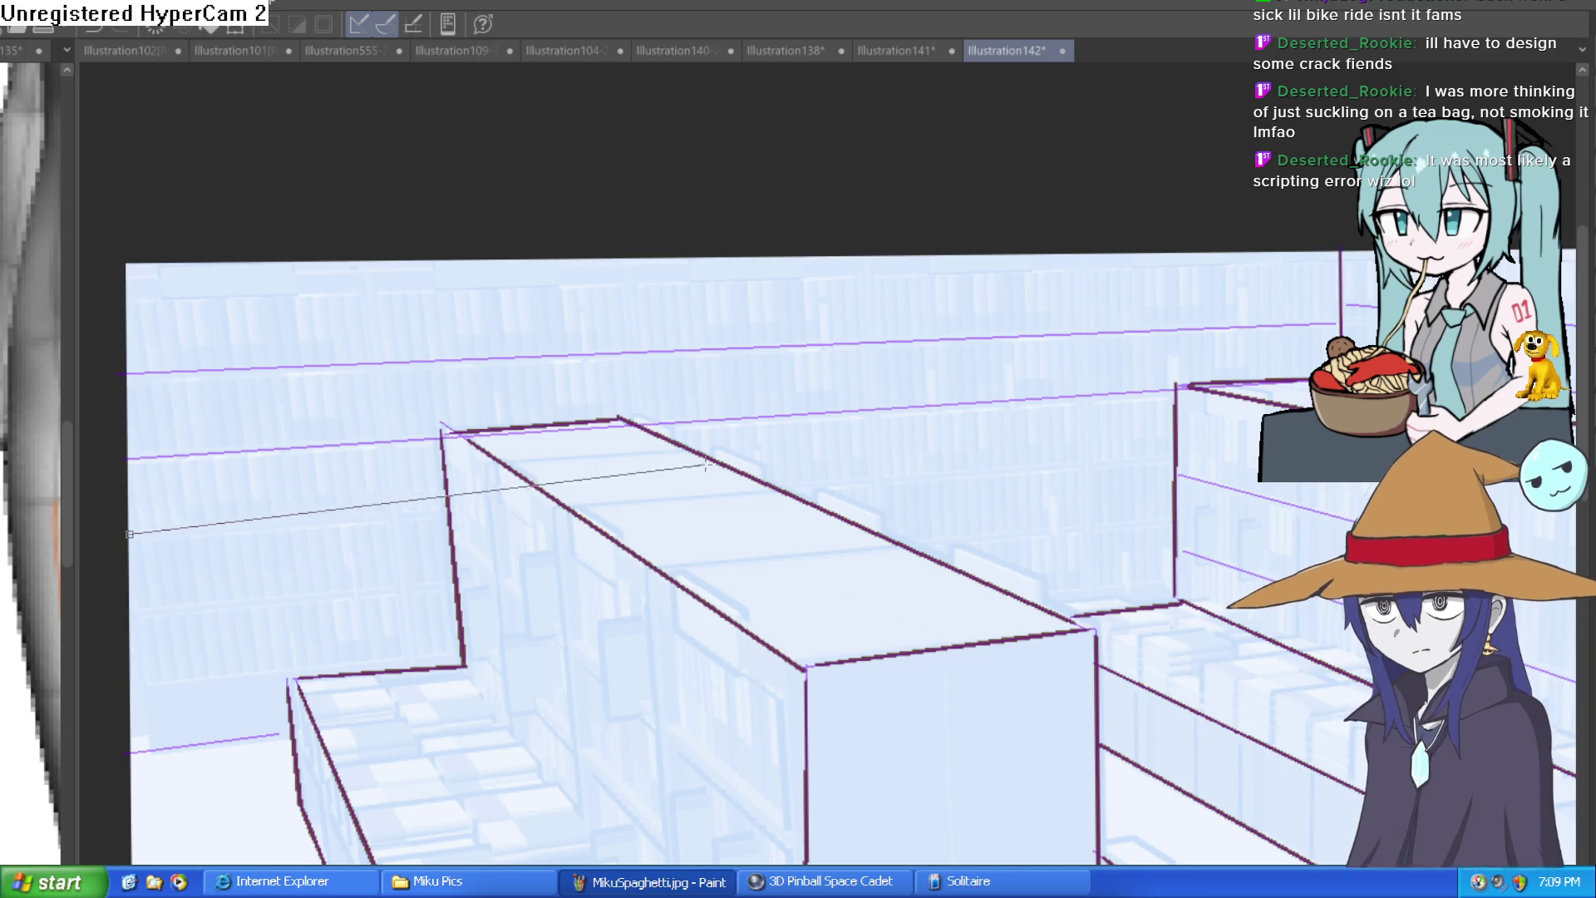
{"action": "left_click_drag", "start_coordinate": [127, 535], "coordinate": [1168, 462]}
{"action": "mouse_move", "coordinate": [138, 608]}
{"action": "left_mouse_down"}
{"action": "mouse_move", "coordinate": [1168, 525]}
{"action": "mouse_move", "coordinate": [1067, 538]}
{"action": "left_mouse_up"}
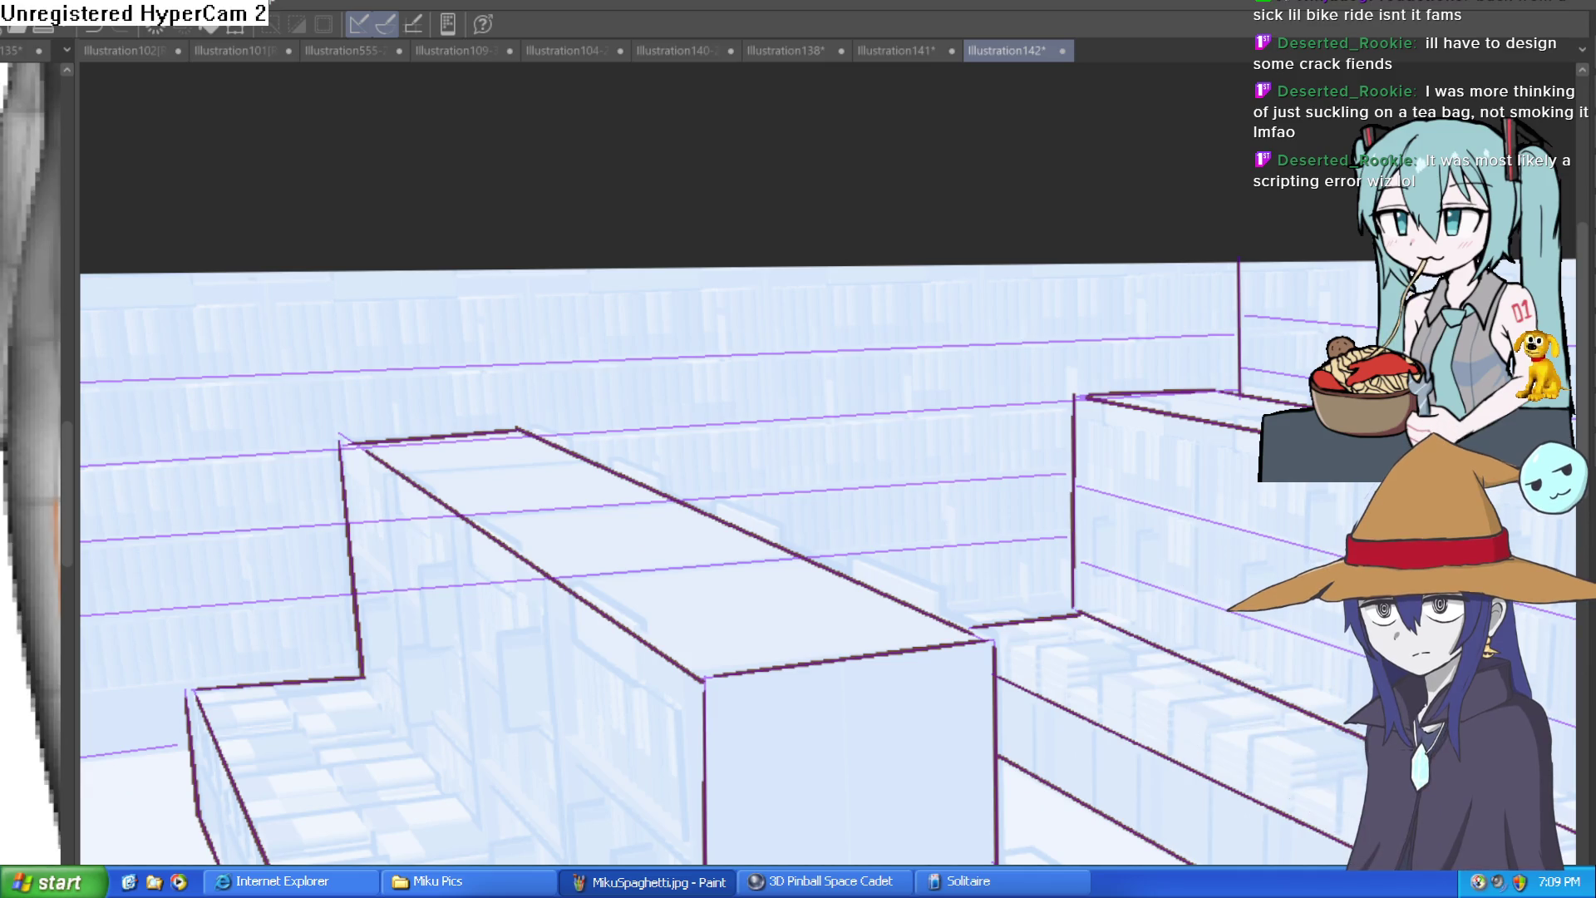
Step: Add two perspective guides along the left bench's bookshelf edges
{"action": "left_click_drag", "start_coordinate": [1023, 566], "coordinate": [929, 277]}
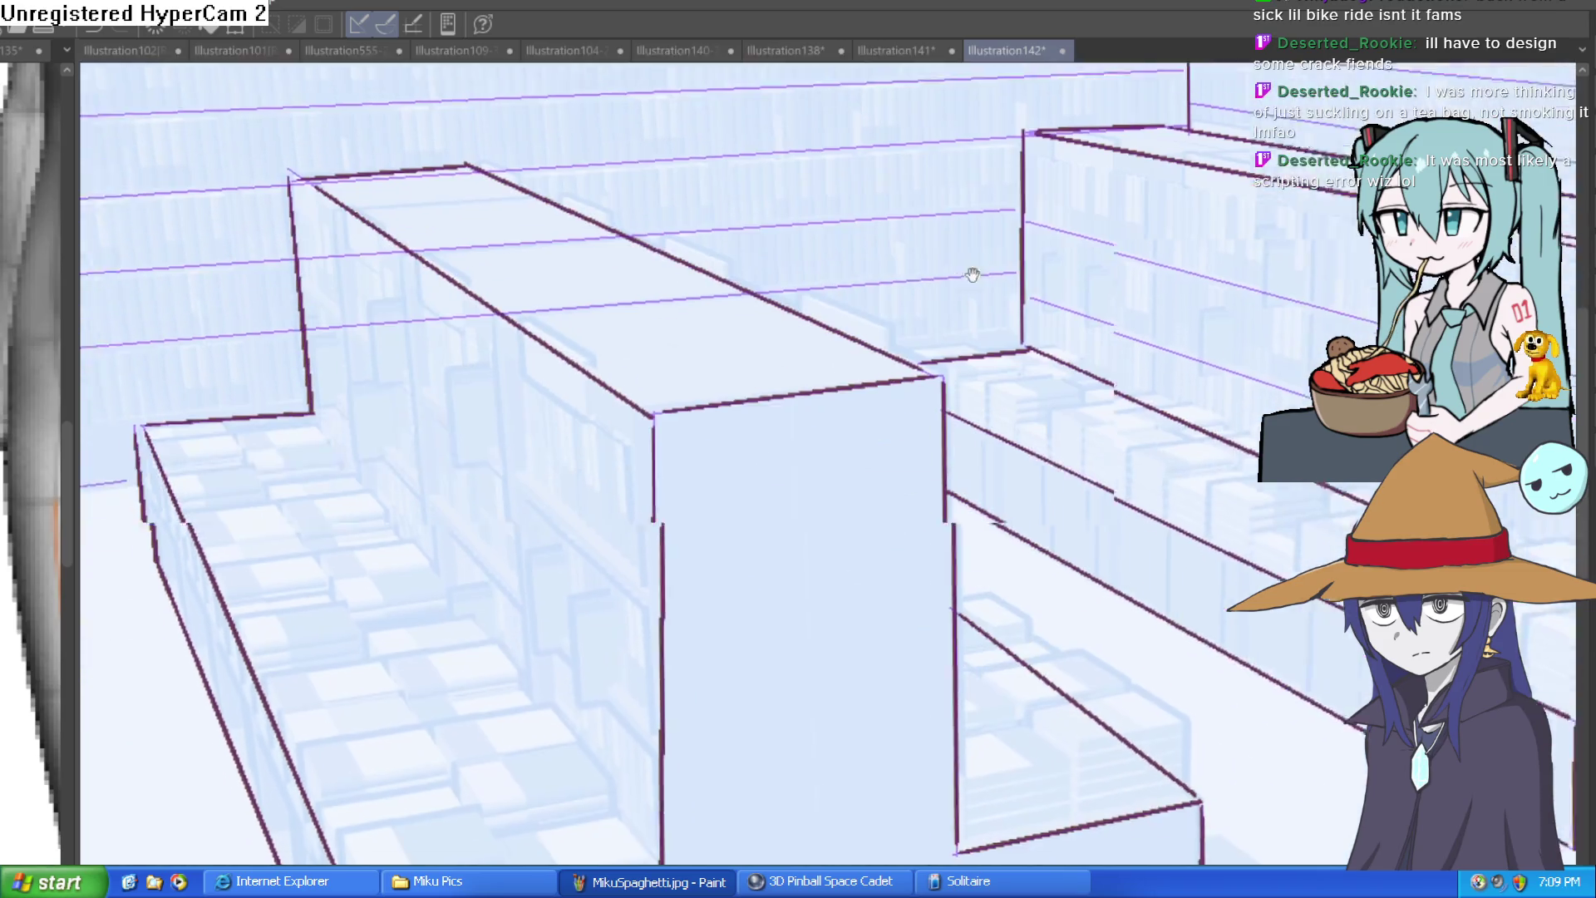
{"action": "left_click_drag", "start_coordinate": [258, 263], "coordinate": [600, 573]}
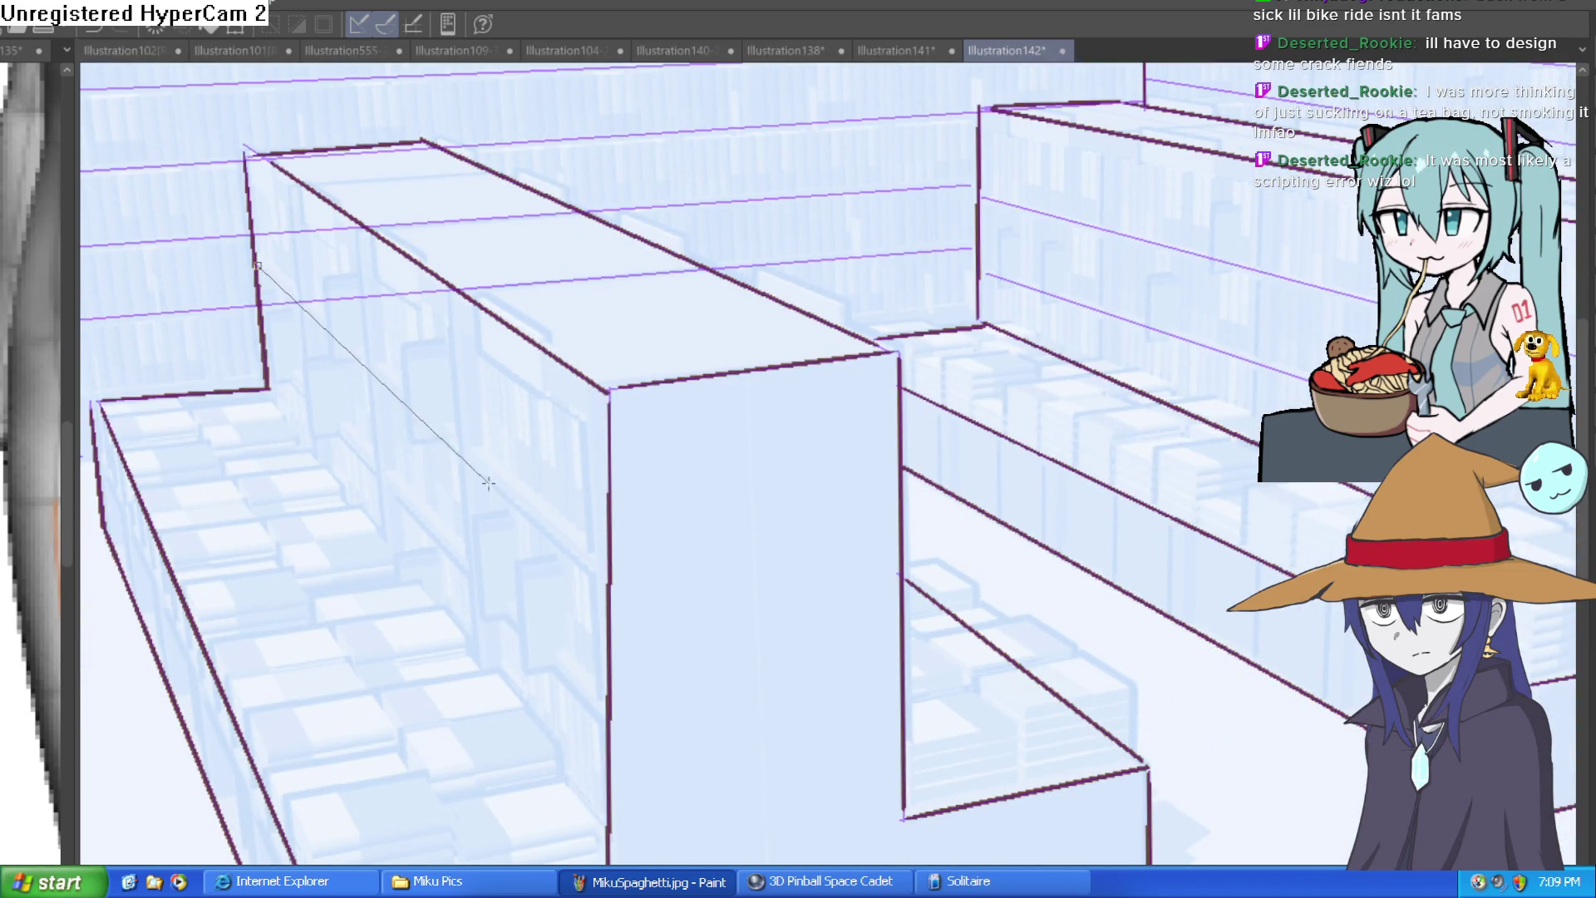
{"action": "left_click_drag", "start_coordinate": [270, 362], "coordinate": [605, 724]}
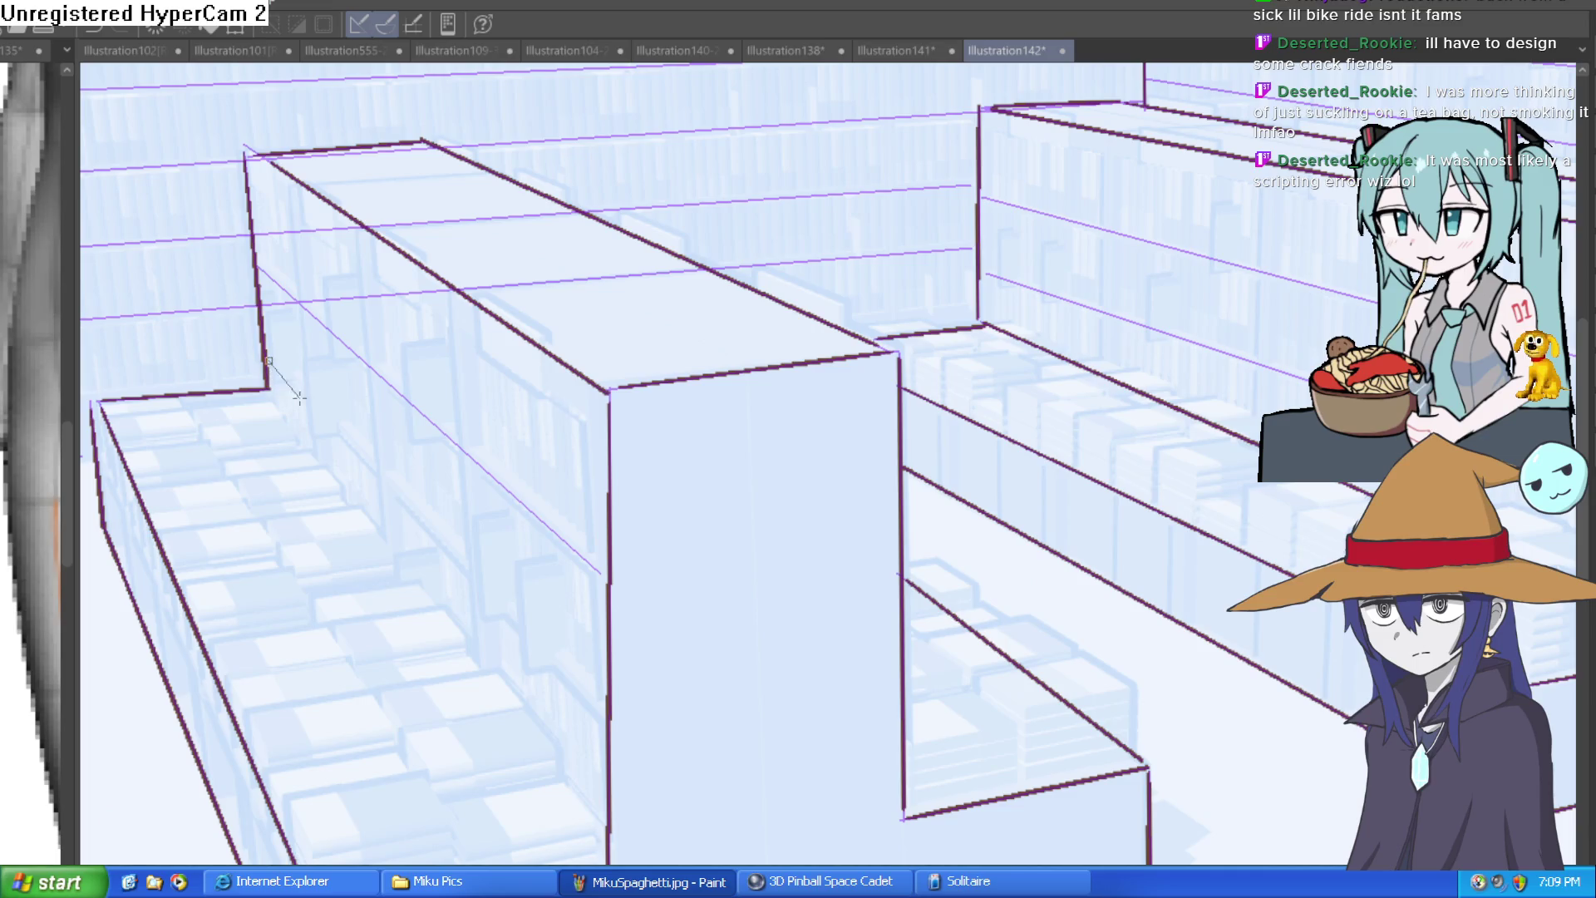
{"action": "scroll", "coordinate": [834, 589], "scroll_direction": "down", "scroll_amount": 5}
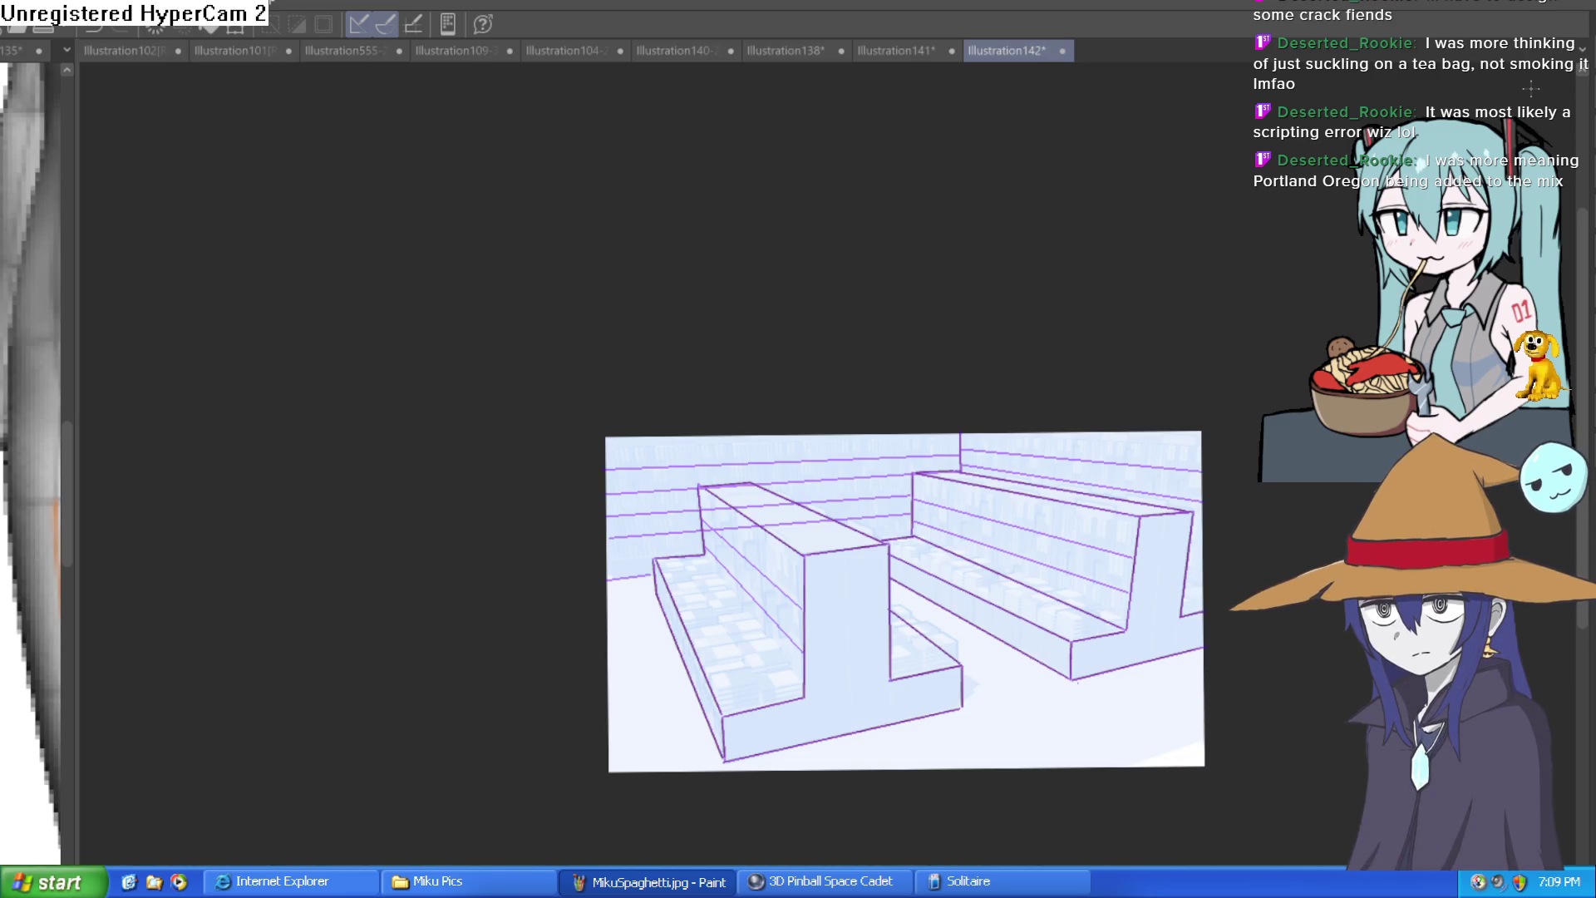
Step: Ink long dark perspective lines across the upper shelves
{"action": "scroll", "coordinate": [639, 493], "scroll_direction": "up", "scroll_amount": 3}
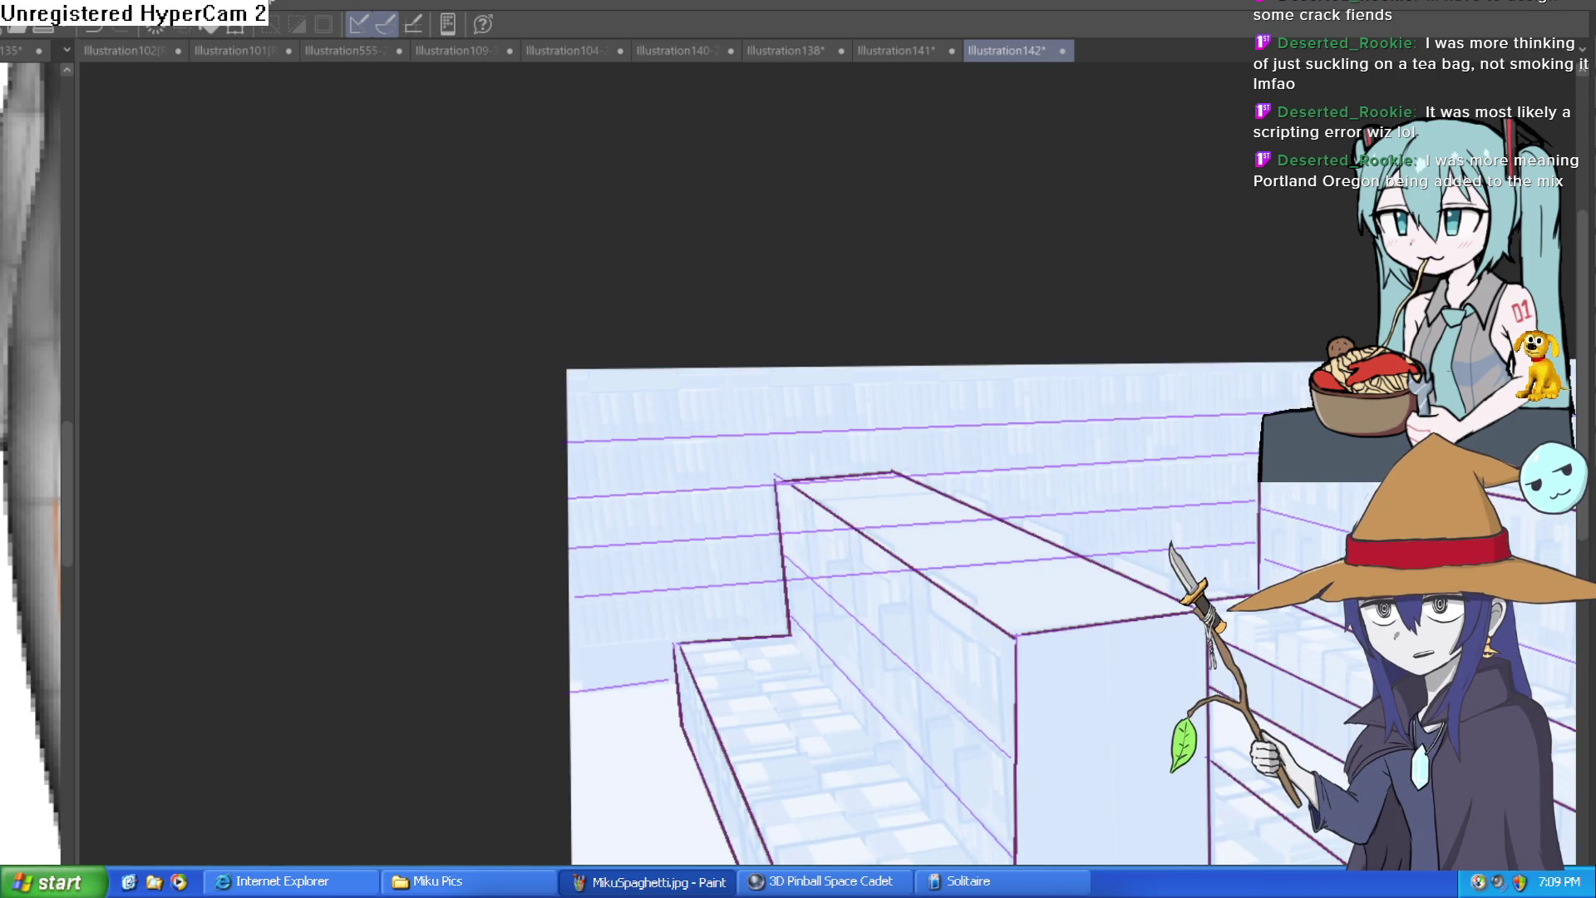
{"action": "left_click_drag", "start_coordinate": [570, 443], "coordinate": [1363, 406]}
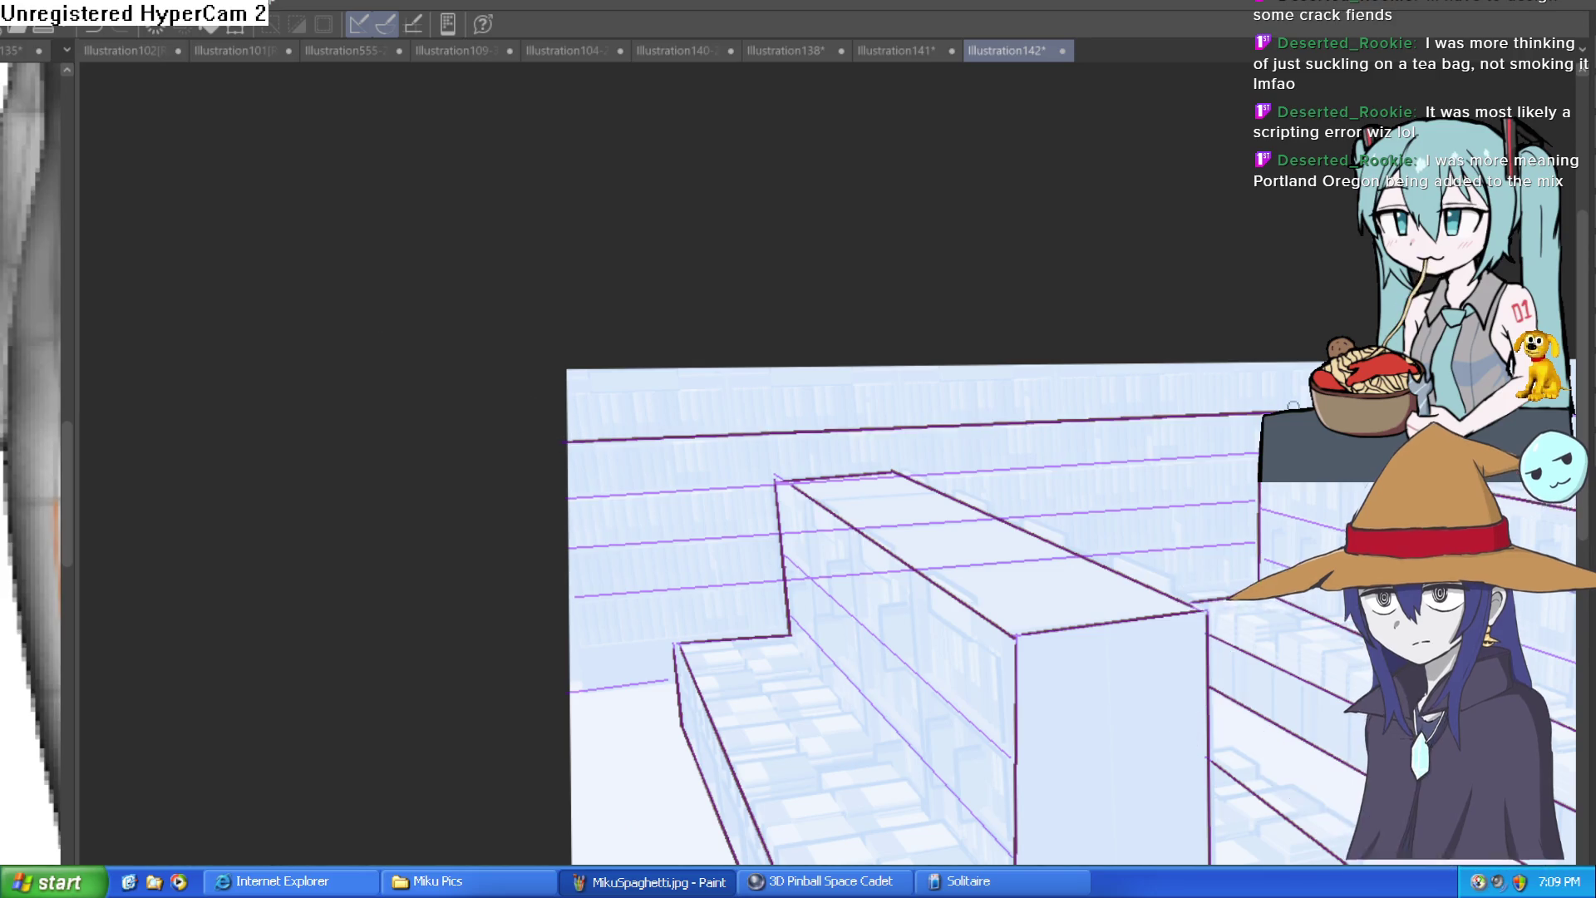
{"action": "mouse_move", "coordinate": [1413, 453]}
{"action": "left_mouse_down"}
{"action": "mouse_move", "coordinate": [1094, 450]}
{"action": "mouse_move", "coordinate": [1231, 357]}
{"action": "mouse_move", "coordinate": [1108, 246]}
{"action": "left_mouse_up"}
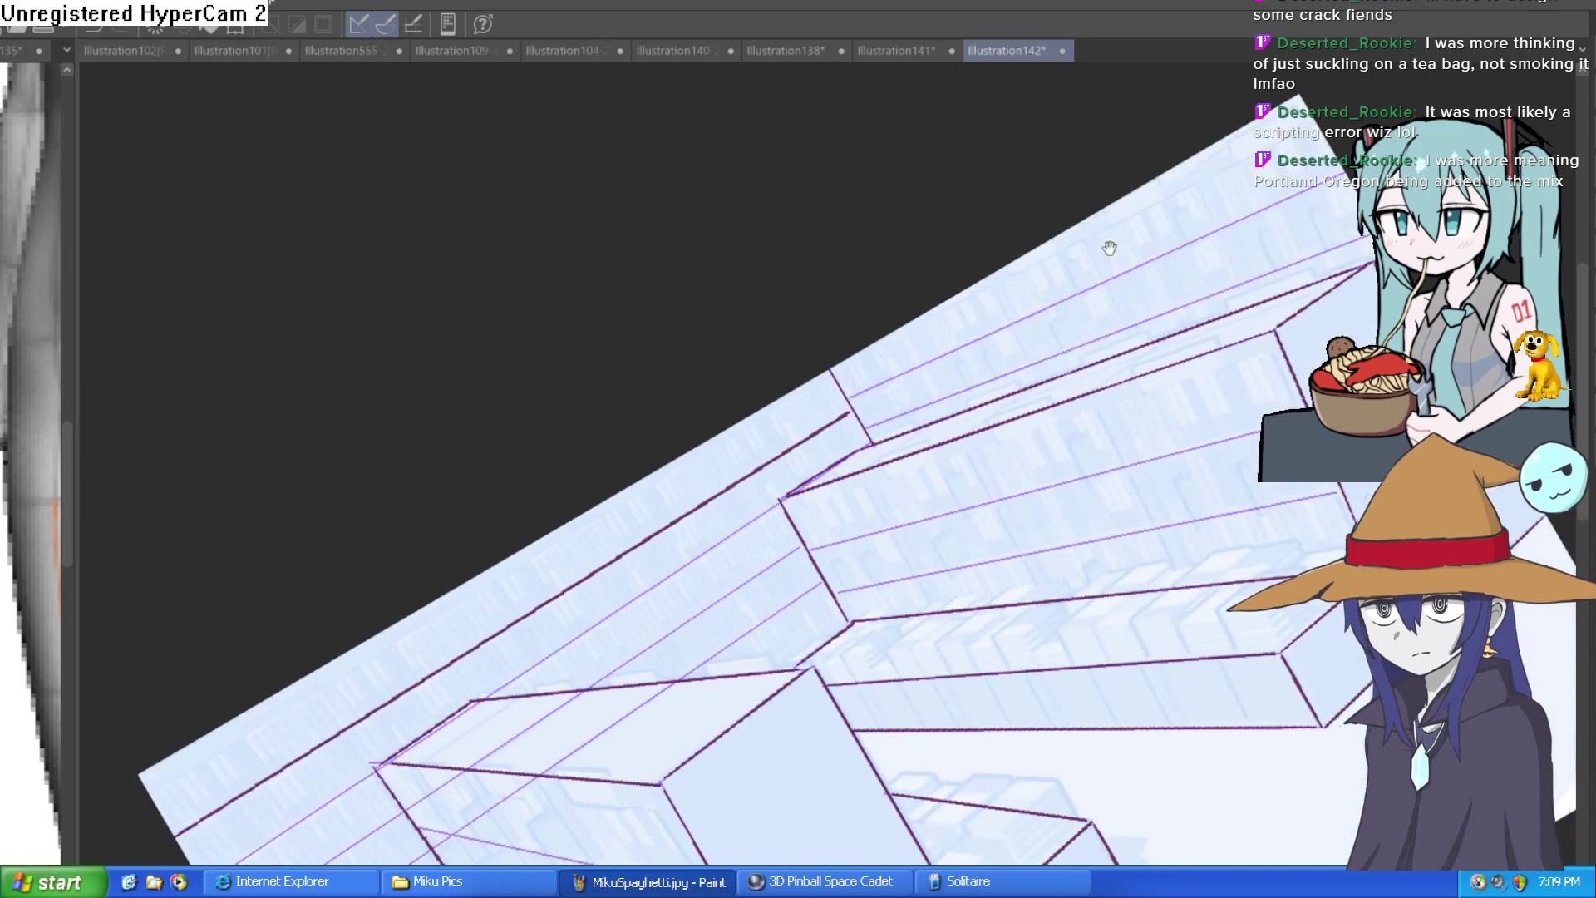
{"action": "left_click_drag", "start_coordinate": [856, 399], "coordinate": [1280, 201]}
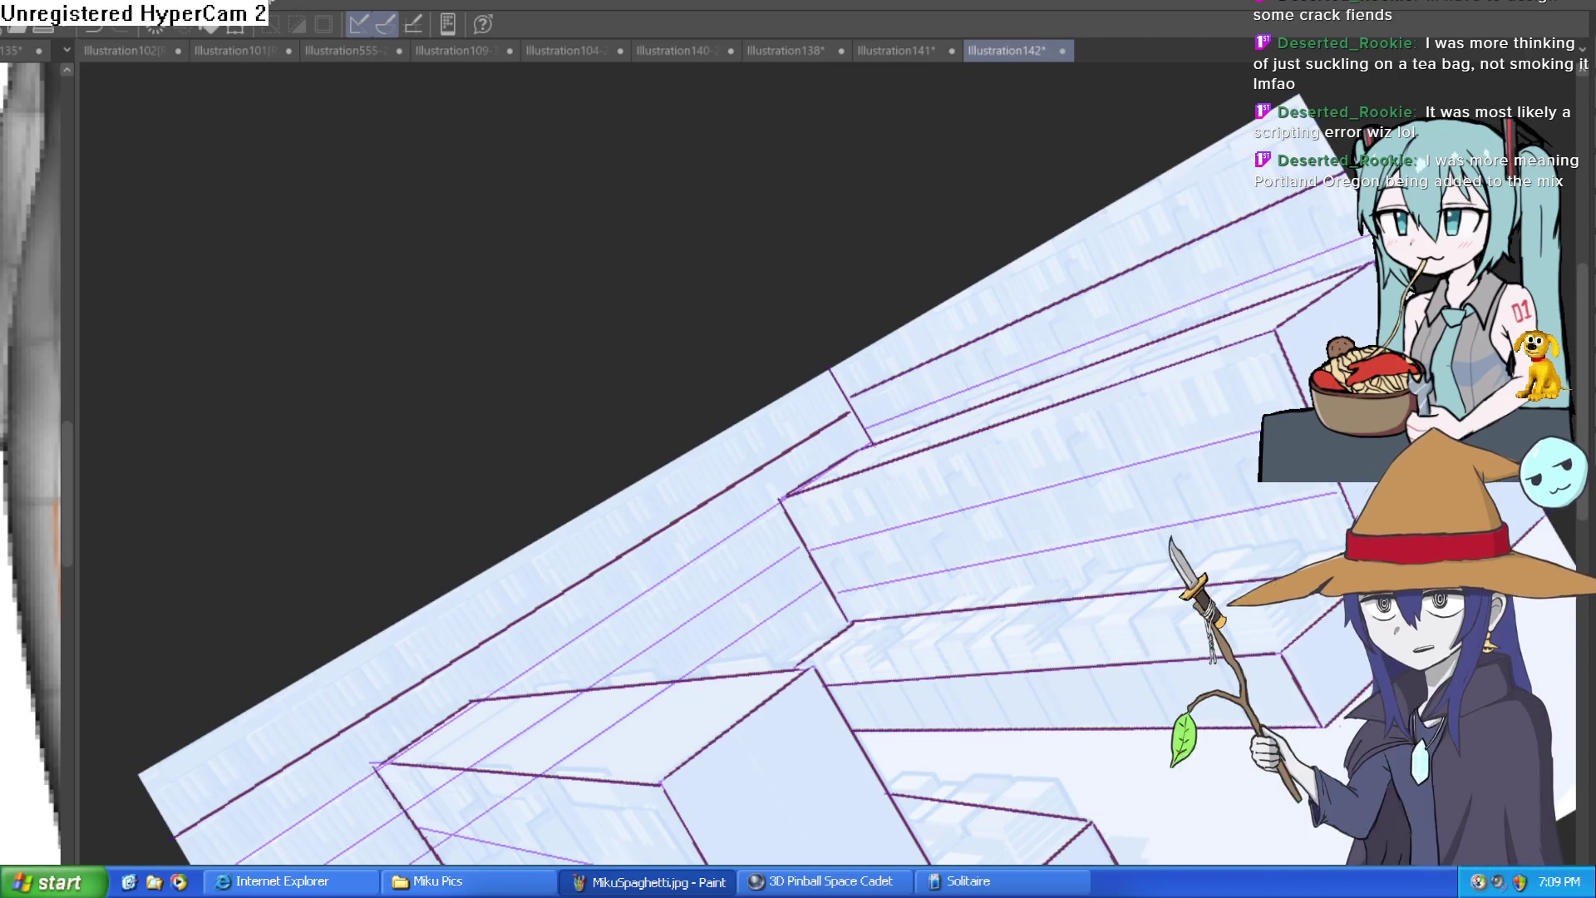
{"action": "left_click_drag", "start_coordinate": [1371, 234], "coordinate": [862, 435]}
{"action": "mouse_move", "coordinate": [1303, 300]}
{"action": "left_mouse_down"}
{"action": "mouse_move", "coordinate": [1200, 331]}
{"action": "mouse_move", "coordinate": [1287, 304]}
{"action": "left_mouse_up"}
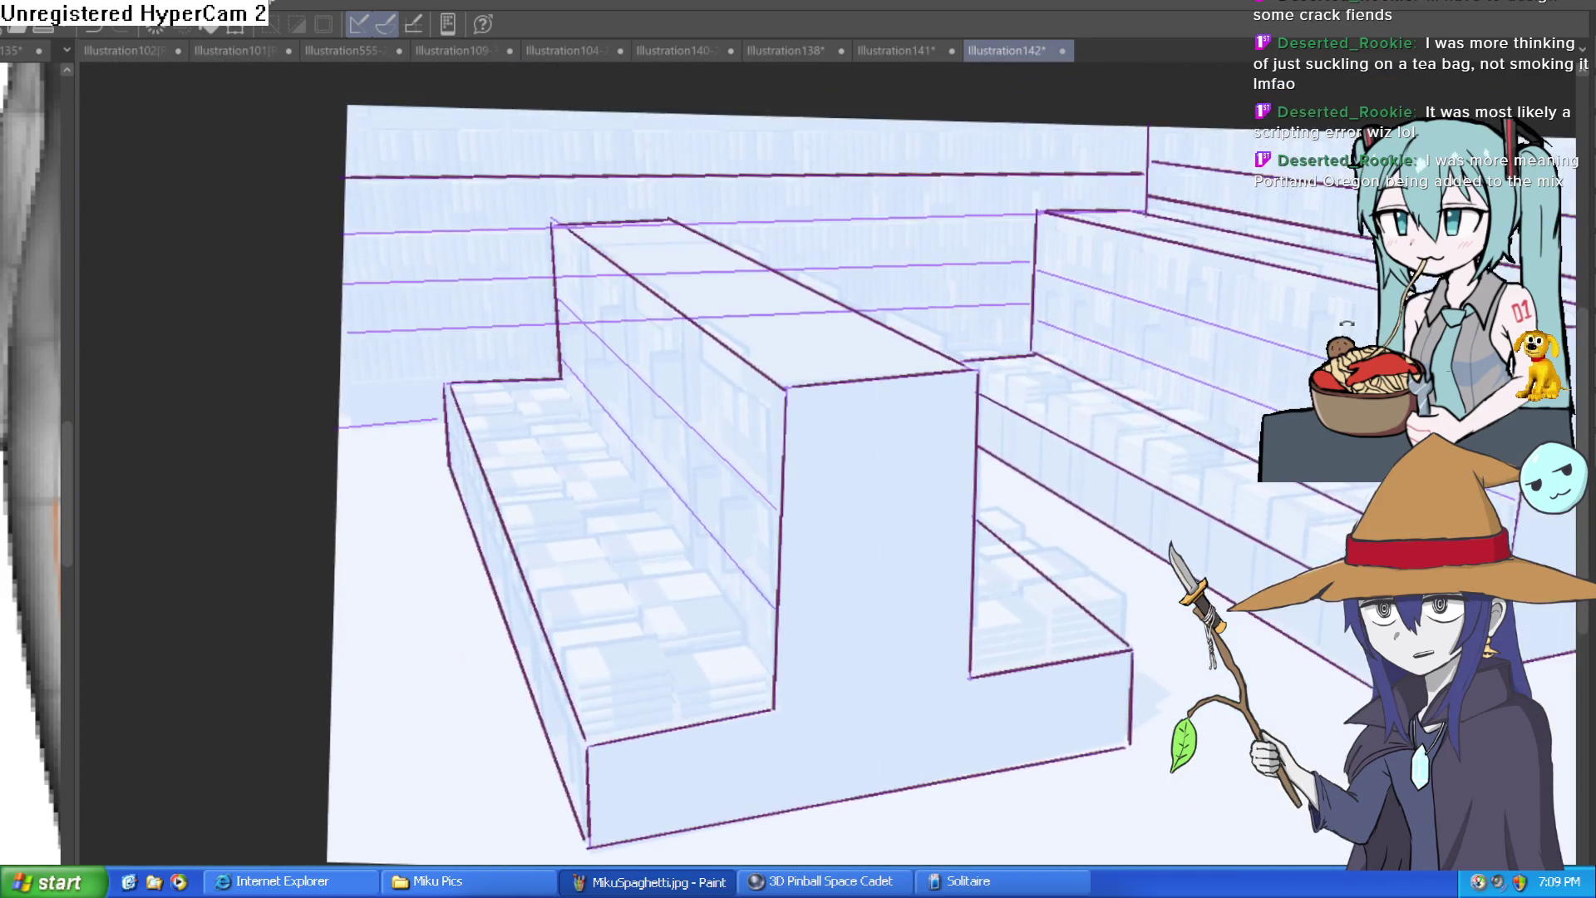
Step: Rotate the view and ink over the upper and middle shelves' purple guides
{"action": "mouse_move", "coordinate": [1019, 291]}
{"action": "left_mouse_down"}
{"action": "mouse_move", "coordinate": [928, 189]}
{"action": "mouse_move", "coordinate": [600, 289]}
{"action": "mouse_move", "coordinate": [287, 416]}
{"action": "mouse_move", "coordinate": [947, 217]}
{"action": "left_mouse_up"}
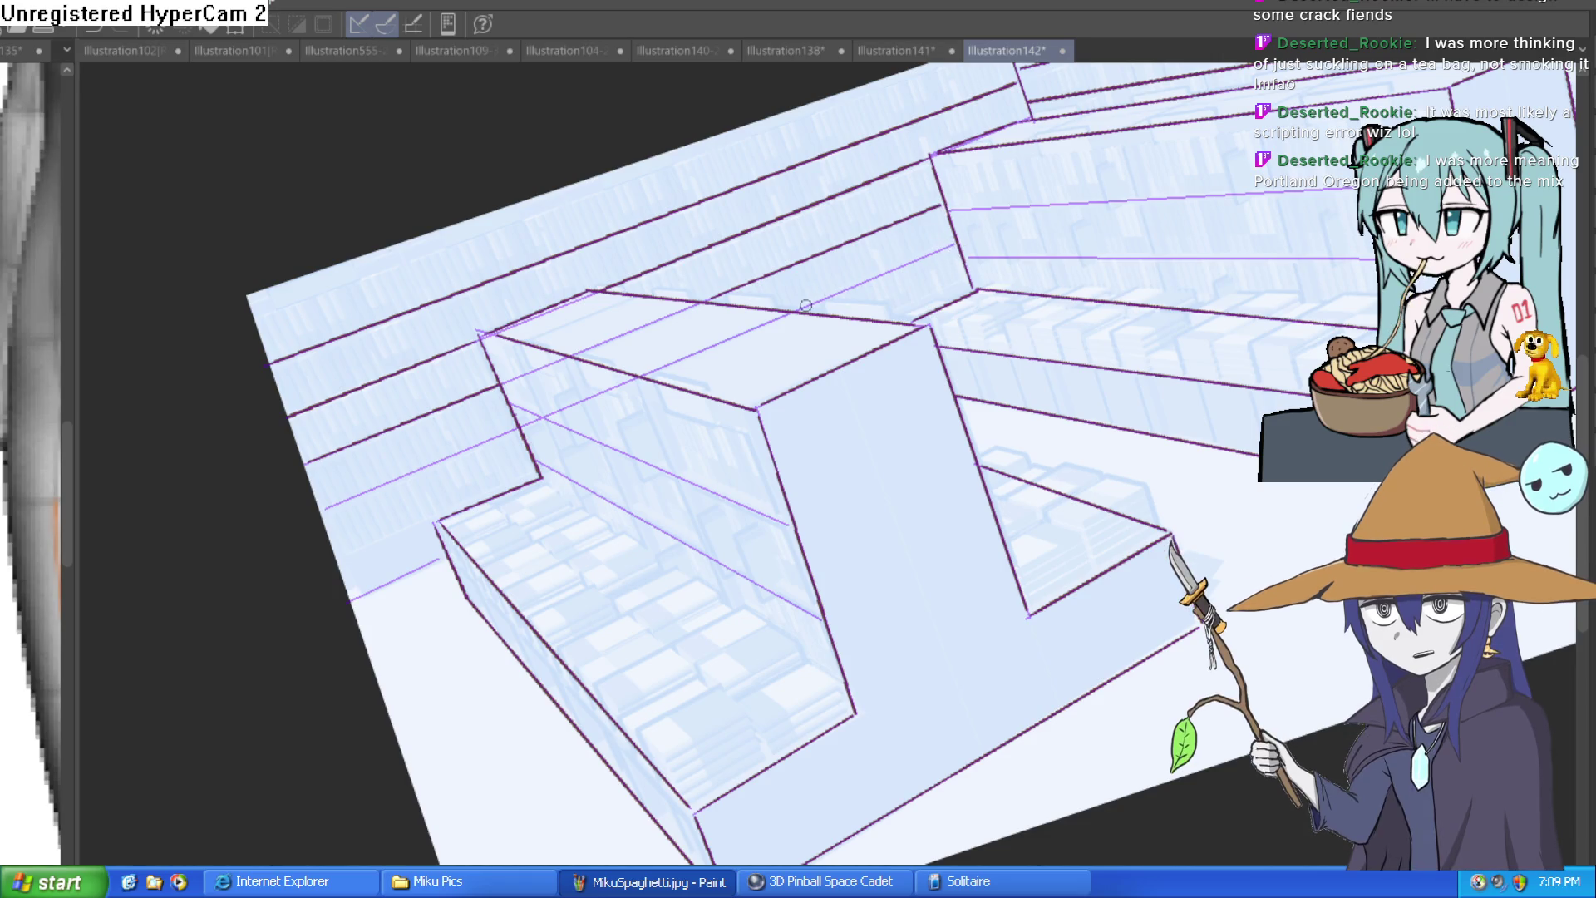
{"action": "mouse_move", "coordinate": [414, 461]}
{"action": "left_mouse_down"}
{"action": "mouse_move", "coordinate": [769, 240]}
{"action": "mouse_move", "coordinate": [1282, 93]}
{"action": "left_mouse_up"}
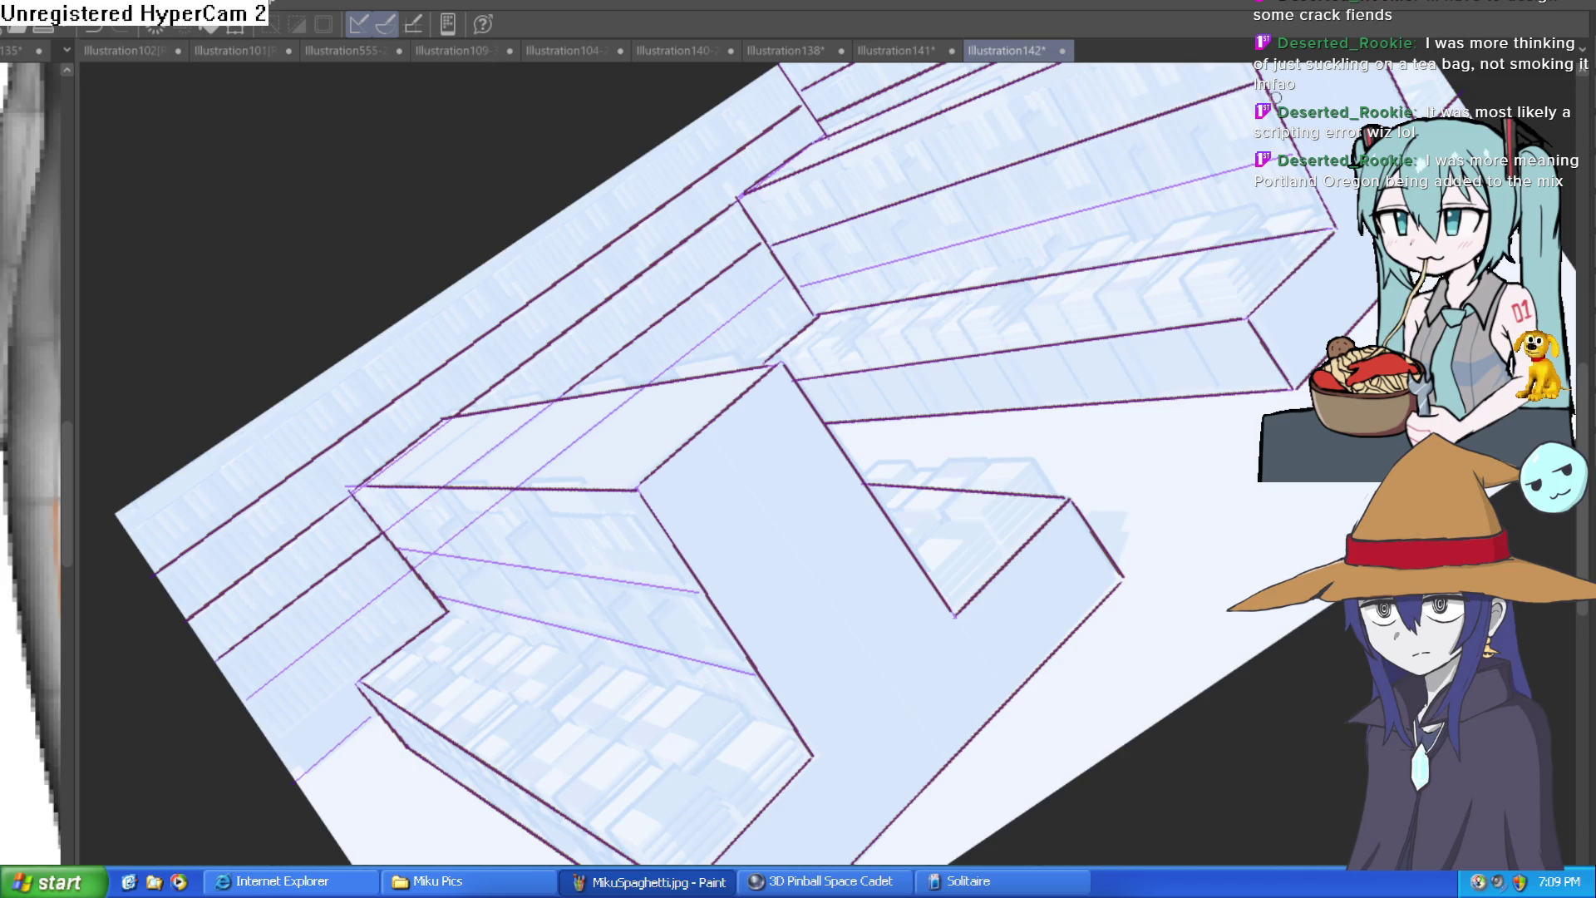
{"action": "left_click_drag", "start_coordinate": [1295, 156], "coordinate": [813, 275]}
{"action": "mouse_move", "coordinate": [653, 536]}
{"action": "left_mouse_down"}
{"action": "mouse_move", "coordinate": [1186, 192]}
{"action": "mouse_move", "coordinate": [1043, 214]}
{"action": "mouse_move", "coordinate": [743, 341]}
{"action": "left_mouse_up"}
{"action": "left_click_drag", "start_coordinate": [1102, 223], "coordinate": [839, 371]}
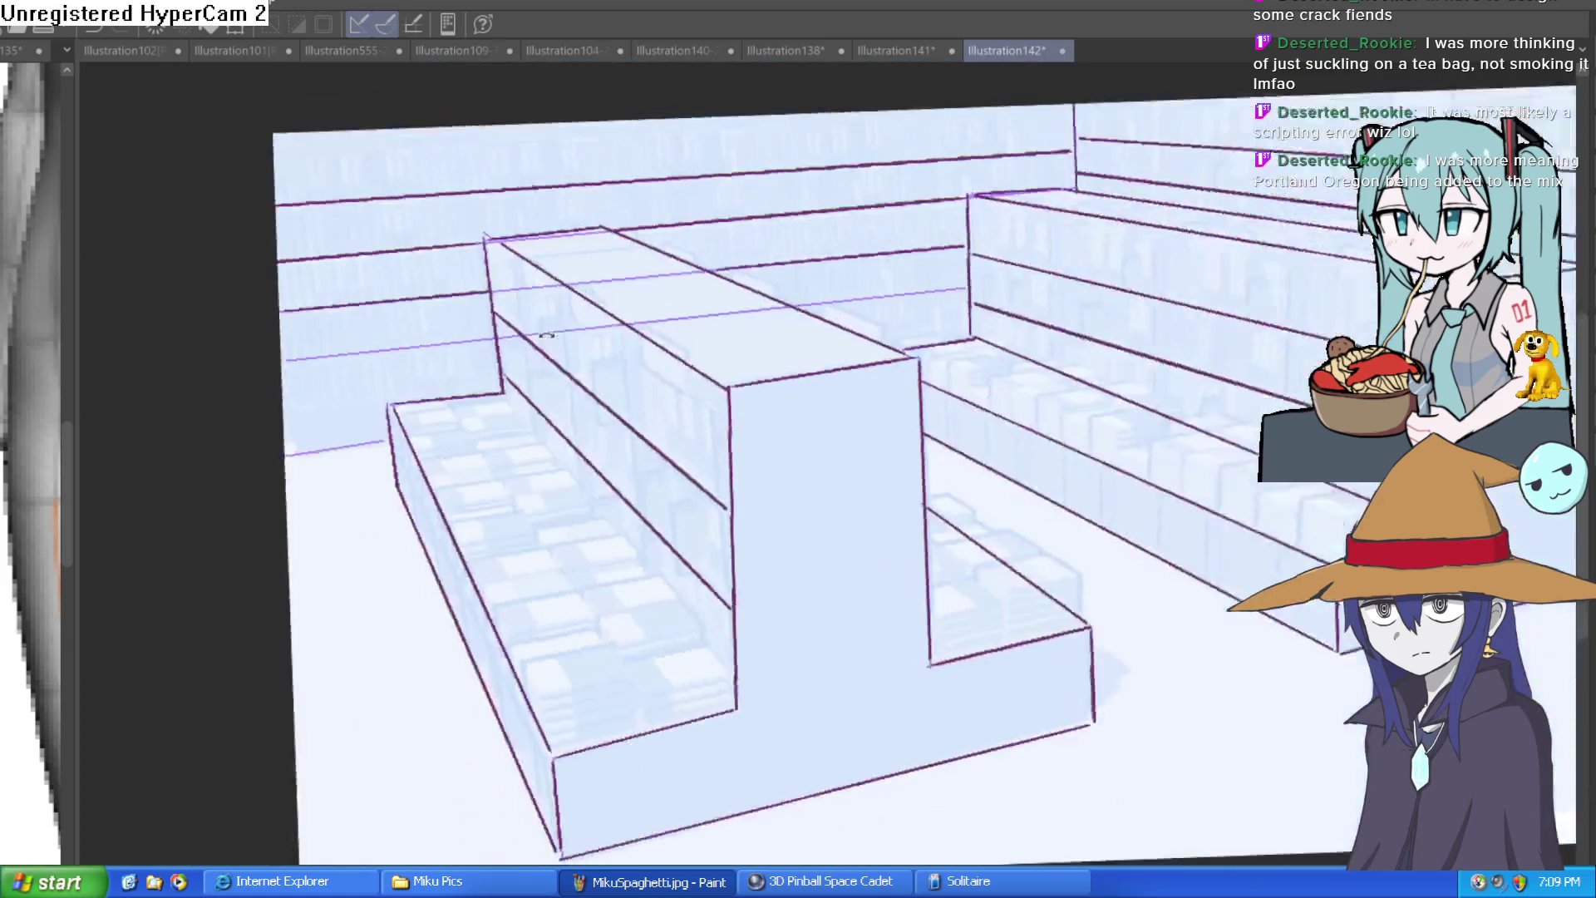
{"action": "left_click_drag", "start_coordinate": [1190, 207], "coordinate": [1240, 300]}
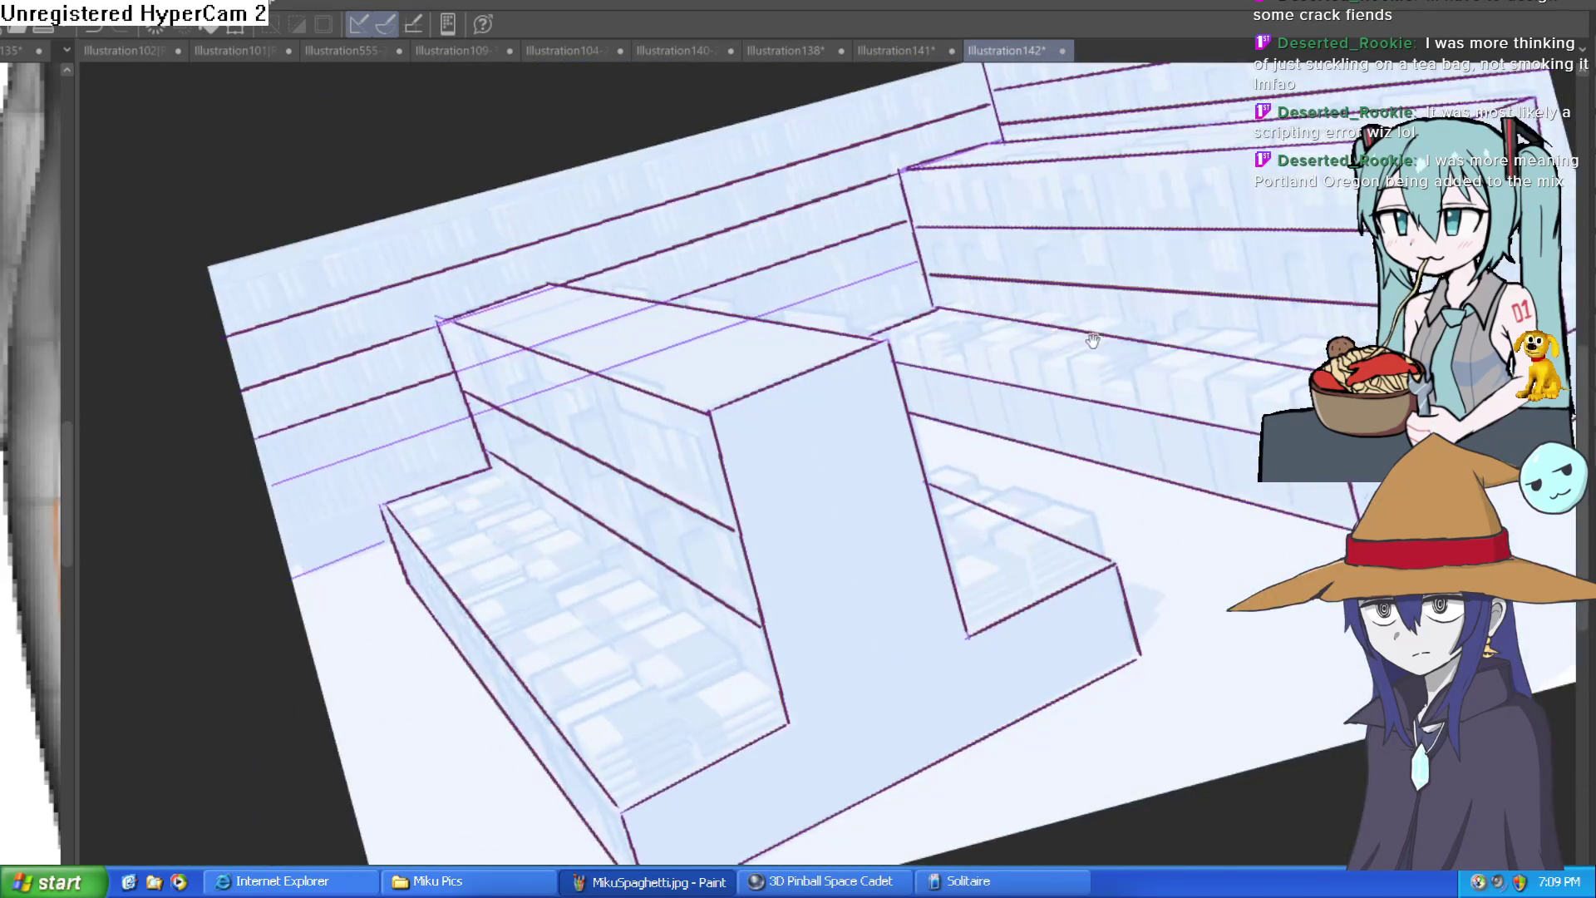
{"action": "scroll", "coordinate": [1240, 300], "scroll_direction": "down", "scroll_amount": 2}
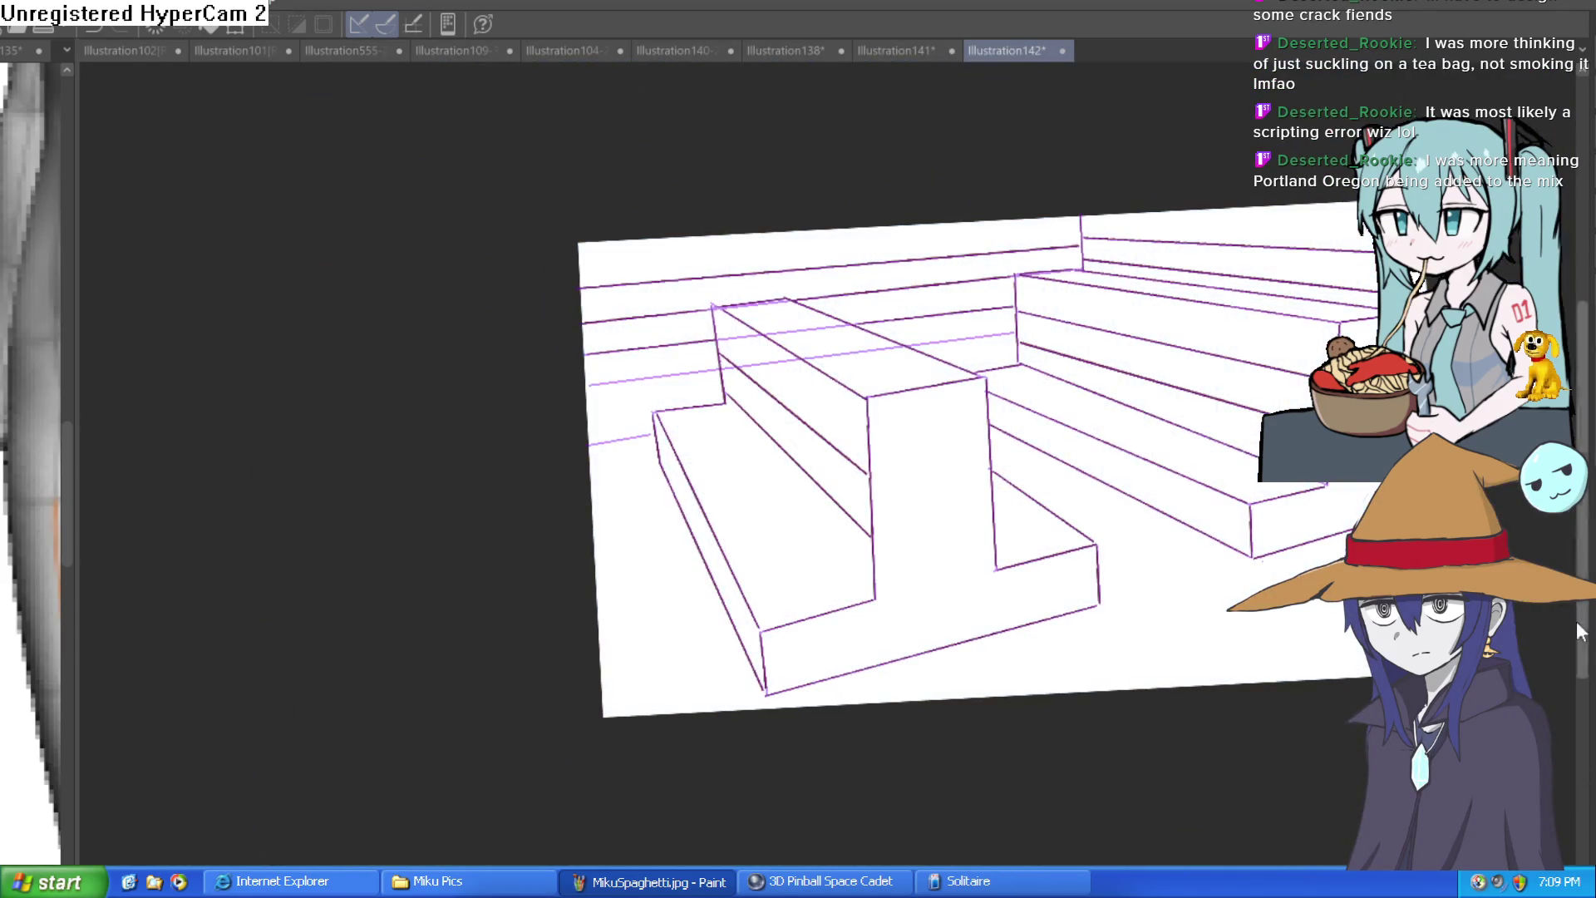
Step: Hide the bluish reference image and level the canvas rotation to view the bench line art
{"action": "left_click_drag", "start_coordinate": [748, 374], "coordinate": [624, 427]}
{"action": "left_click", "coordinate": [623, 427]}
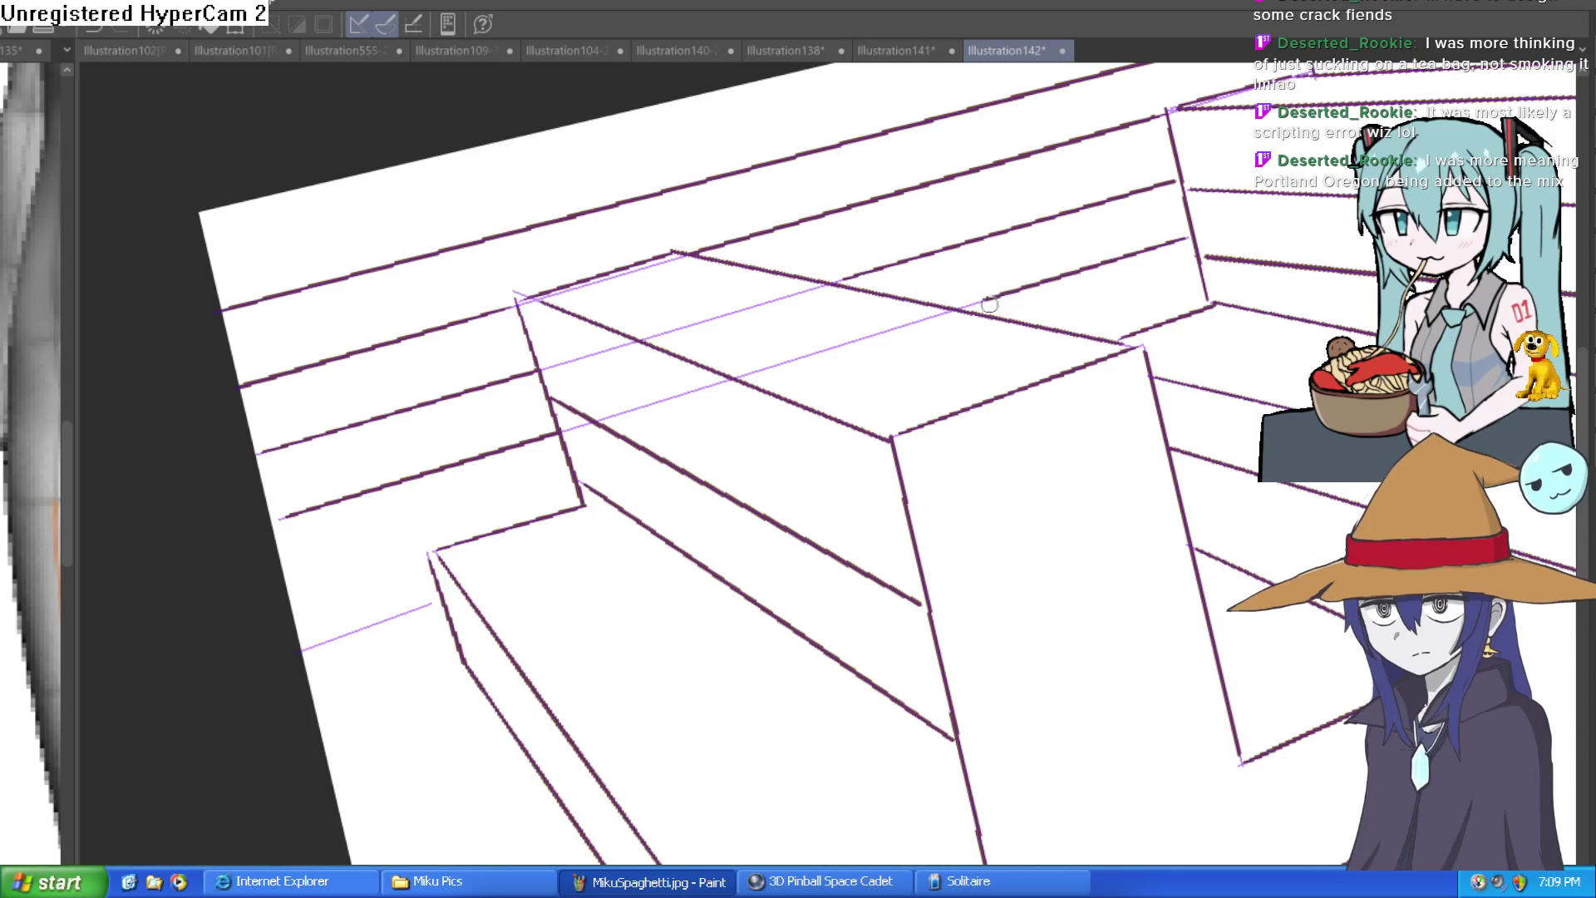
{"action": "left_click_drag", "start_coordinate": [617, 497], "coordinate": [905, 357]}
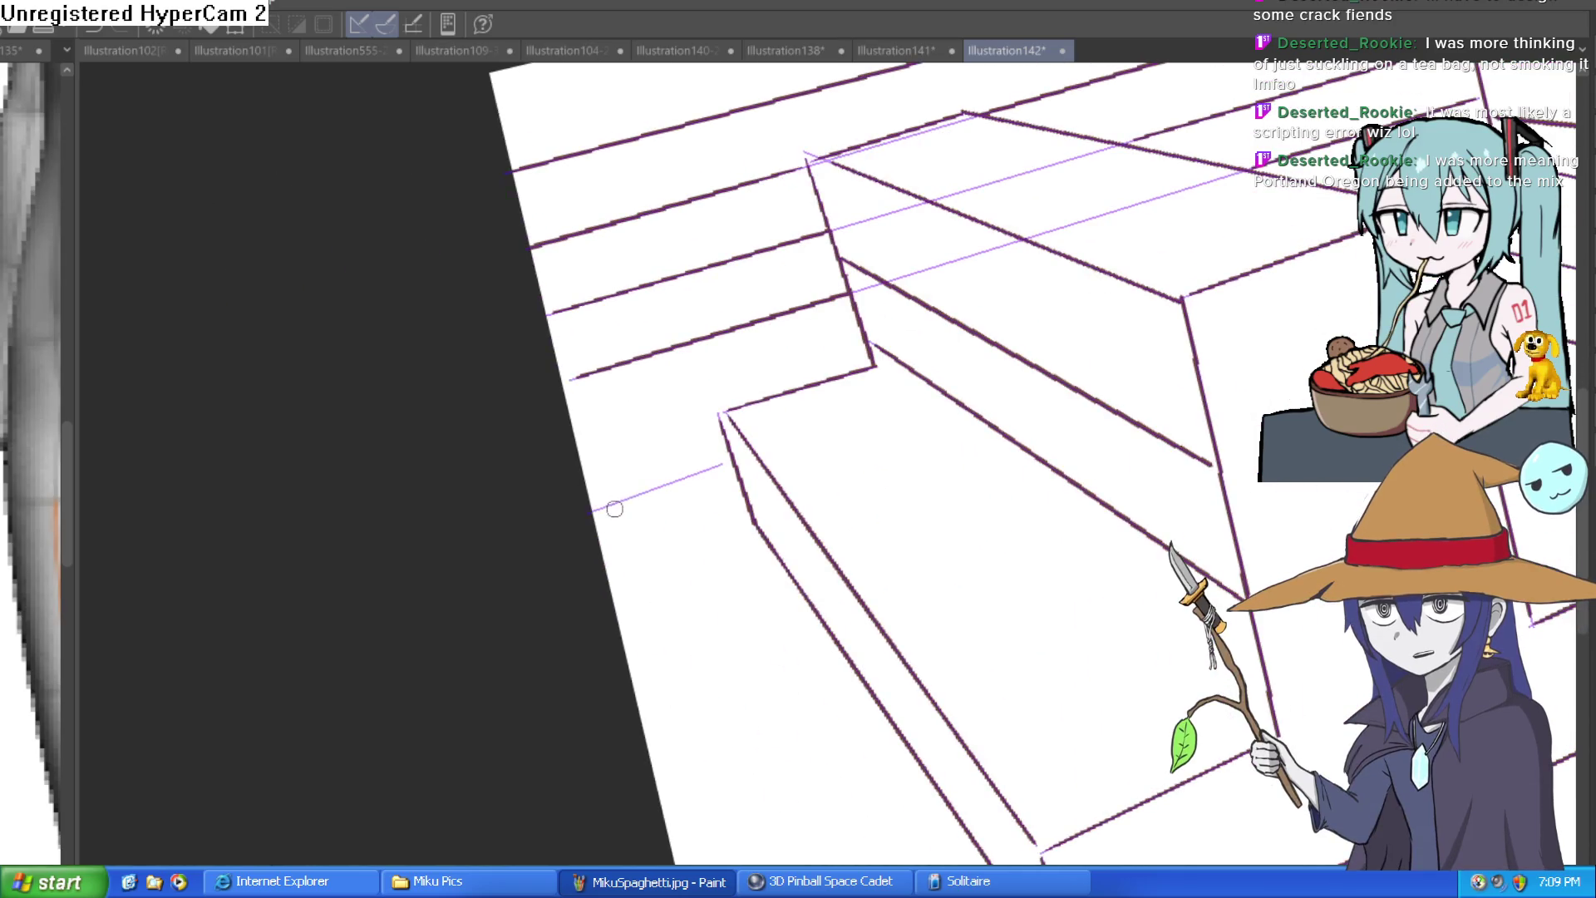
{"action": "scroll", "coordinate": [930, 410], "scroll_direction": "down", "scroll_amount": 3}
{"action": "left_click_drag", "start_coordinate": [438, 606], "coordinate": [979, 479]}
{"action": "key", "text": "ctrl+@"}
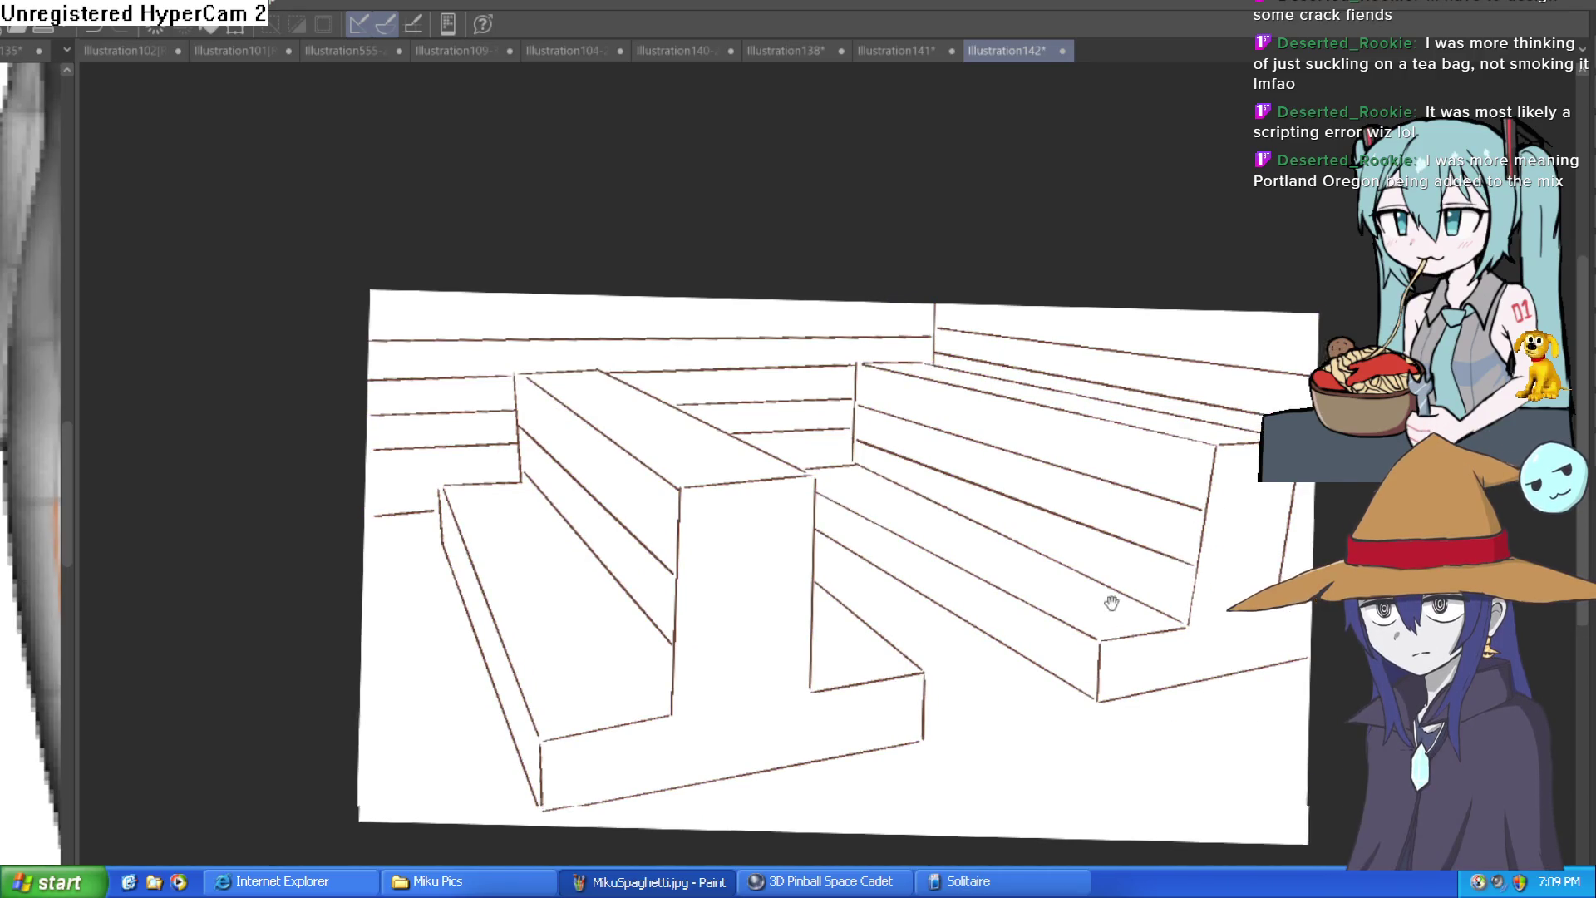
{"action": "scroll", "coordinate": [781, 416], "scroll_direction": "up", "scroll_amount": 3}
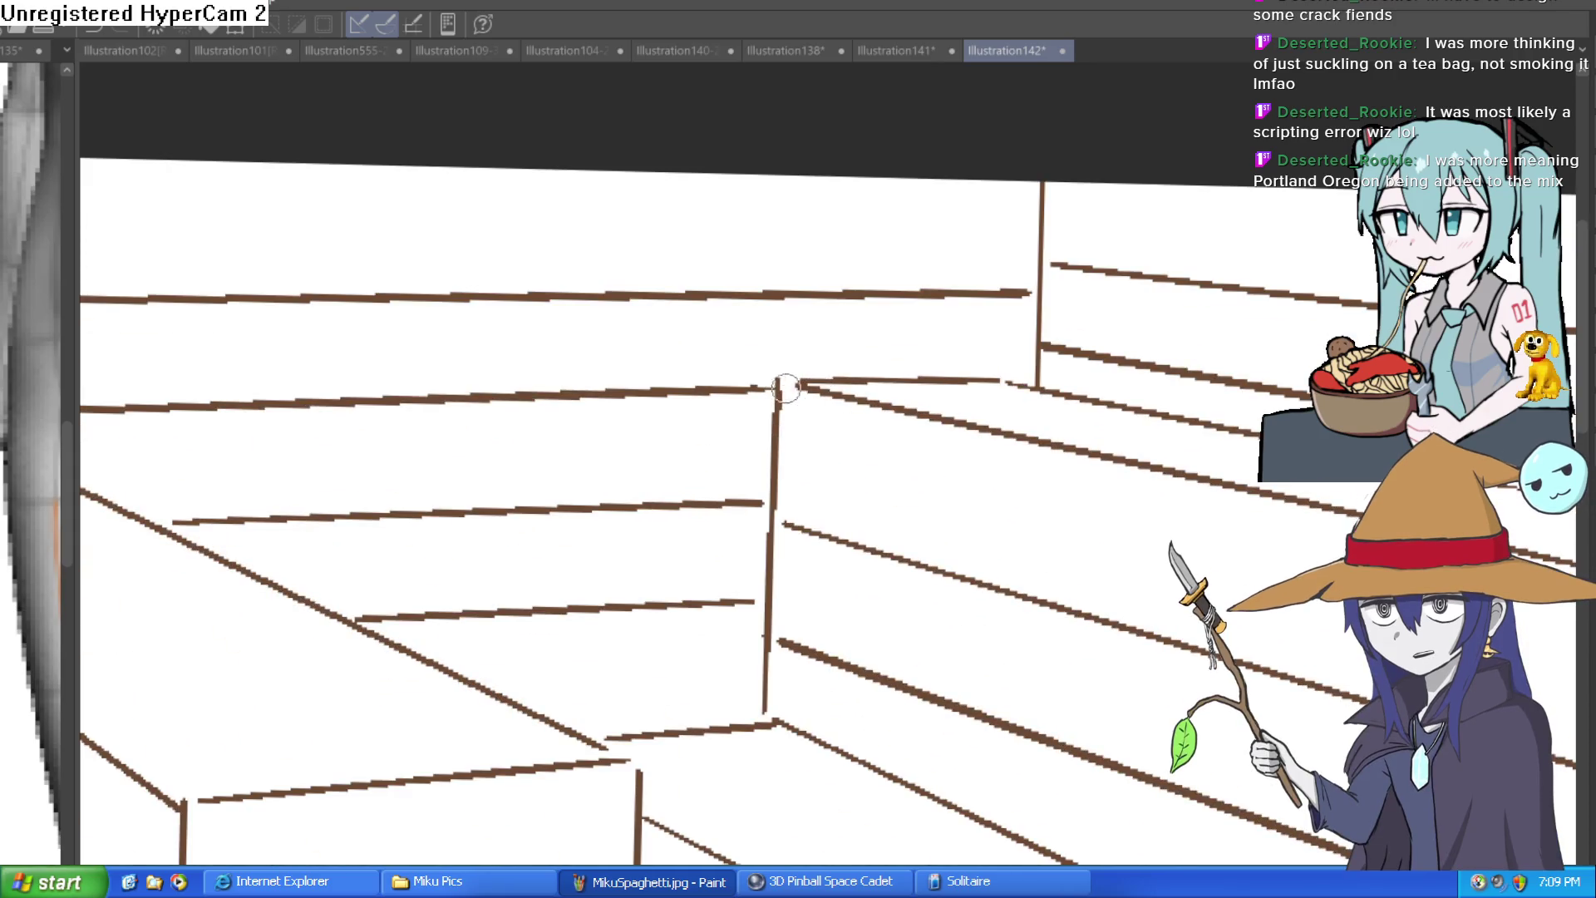
{"action": "mouse_move", "coordinate": [1114, 499]}
{"action": "left_mouse_down"}
{"action": "mouse_move", "coordinate": [899, 301]}
{"action": "mouse_move", "coordinate": [1161, 250]}
{"action": "mouse_move", "coordinate": [1074, 303]}
{"action": "mouse_move", "coordinate": [1032, 381]}
{"action": "left_mouse_up"}
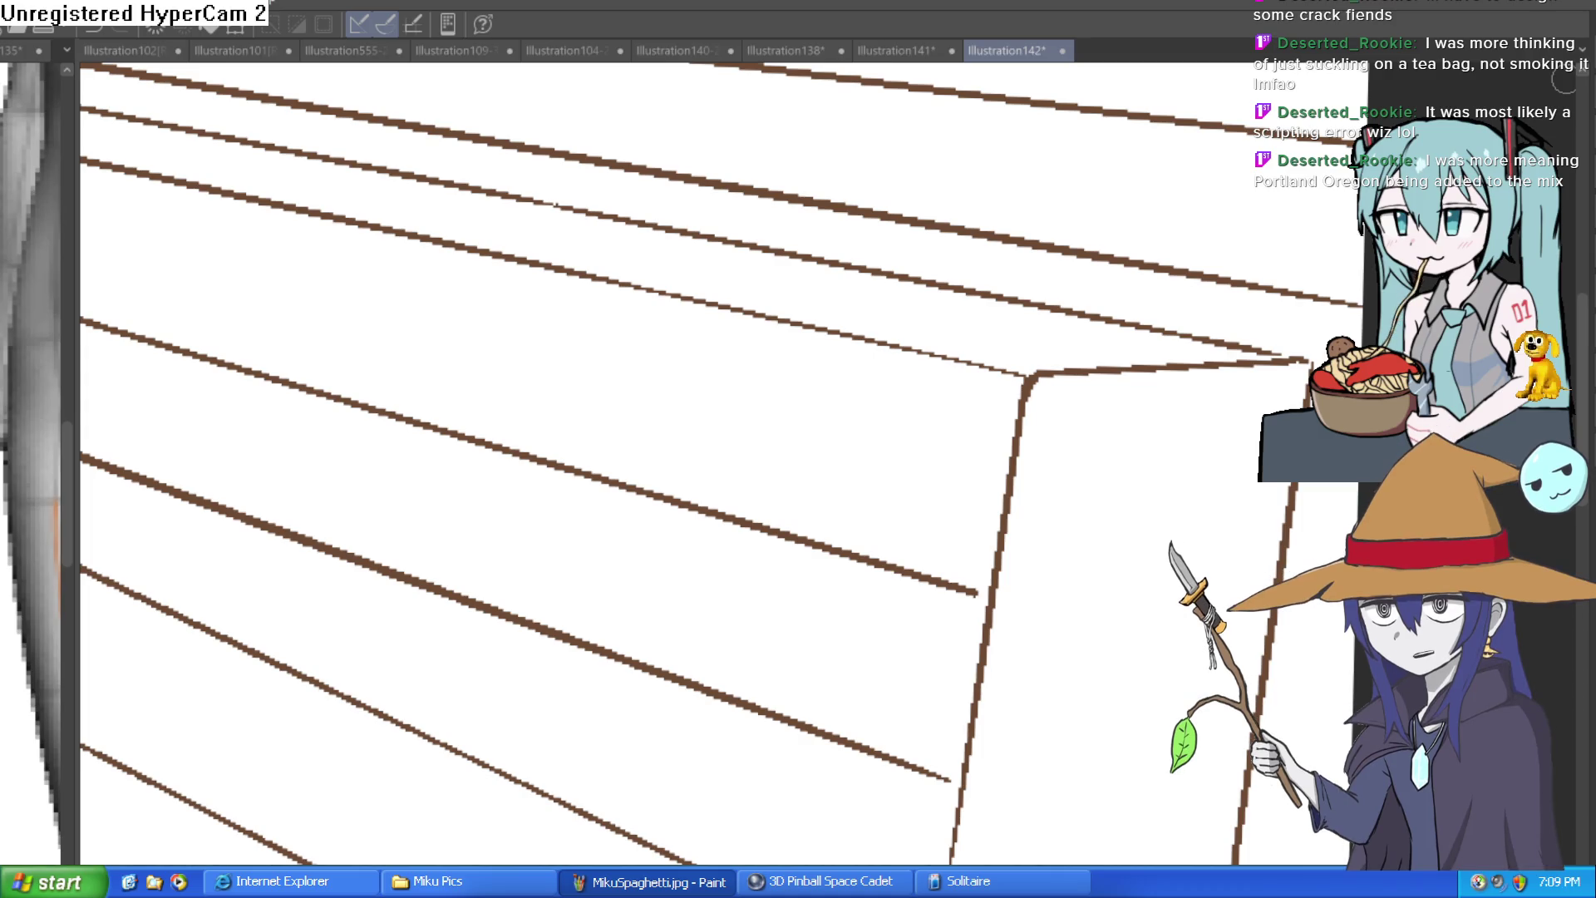
Step: Trace the step's vertical edge in brown
{"action": "mouse_move", "coordinate": [1311, 362]}
{"action": "left_mouse_down"}
{"action": "mouse_move", "coordinate": [1162, 360]}
{"action": "mouse_move", "coordinate": [1161, 397]}
{"action": "left_mouse_up"}
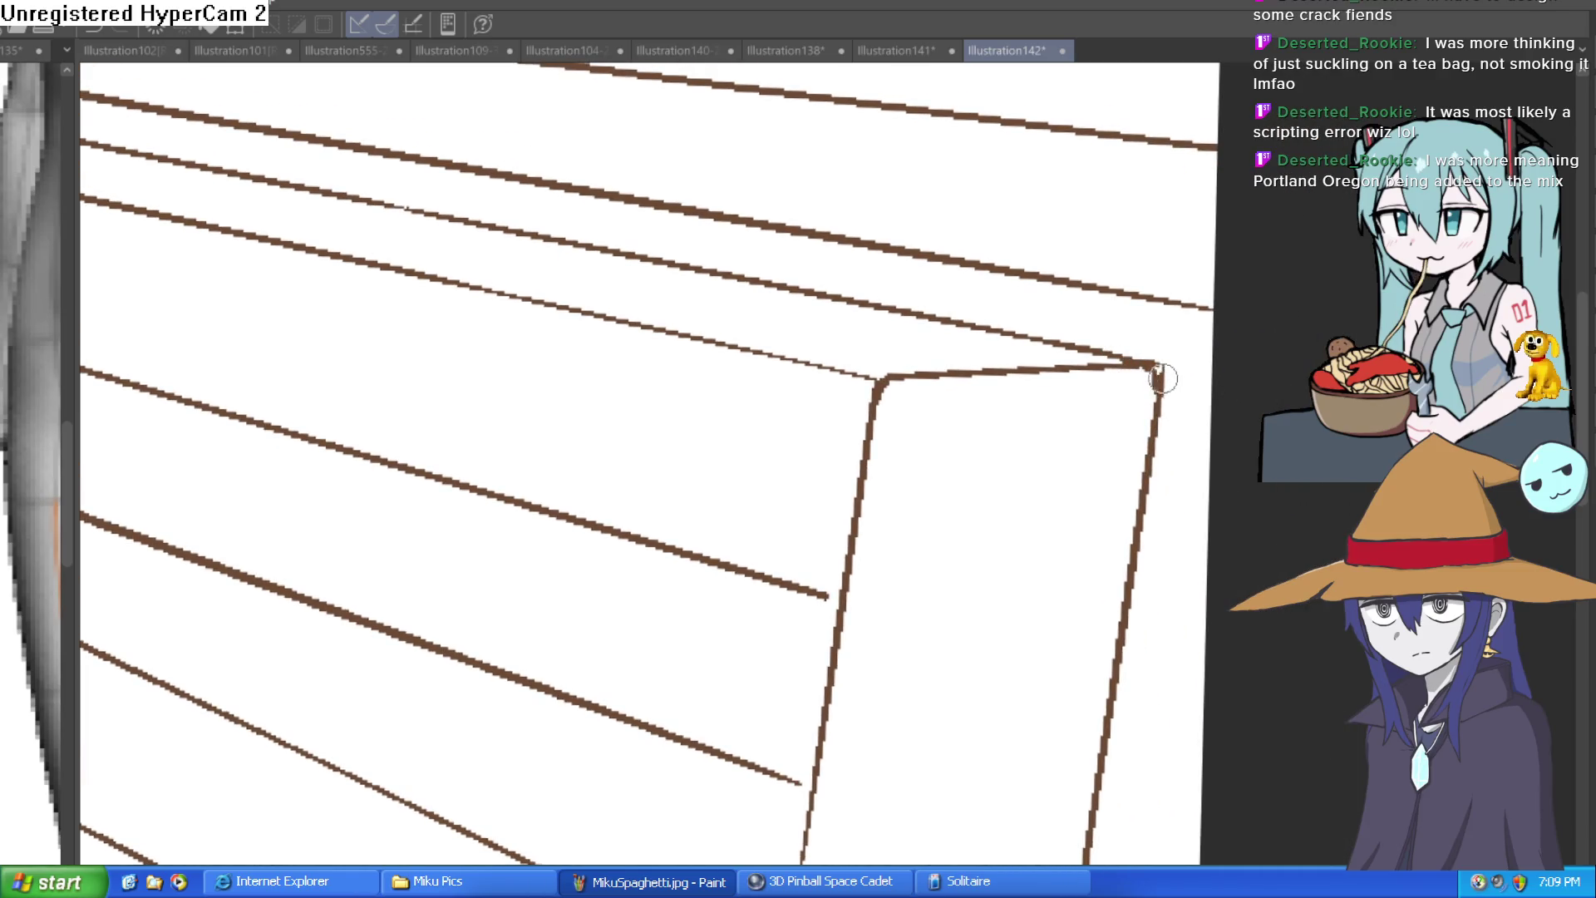
{"action": "scroll", "coordinate": [1235, 384], "scroll_direction": "down", "scroll_amount": 5}
{"action": "left_click_drag", "start_coordinate": [866, 274], "coordinate": [796, 297]}
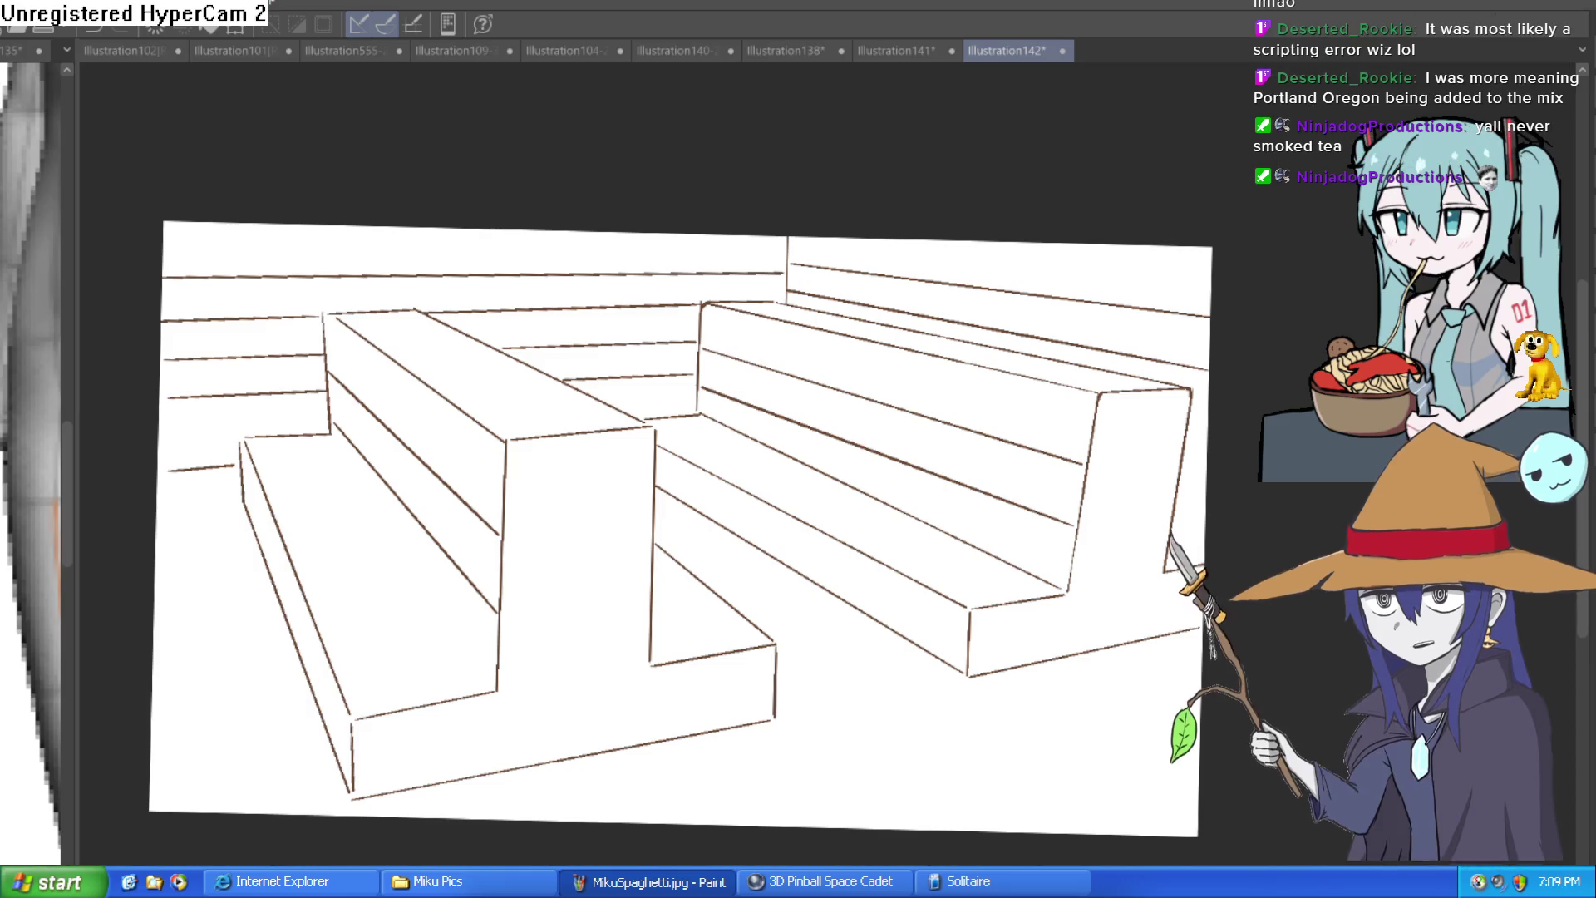
{"action": "scroll", "coordinate": [781, 241], "scroll_direction": "up", "scroll_amount": 2}
{"action": "scroll", "coordinate": [801, 220], "scroll_direction": "up", "scroll_amount": 2}
{"action": "left_click_drag", "start_coordinate": [800, 220], "coordinate": [798, 358]}
Step: Ink the step's top edge, undo a bad stroke, and redraw its upper-left corner
{"action": "mouse_move", "coordinate": [725, 545]}
{"action": "left_mouse_down"}
{"action": "mouse_move", "coordinate": [1043, 325]}
{"action": "mouse_move", "coordinate": [1505, 354]}
{"action": "left_mouse_up"}
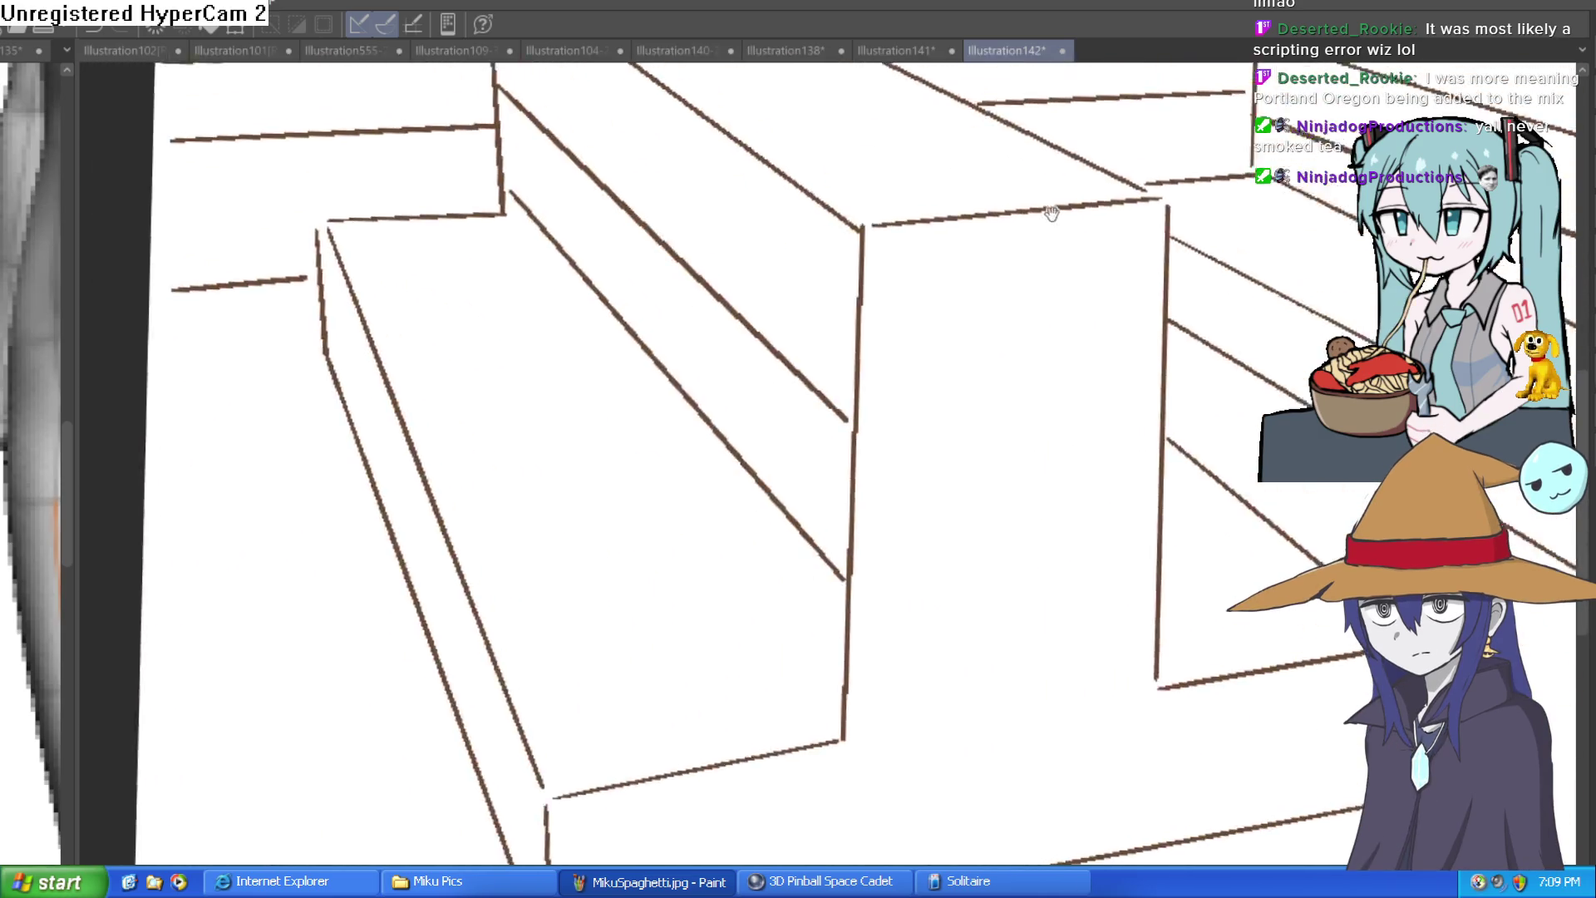
{"action": "mouse_move", "coordinate": [625, 212]}
{"action": "left_mouse_down"}
{"action": "mouse_move", "coordinate": [629, 189]}
{"action": "mouse_move", "coordinate": [831, 187]}
{"action": "left_mouse_up"}
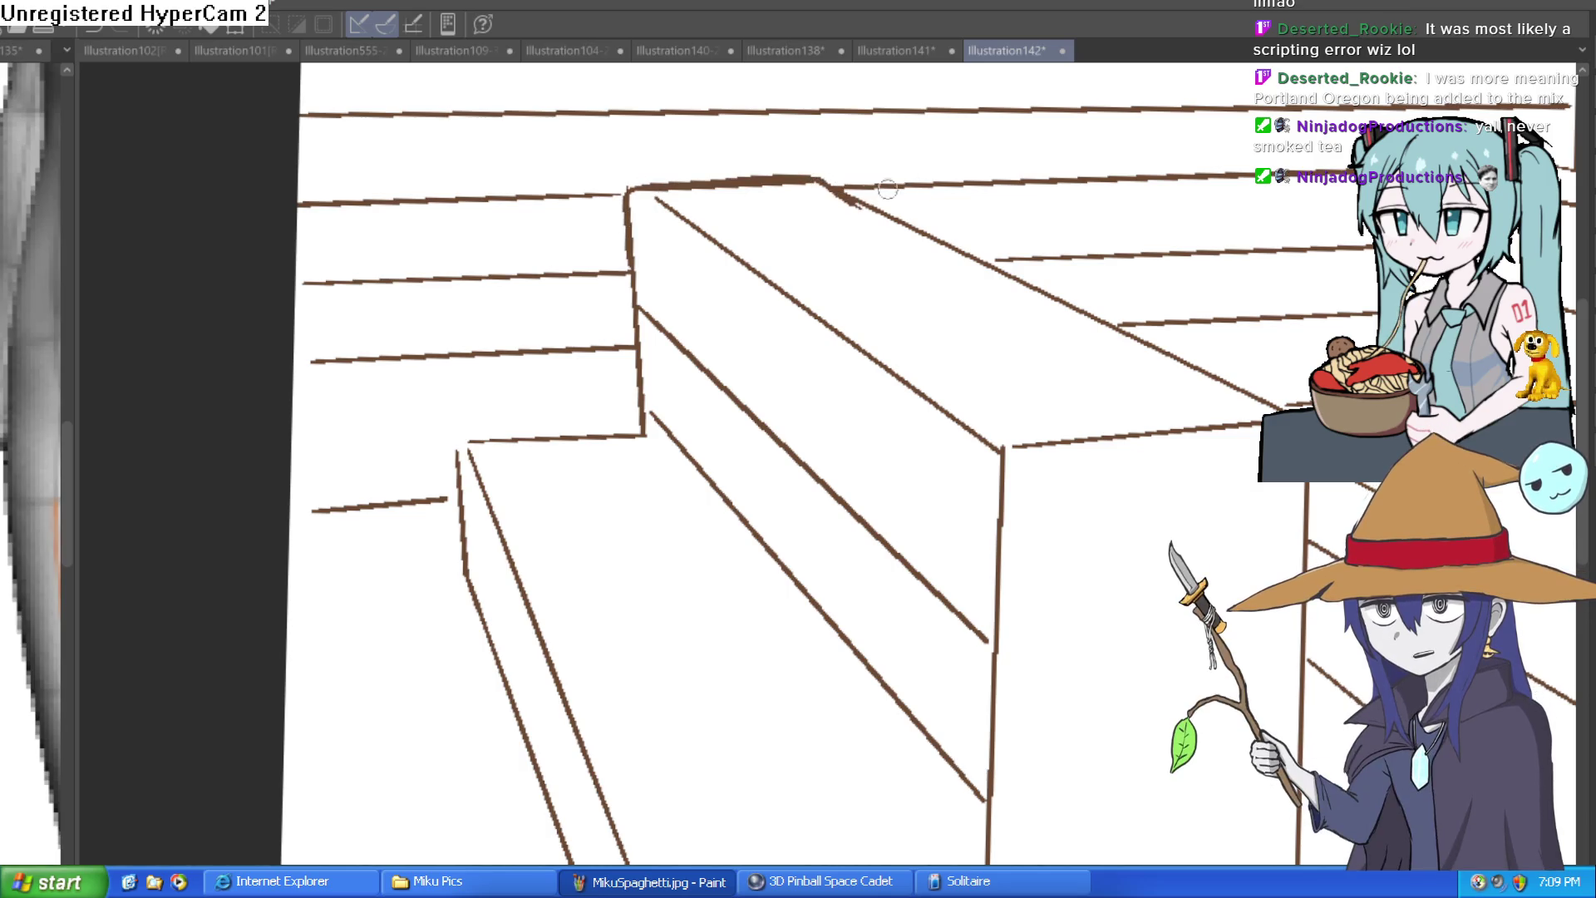
{"action": "left_click_drag", "start_coordinate": [1133, 167], "coordinate": [817, 211]}
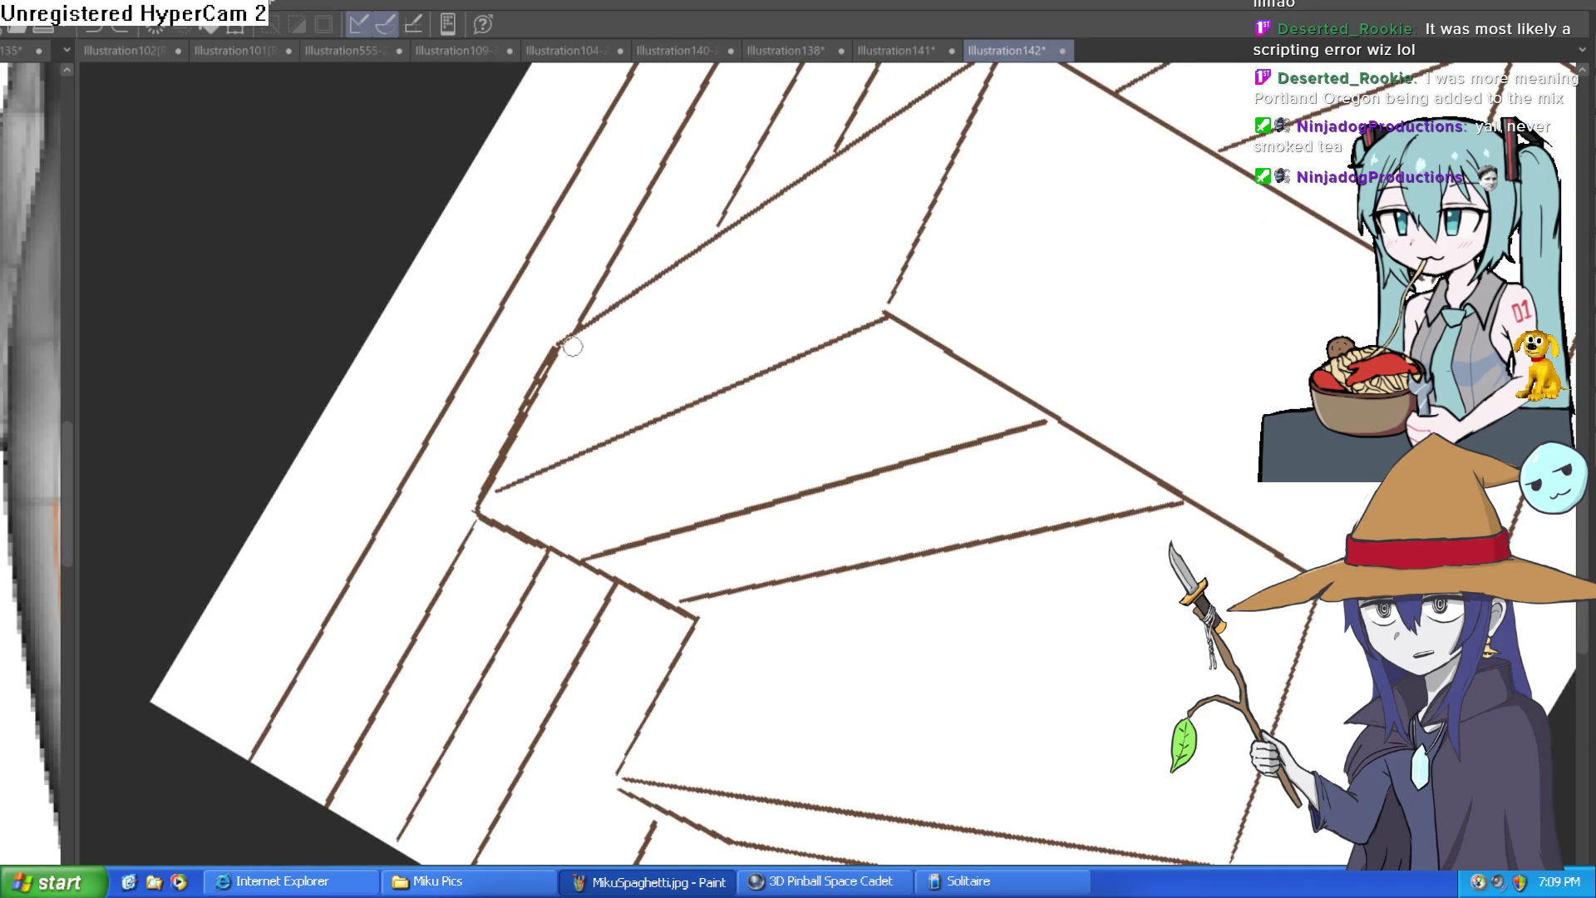
{"action": "left_click_drag", "start_coordinate": [497, 488], "coordinate": [744, 375]}
{"action": "key", "text": "ctrl+z"}
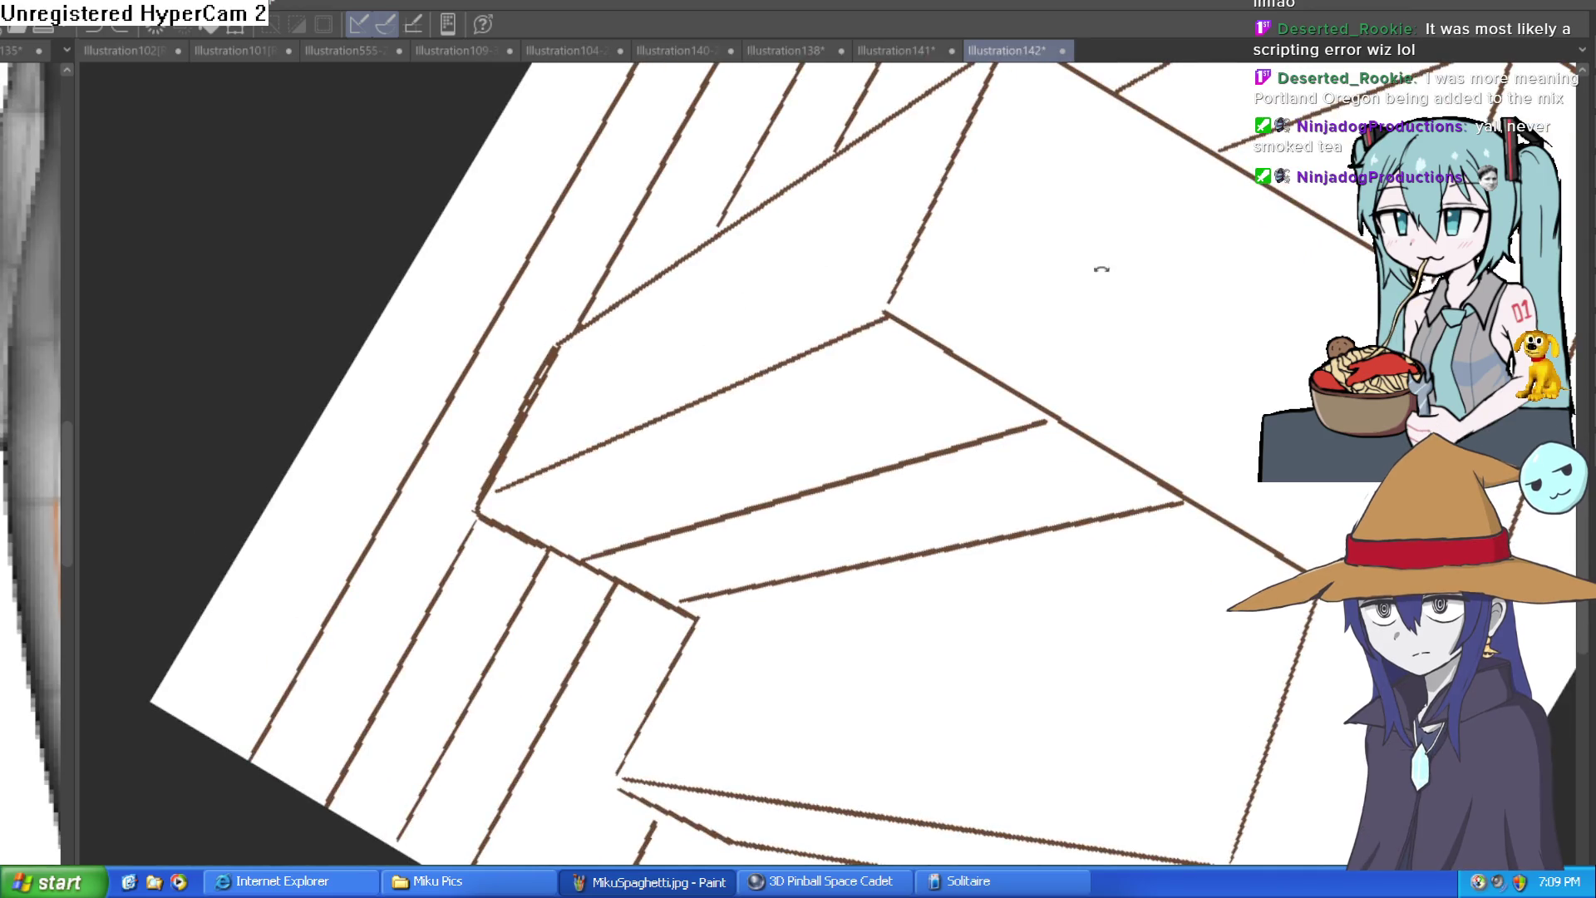
{"action": "left_click_drag", "start_coordinate": [1100, 267], "coordinate": [1092, 373]}
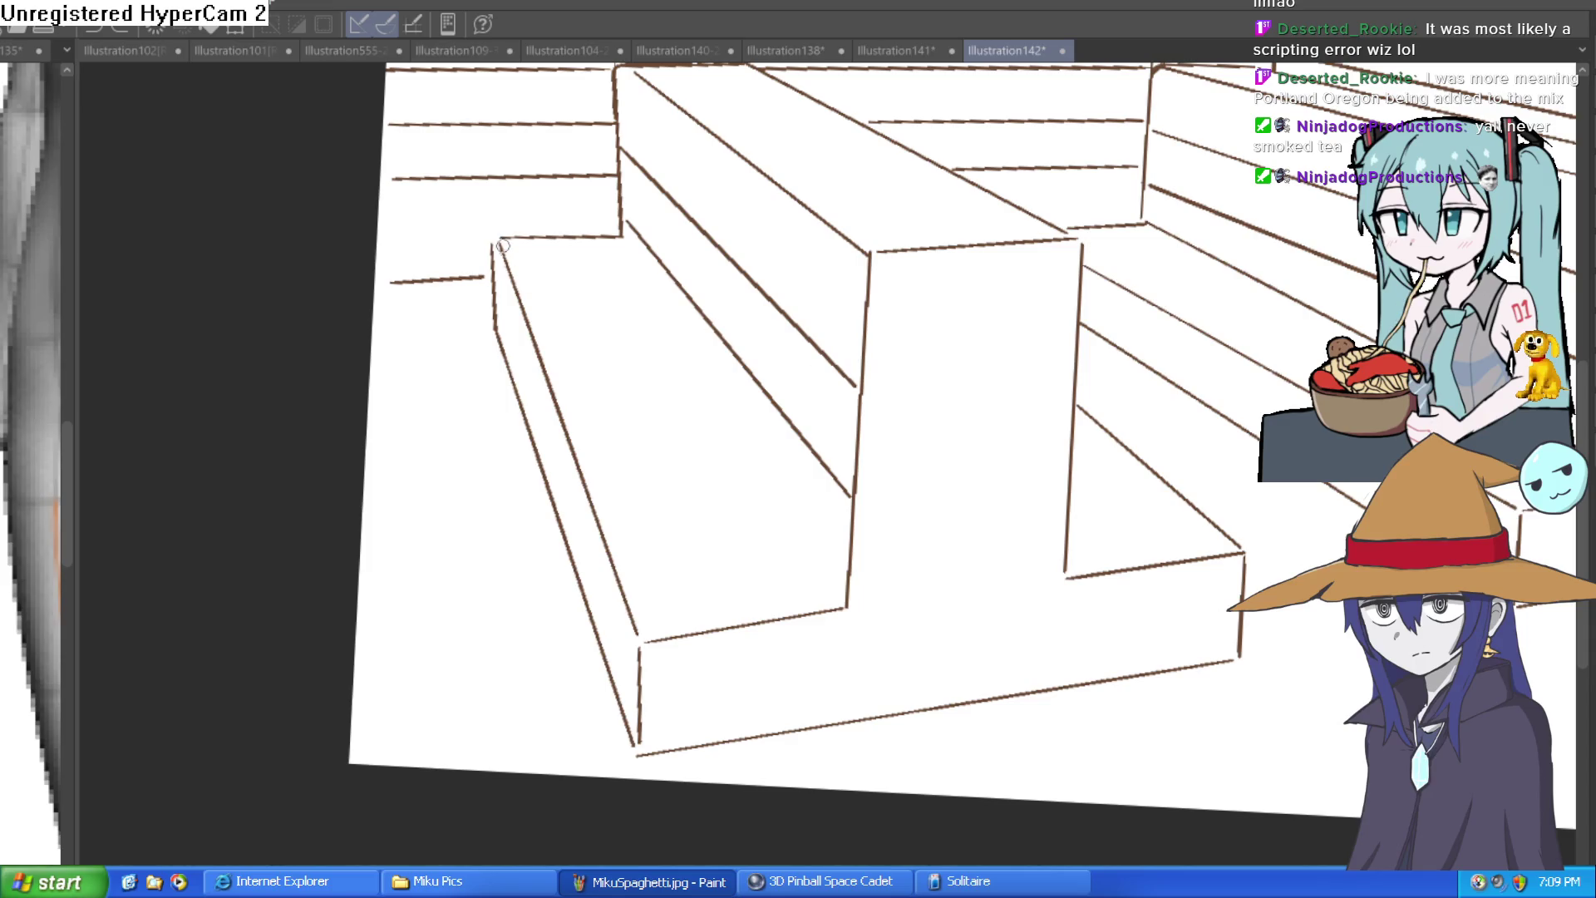
{"action": "left_click_drag", "start_coordinate": [504, 240], "coordinate": [494, 325]}
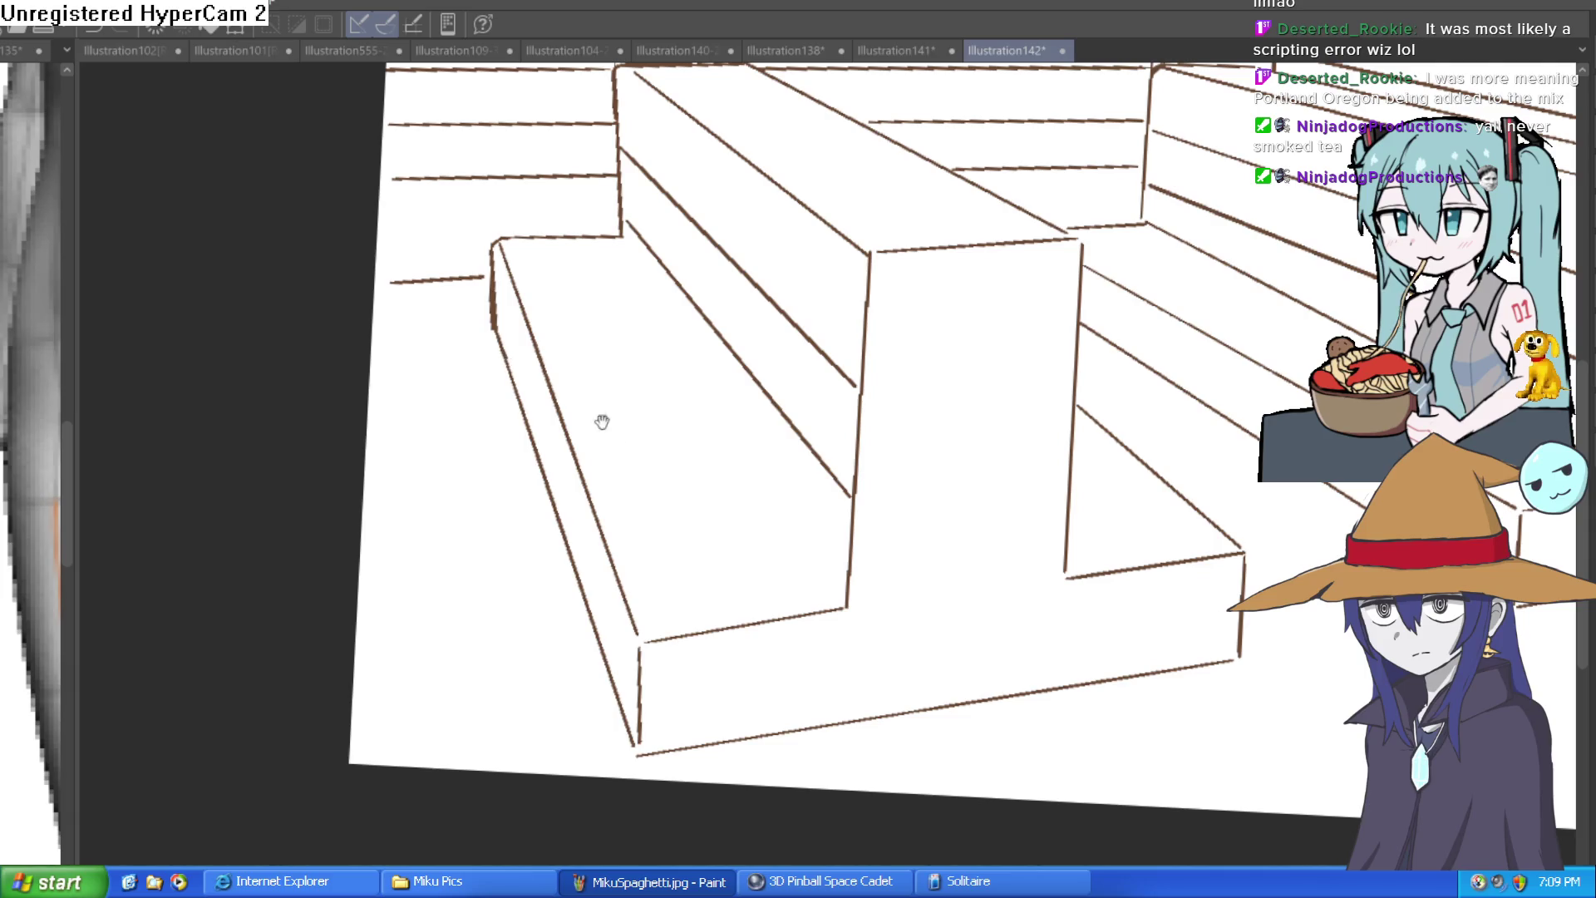
Step: Bring the right bench into view and begin lassoing its front step
{"action": "scroll", "coordinate": [599, 420], "scroll_direction": "down", "scroll_amount": 3}
{"action": "scroll", "coordinate": [688, 546], "scroll_direction": "down", "scroll_amount": 5}
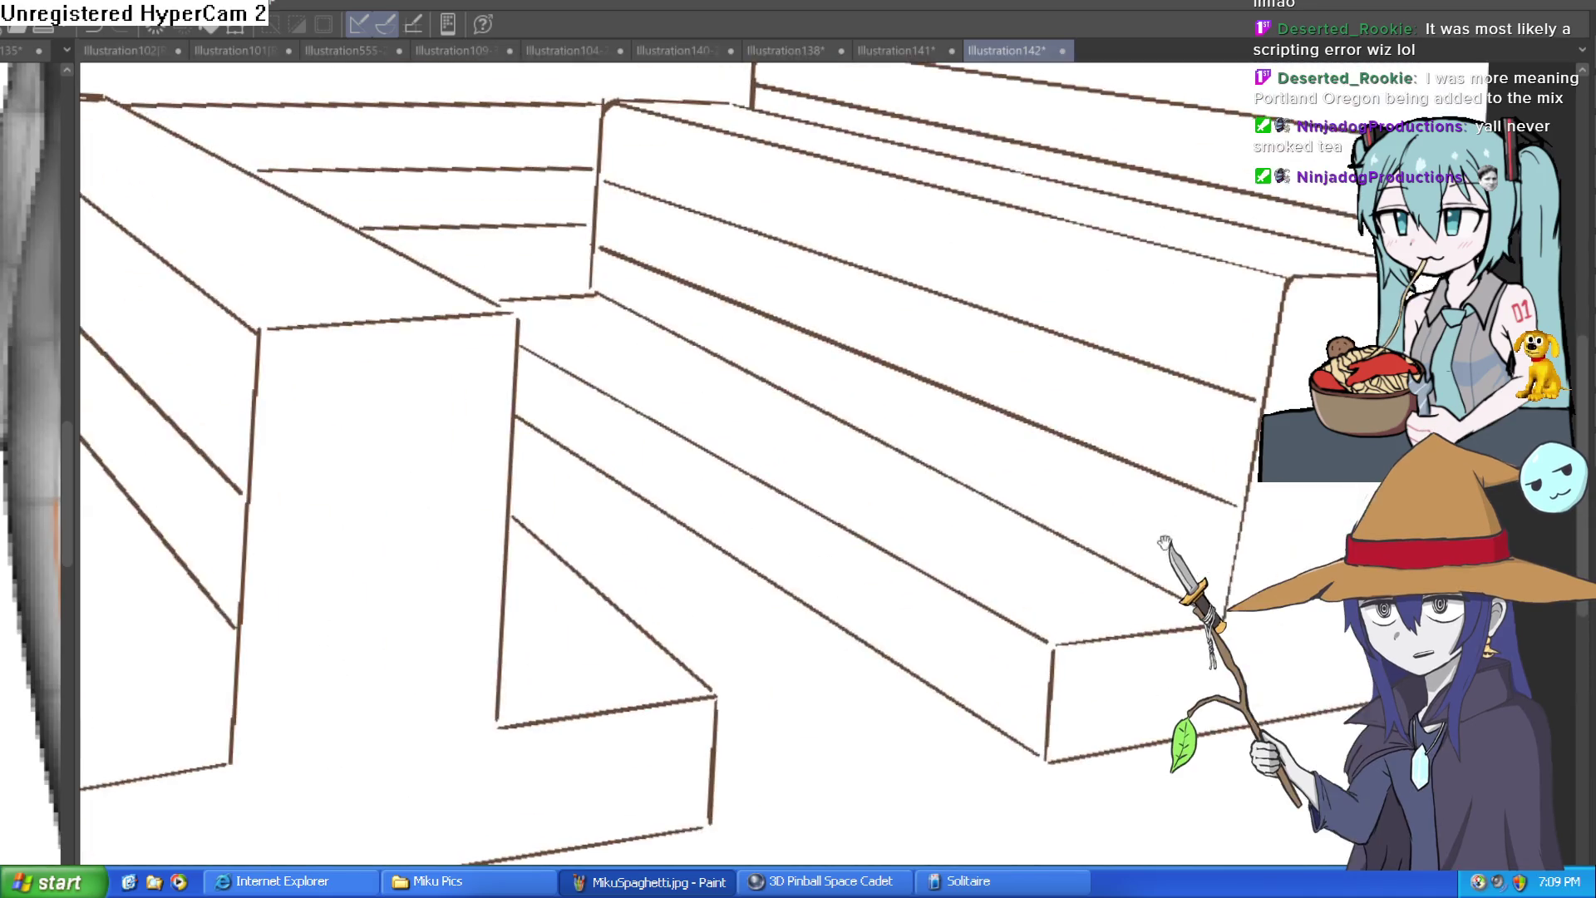
{"action": "scroll", "coordinate": [1108, 549], "scroll_direction": "up", "scroll_amount": 5}
{"action": "mouse_move", "coordinate": [1108, 548]}
{"action": "left_mouse_down"}
{"action": "mouse_move", "coordinate": [1050, 581]}
{"action": "mouse_move", "coordinate": [830, 452]}
{"action": "left_mouse_up"}
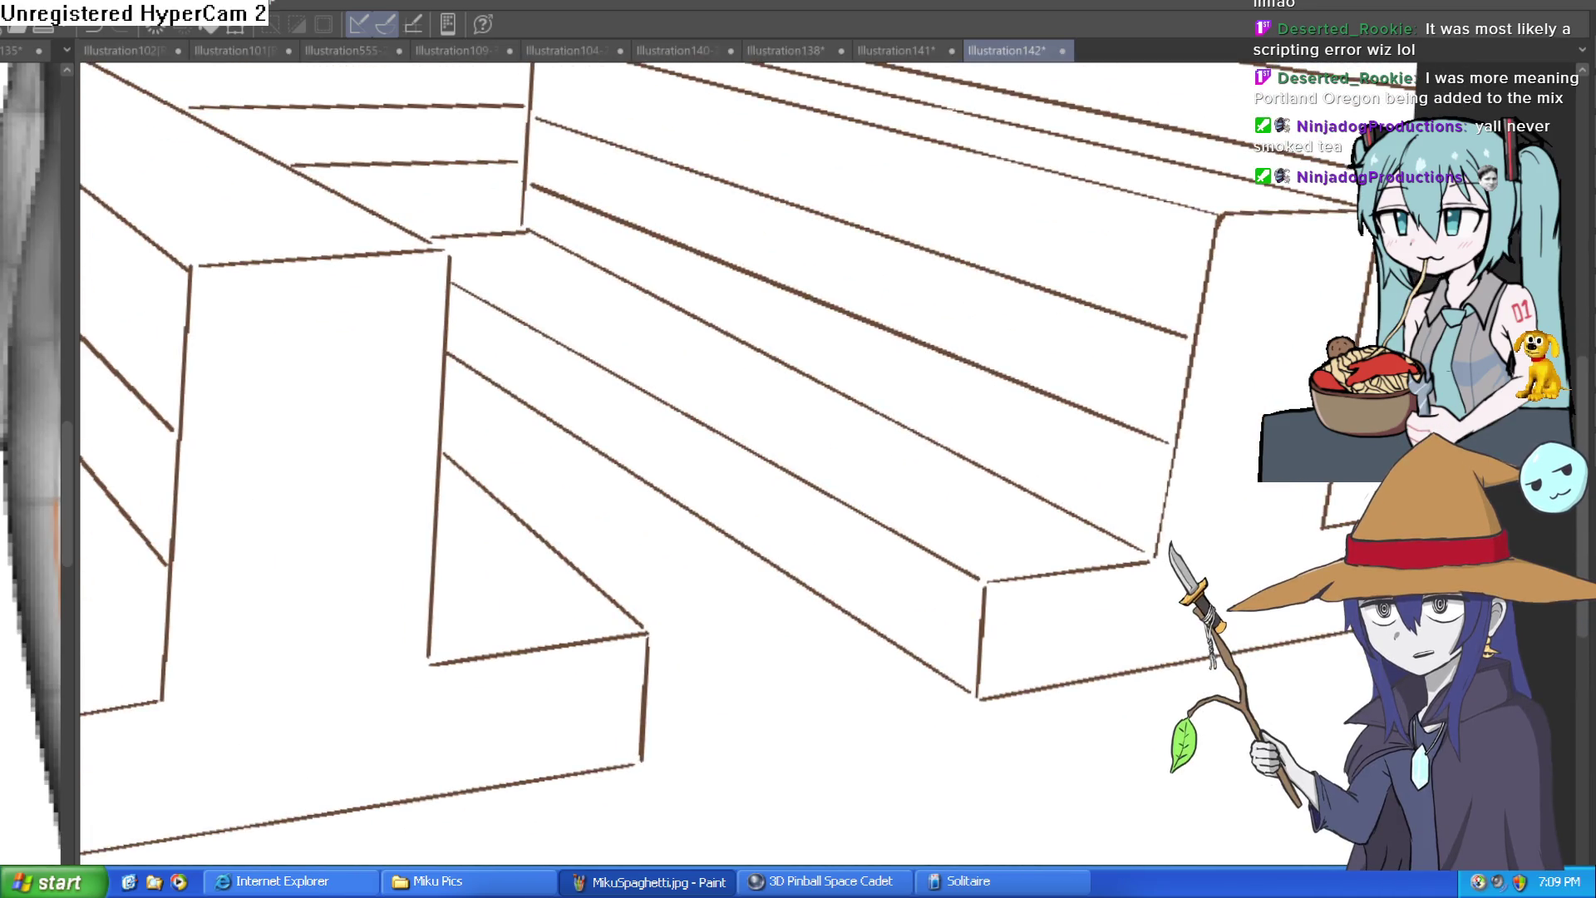
{"action": "scroll", "coordinate": [1096, 491], "scroll_direction": "down", "scroll_amount": 3}
{"action": "scroll", "coordinate": [1094, 471], "scroll_direction": "up", "scroll_amount": 1}
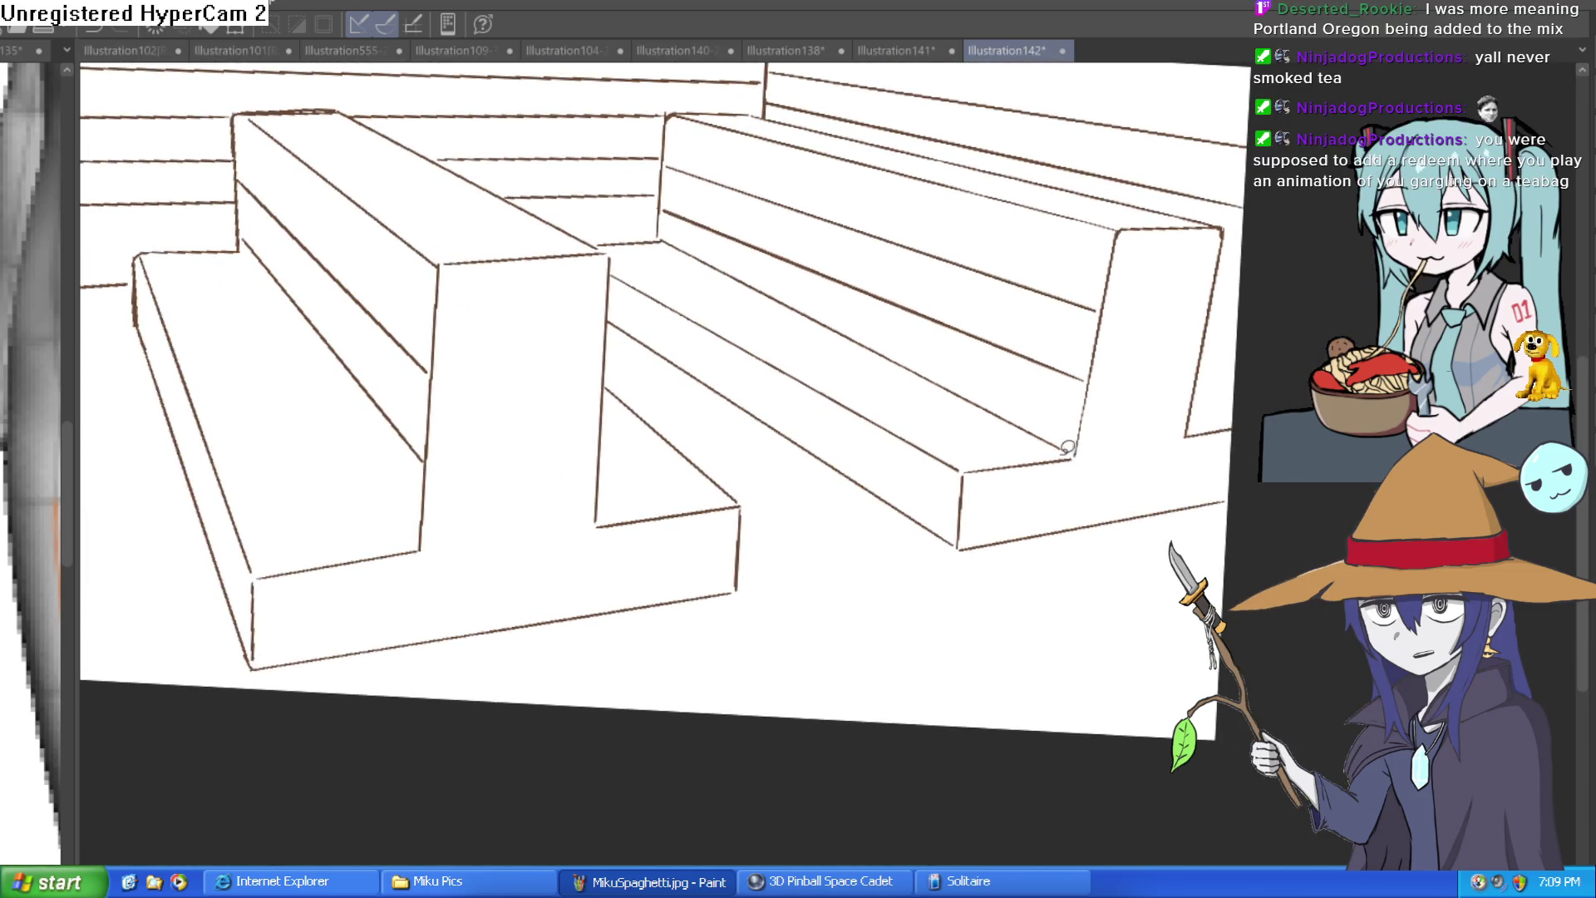
{"action": "mouse_move", "coordinate": [1067, 446]}
{"action": "left_mouse_down"}
{"action": "mouse_move", "coordinate": [619, 330]}
{"action": "mouse_move", "coordinate": [609, 230]}
{"action": "mouse_move", "coordinate": [1024, 399]}
{"action": "mouse_move", "coordinate": [1071, 448]}
{"action": "left_mouse_up"}
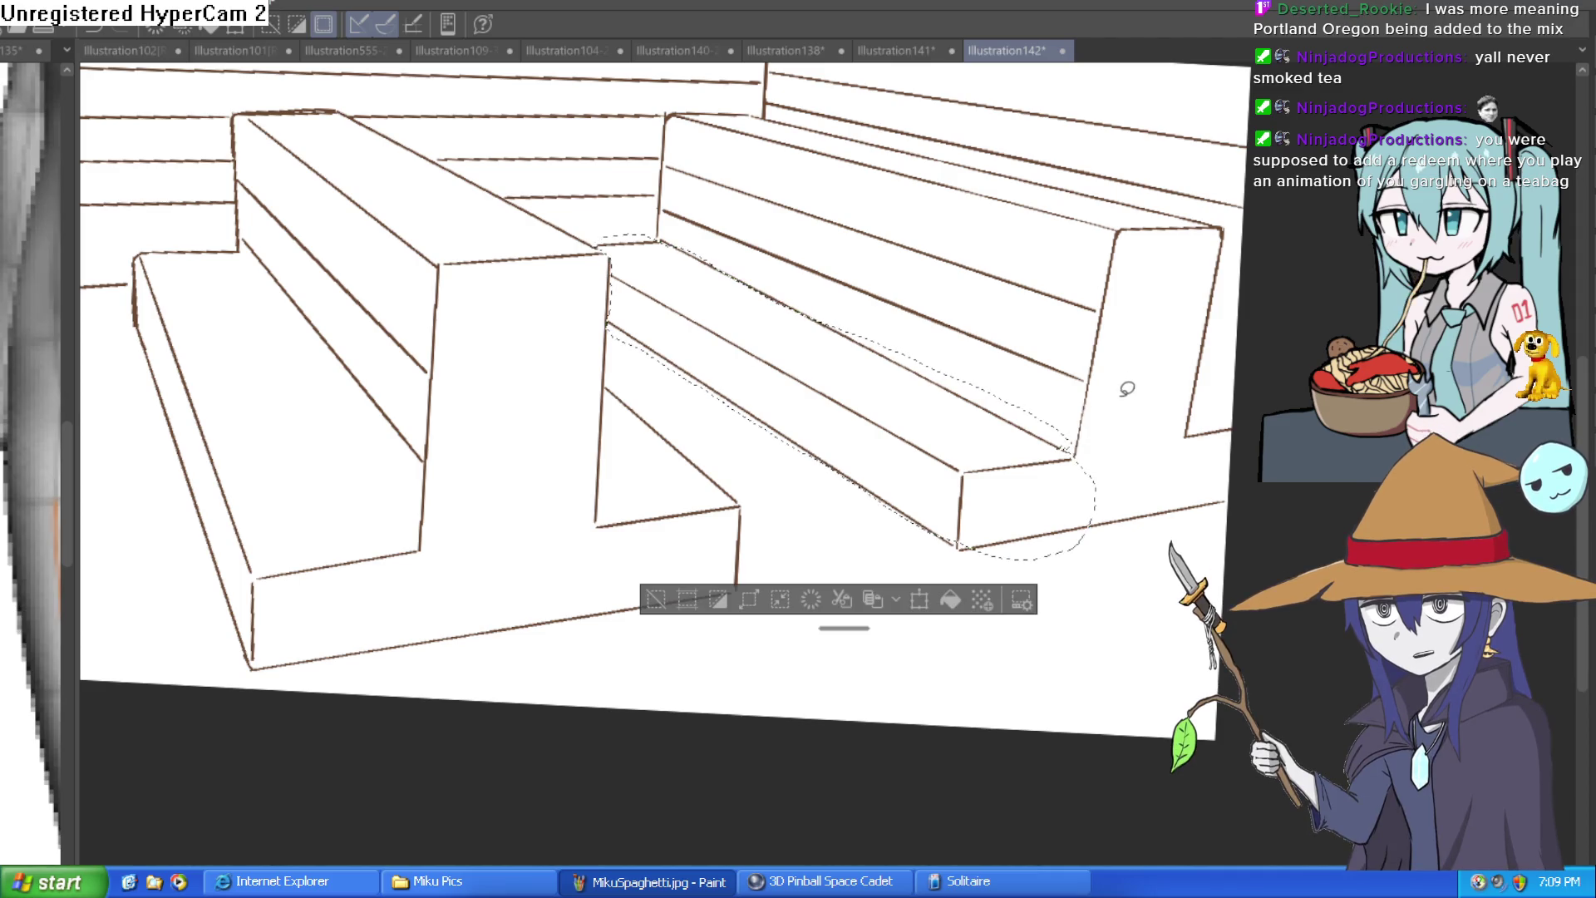
Step: Delete the selected front step lines, deselect, and draw the bench edge down to its corner
{"action": "key", "text": "Delete"}
{"action": "key", "text": "ctrl+d"}
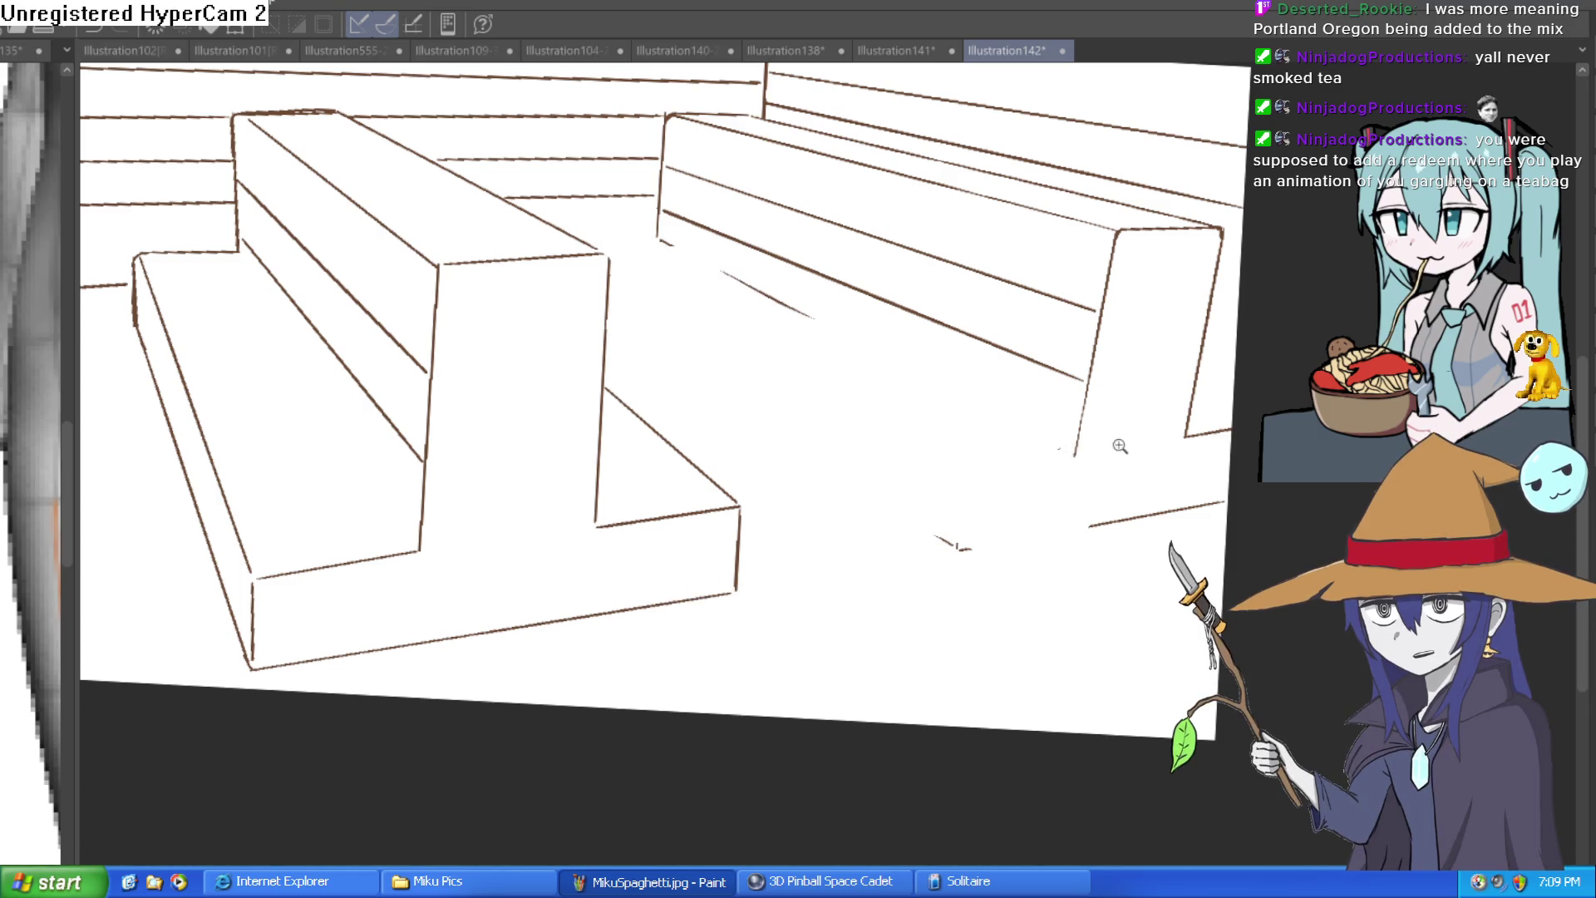
{"action": "scroll", "coordinate": [1118, 445], "scroll_direction": "up", "scroll_amount": 3}
{"action": "mouse_move", "coordinate": [1080, 429]}
{"action": "left_mouse_down"}
{"action": "mouse_move", "coordinate": [1058, 534]}
{"action": "mouse_move", "coordinate": [1089, 593]}
{"action": "left_mouse_up"}
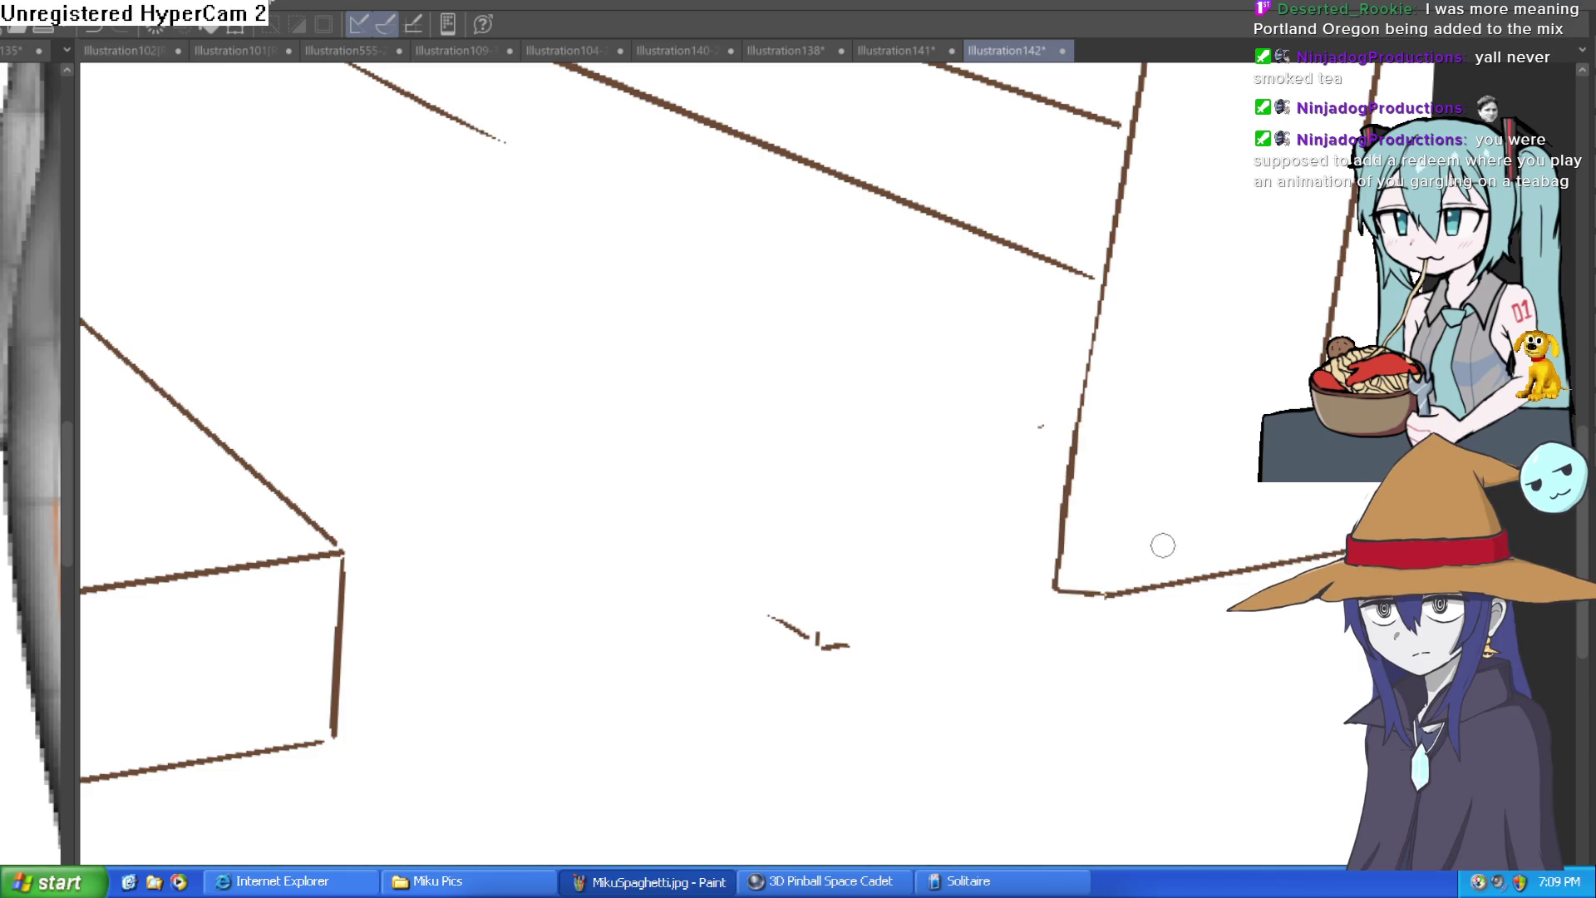
Step: Extend a bench edge downward and draw a new lower edge line
{"action": "scroll", "coordinate": [1163, 652], "scroll_direction": "down", "scroll_amount": 1}
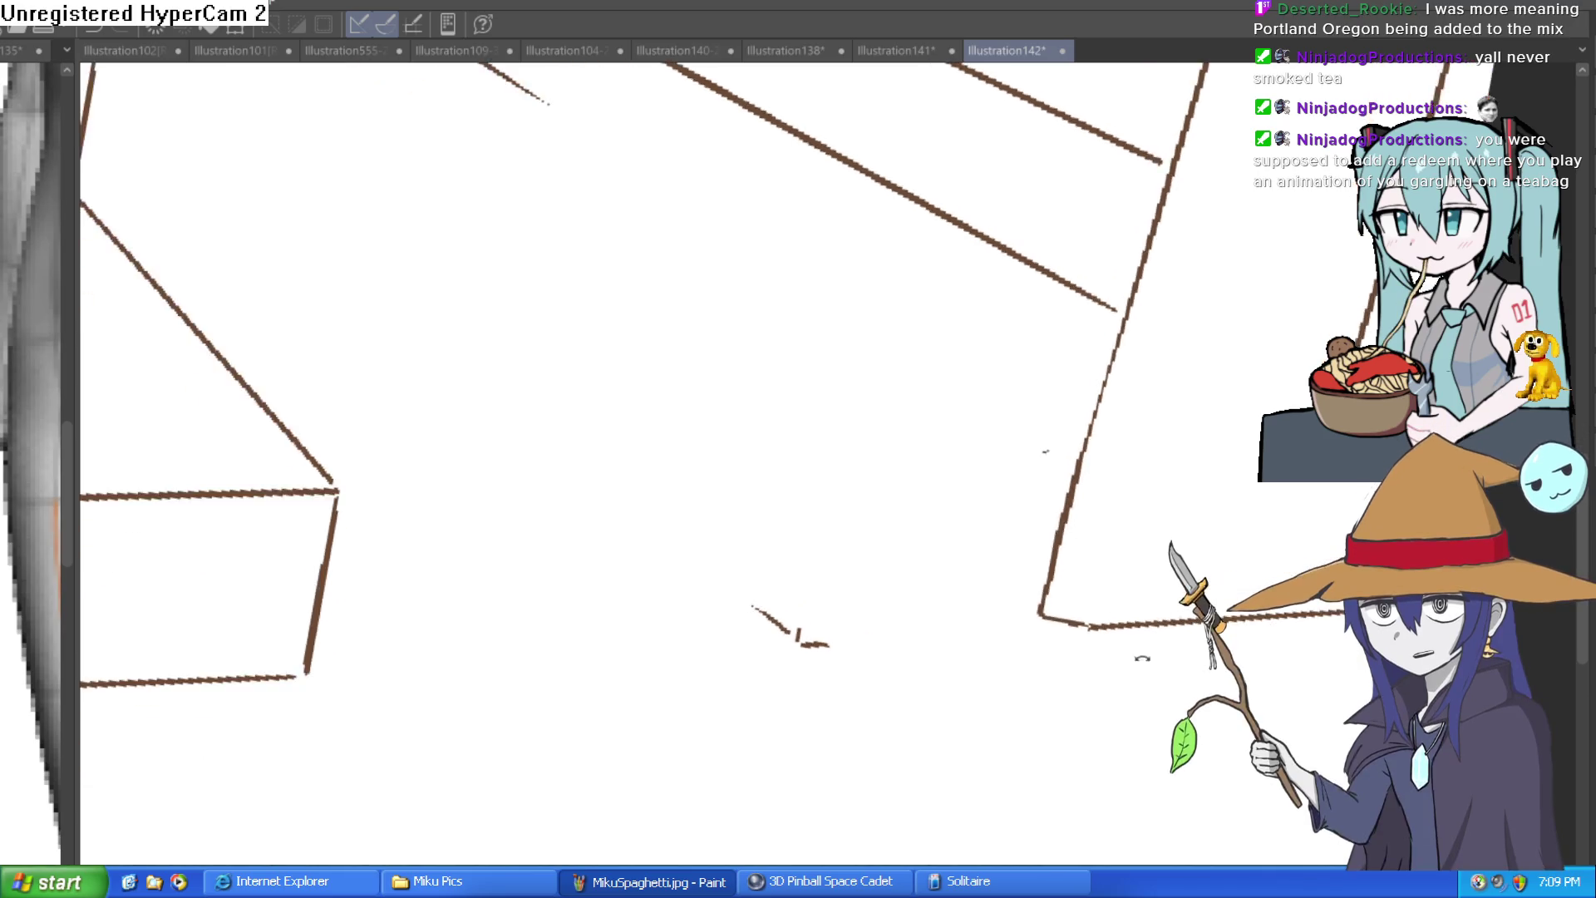
{"action": "scroll", "coordinate": [1133, 652], "scroll_direction": "down", "scroll_amount": 2}
{"action": "scroll", "coordinate": [1089, 794], "scroll_direction": "down", "scroll_amount": 3}
{"action": "scroll", "coordinate": [1106, 798], "scroll_direction": "up", "scroll_amount": 2}
{"action": "scroll", "coordinate": [922, 354], "scroll_direction": "up", "scroll_amount": 5}
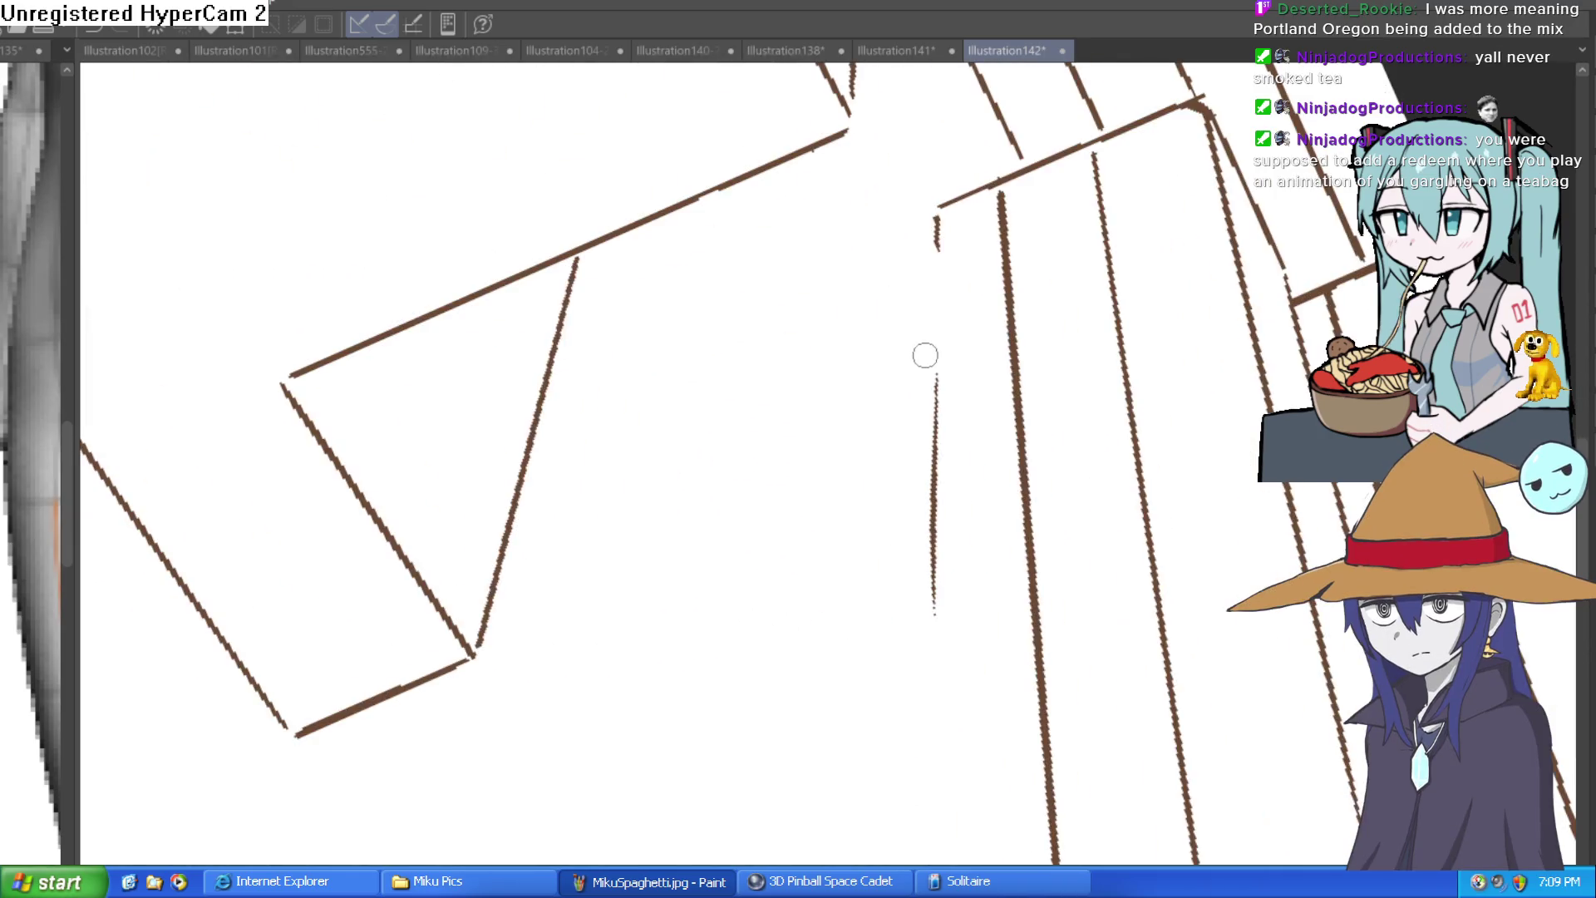
{"action": "mouse_move", "coordinate": [888, 222]}
{"action": "left_mouse_down"}
{"action": "mouse_move", "coordinate": [848, 325]}
{"action": "mouse_move", "coordinate": [850, 581]}
{"action": "left_mouse_up"}
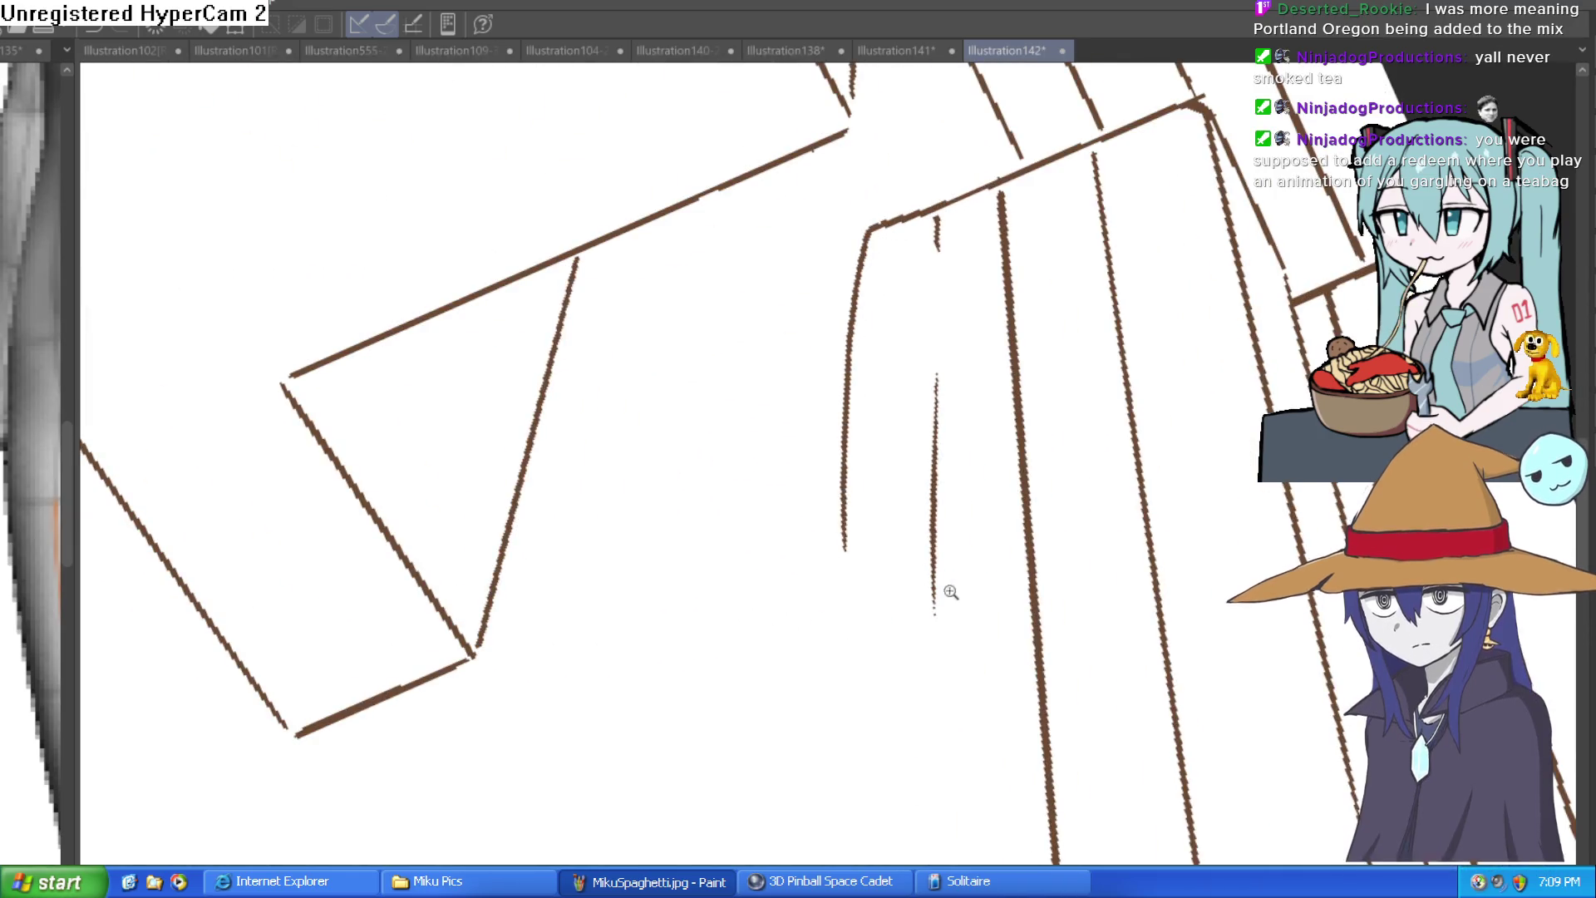
{"action": "scroll", "coordinate": [947, 591], "scroll_direction": "down", "scroll_amount": 3}
{"action": "scroll", "coordinate": [1264, 324], "scroll_direction": "down", "scroll_amount": 2}
{"action": "scroll", "coordinate": [1263, 323], "scroll_direction": "up", "scroll_amount": 2}
{"action": "mouse_move", "coordinate": [1193, 268]}
{"action": "left_mouse_down"}
{"action": "mouse_move", "coordinate": [790, 428]}
{"action": "mouse_move", "coordinate": [758, 394]}
{"action": "left_mouse_up"}
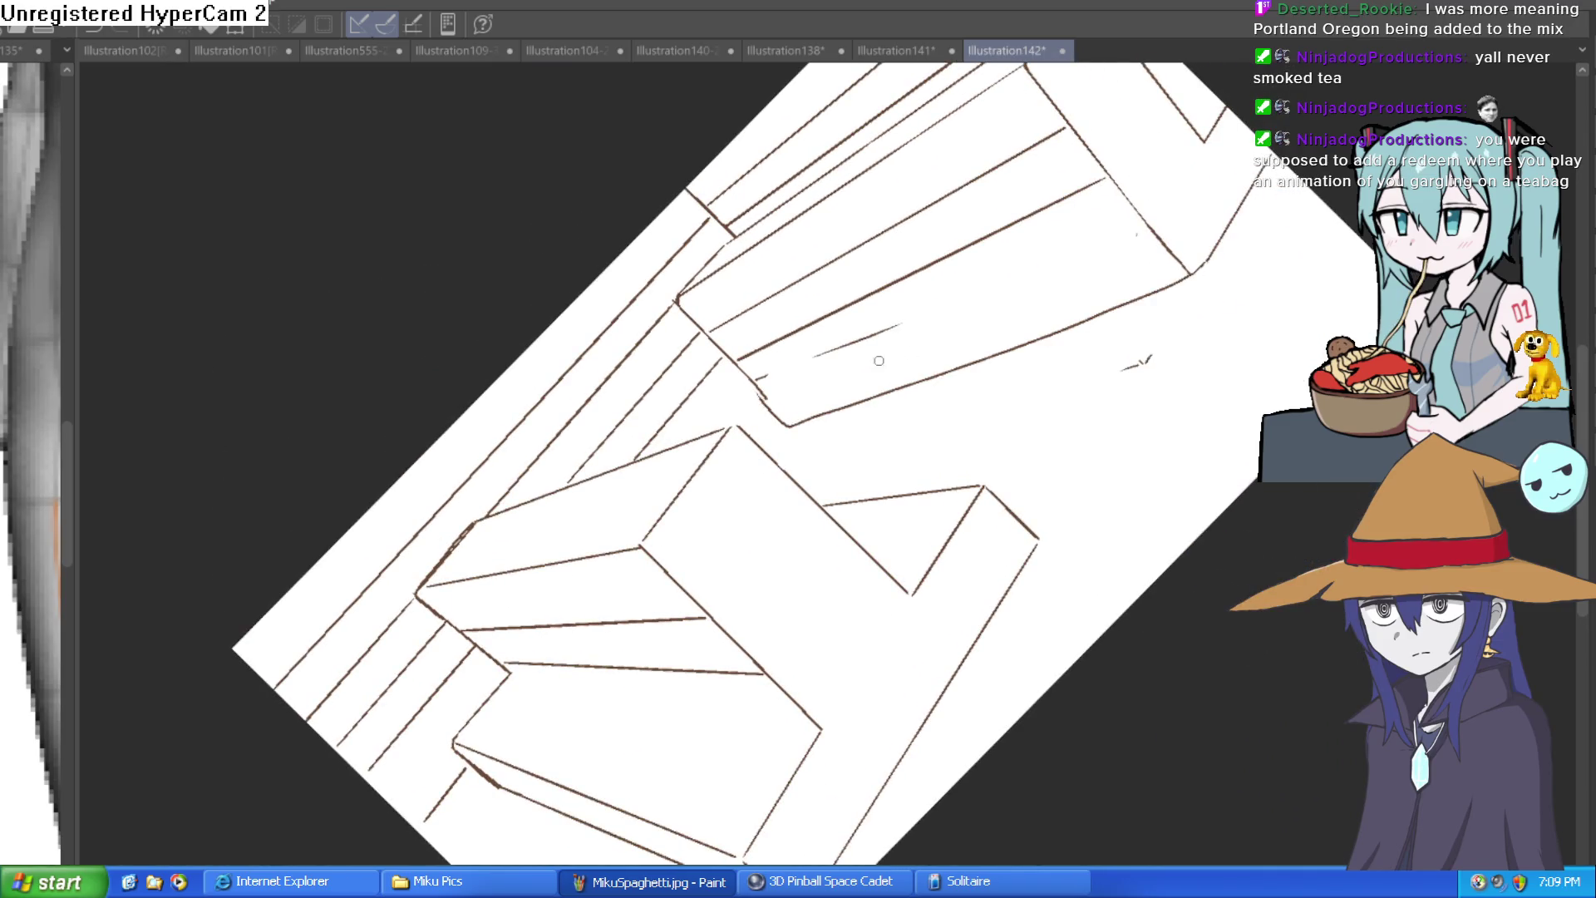
Step: Erase stray marks and a short piece of the right bench's edge
{"action": "scroll", "coordinate": [878, 360], "scroll_direction": "up", "scroll_amount": 2}
{"action": "scroll", "coordinate": [1239, 604], "scroll_direction": "down", "scroll_amount": 2}
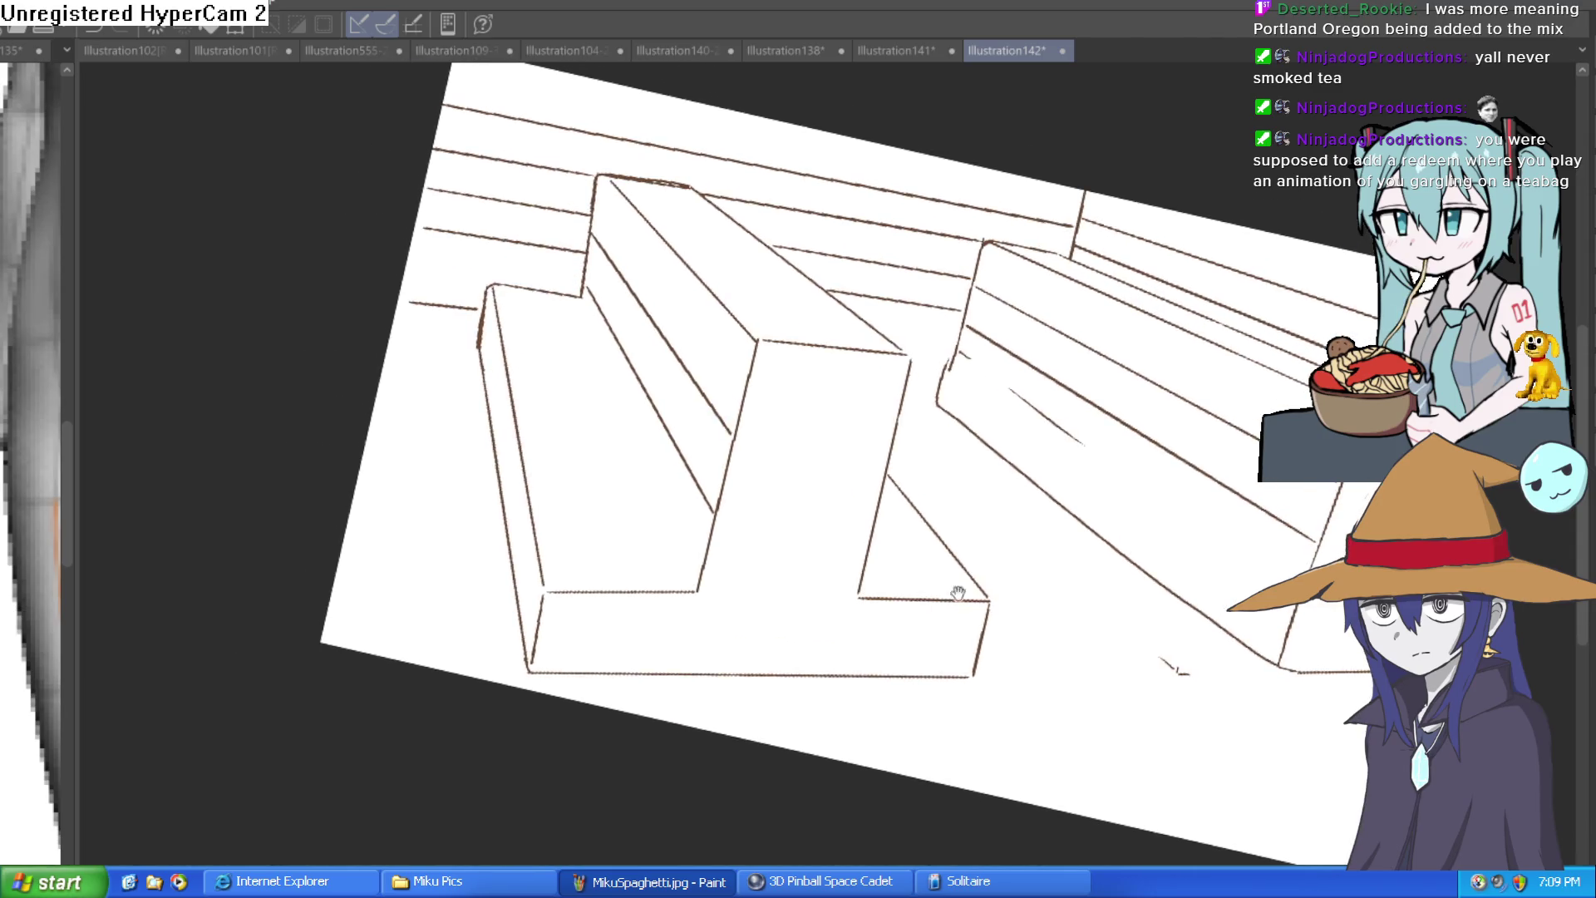
{"action": "scroll", "coordinate": [1206, 624], "scroll_direction": "down", "scroll_amount": 2}
{"action": "scroll", "coordinate": [1282, 491], "scroll_direction": "right", "scroll_amount": 2}
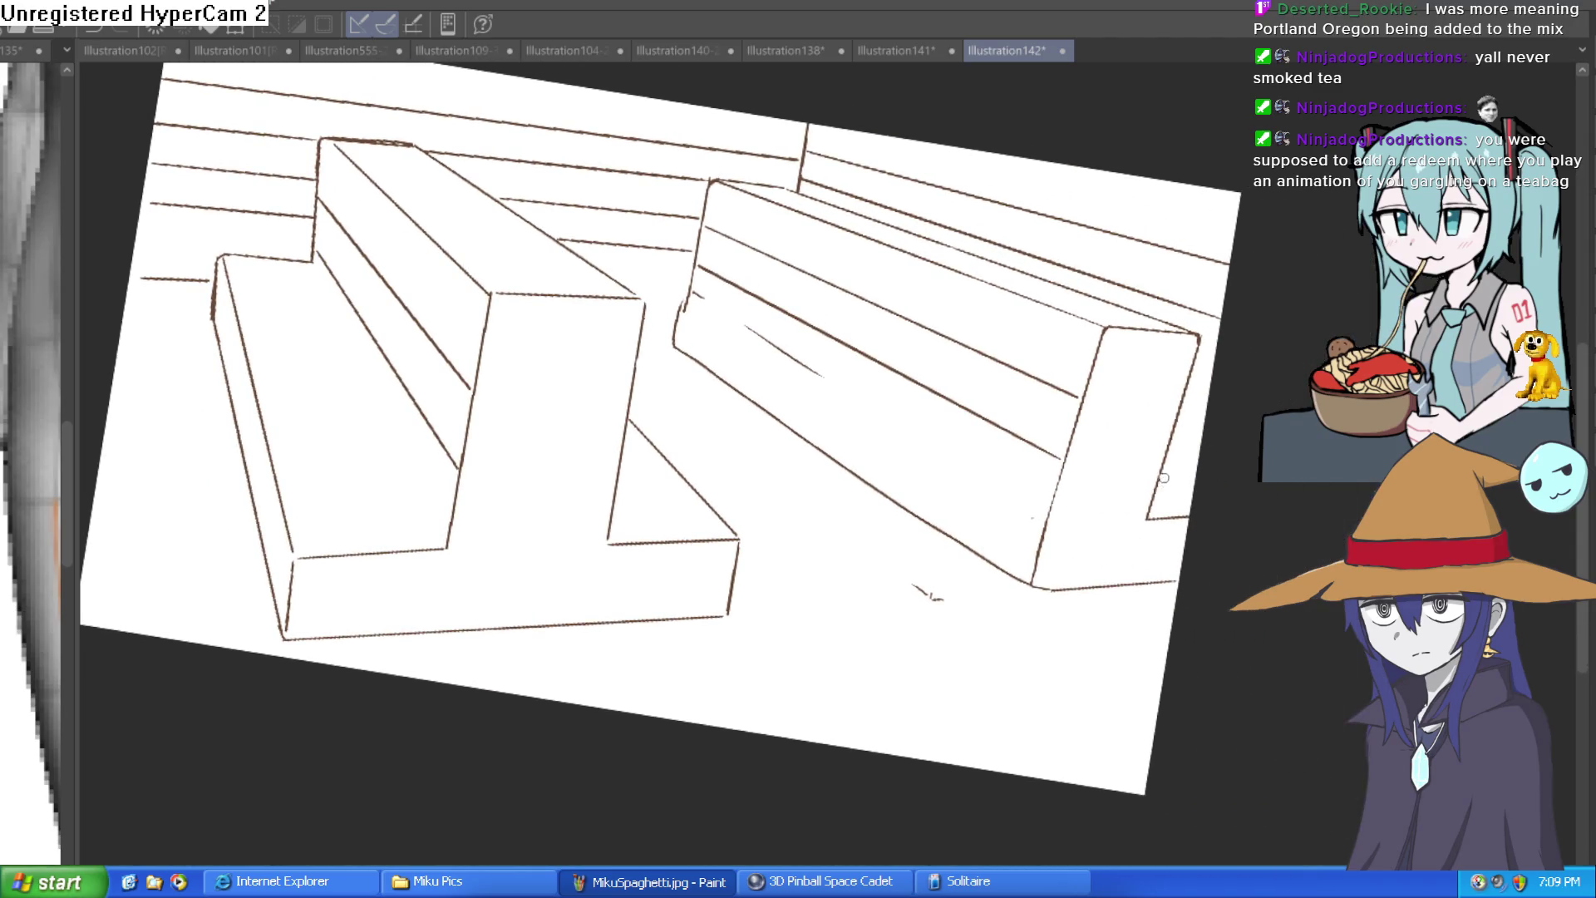
{"action": "left_click_drag", "start_coordinate": [1195, 499], "coordinate": [1151, 465]}
{"action": "left_click_drag", "start_coordinate": [823, 376], "coordinate": [789, 358]}
{"action": "left_click_drag", "start_coordinate": [687, 306], "coordinate": [673, 347]}
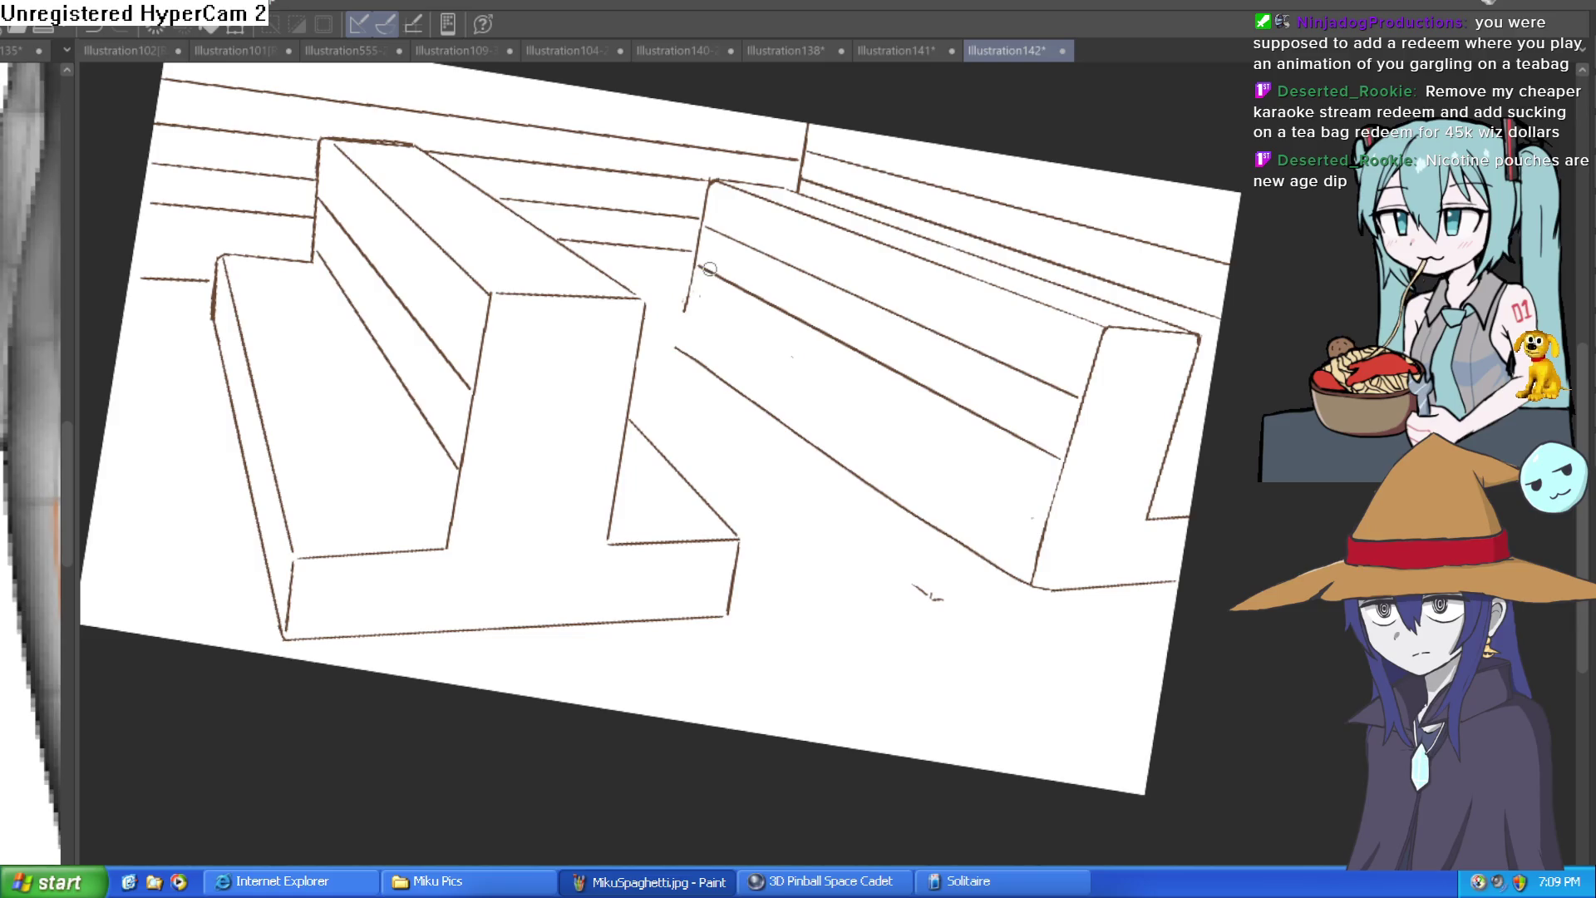
Step: Draw the right bench's left edge down to its corner and remove stray dots
{"action": "scroll", "coordinate": [851, 222], "scroll_direction": "up", "scroll_amount": 1}
{"action": "scroll", "coordinate": [719, 317], "scroll_direction": "up", "scroll_amount": 2}
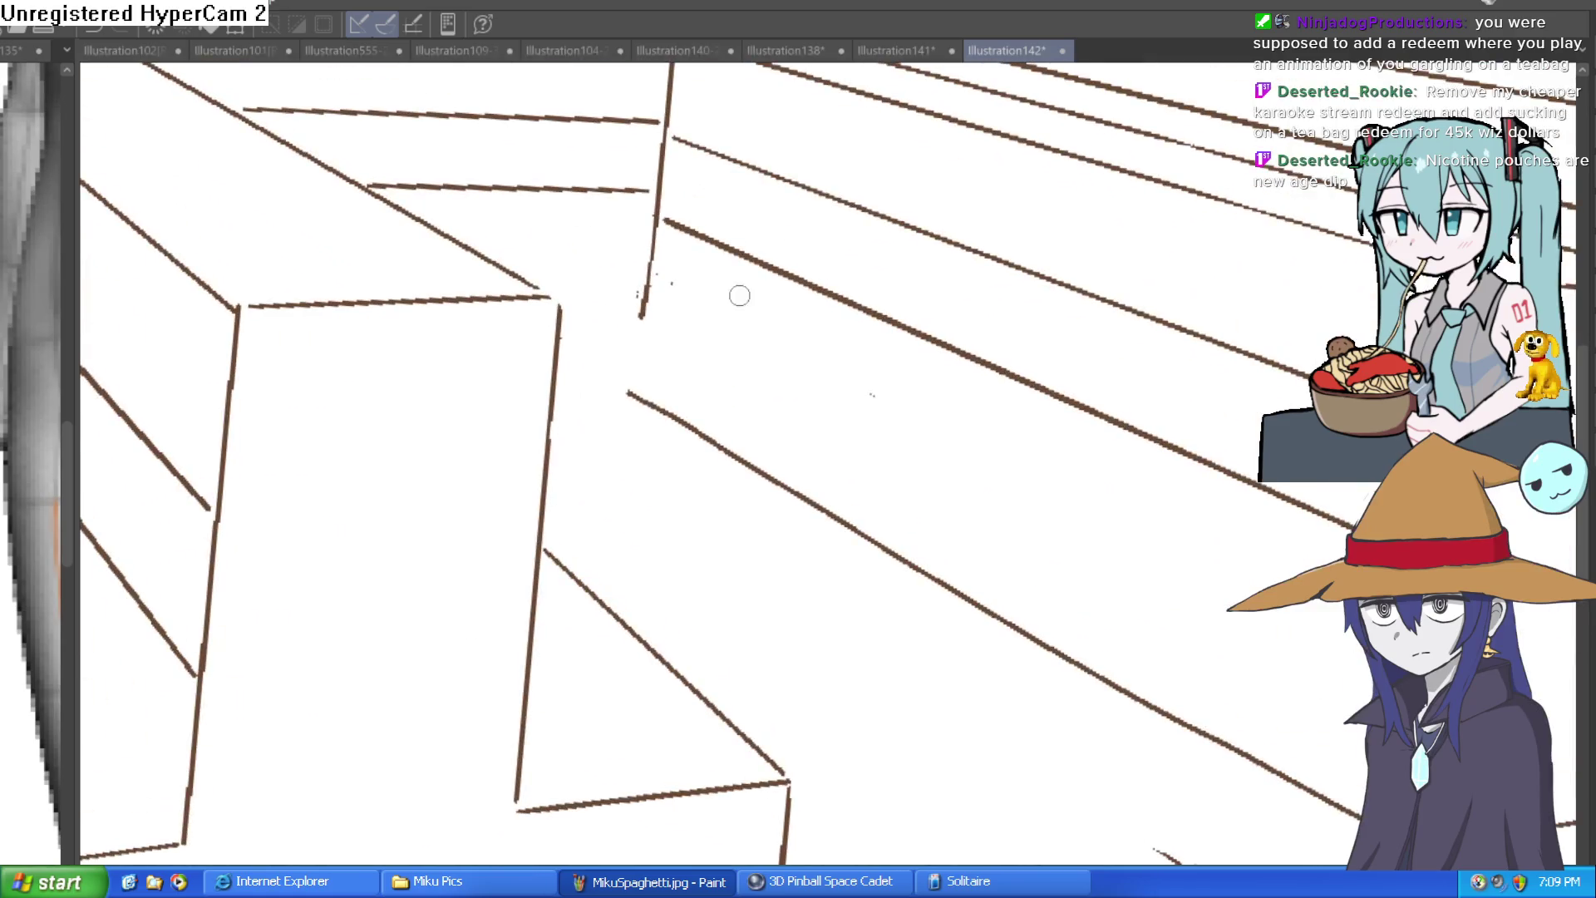
{"action": "left_click_drag", "start_coordinate": [653, 257], "coordinate": [640, 406]}
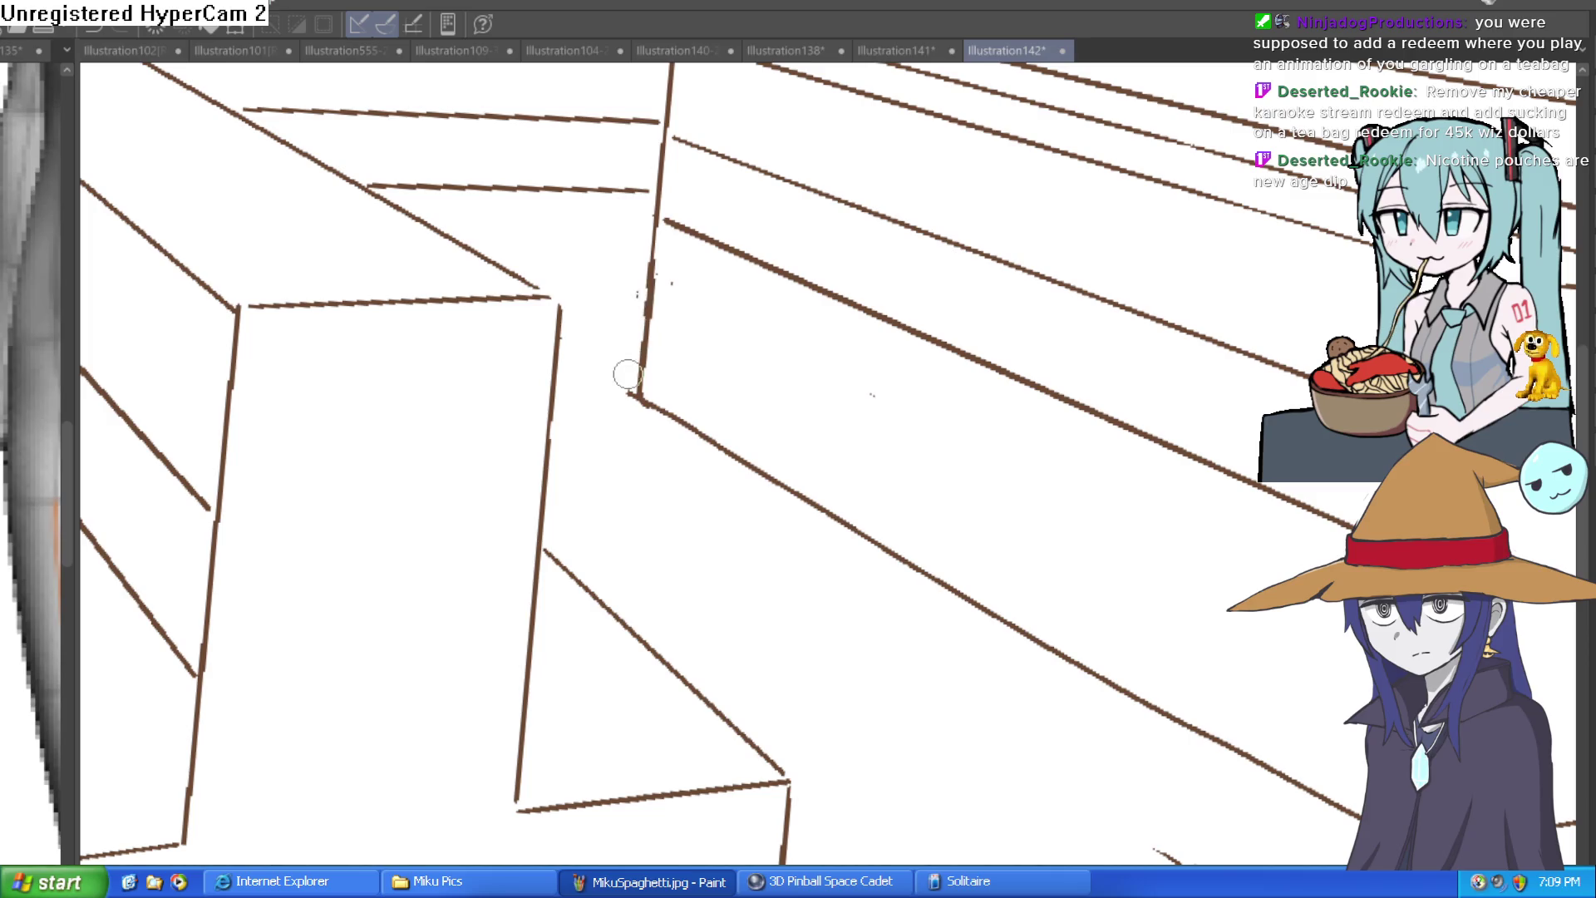
{"action": "left_click_drag", "start_coordinate": [658, 267], "coordinate": [644, 358]}
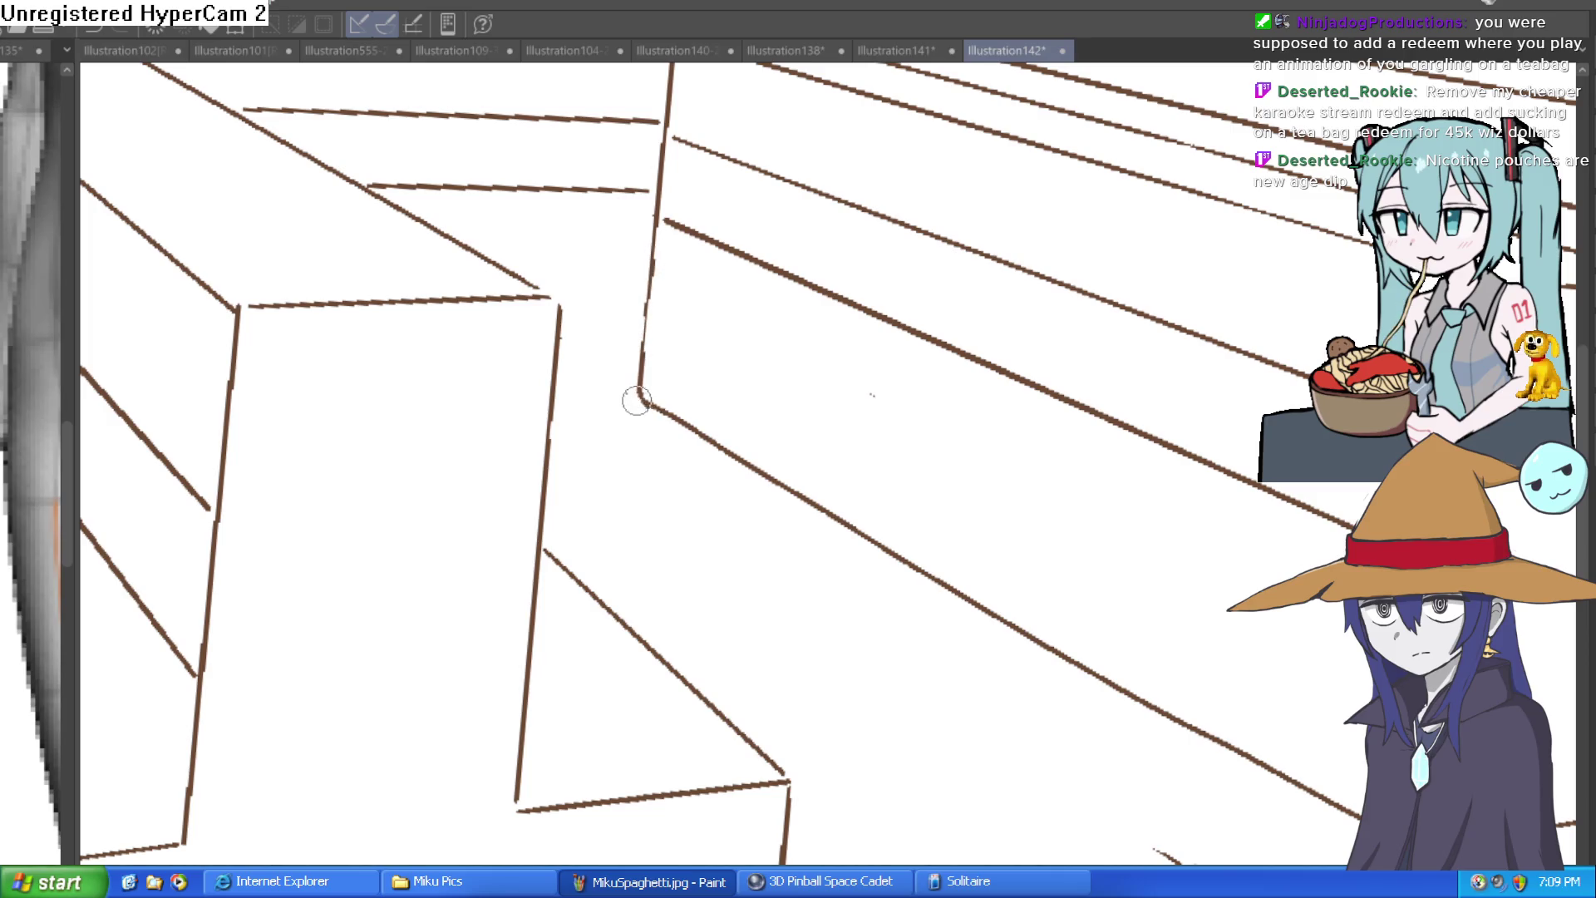
Step: Erase the small stray check-mark stroke and reset the canvas view to straight
{"action": "scroll", "coordinate": [919, 351], "scroll_direction": "down", "scroll_amount": 3}
{"action": "left_click_drag", "start_coordinate": [918, 351], "coordinate": [1089, 310]}
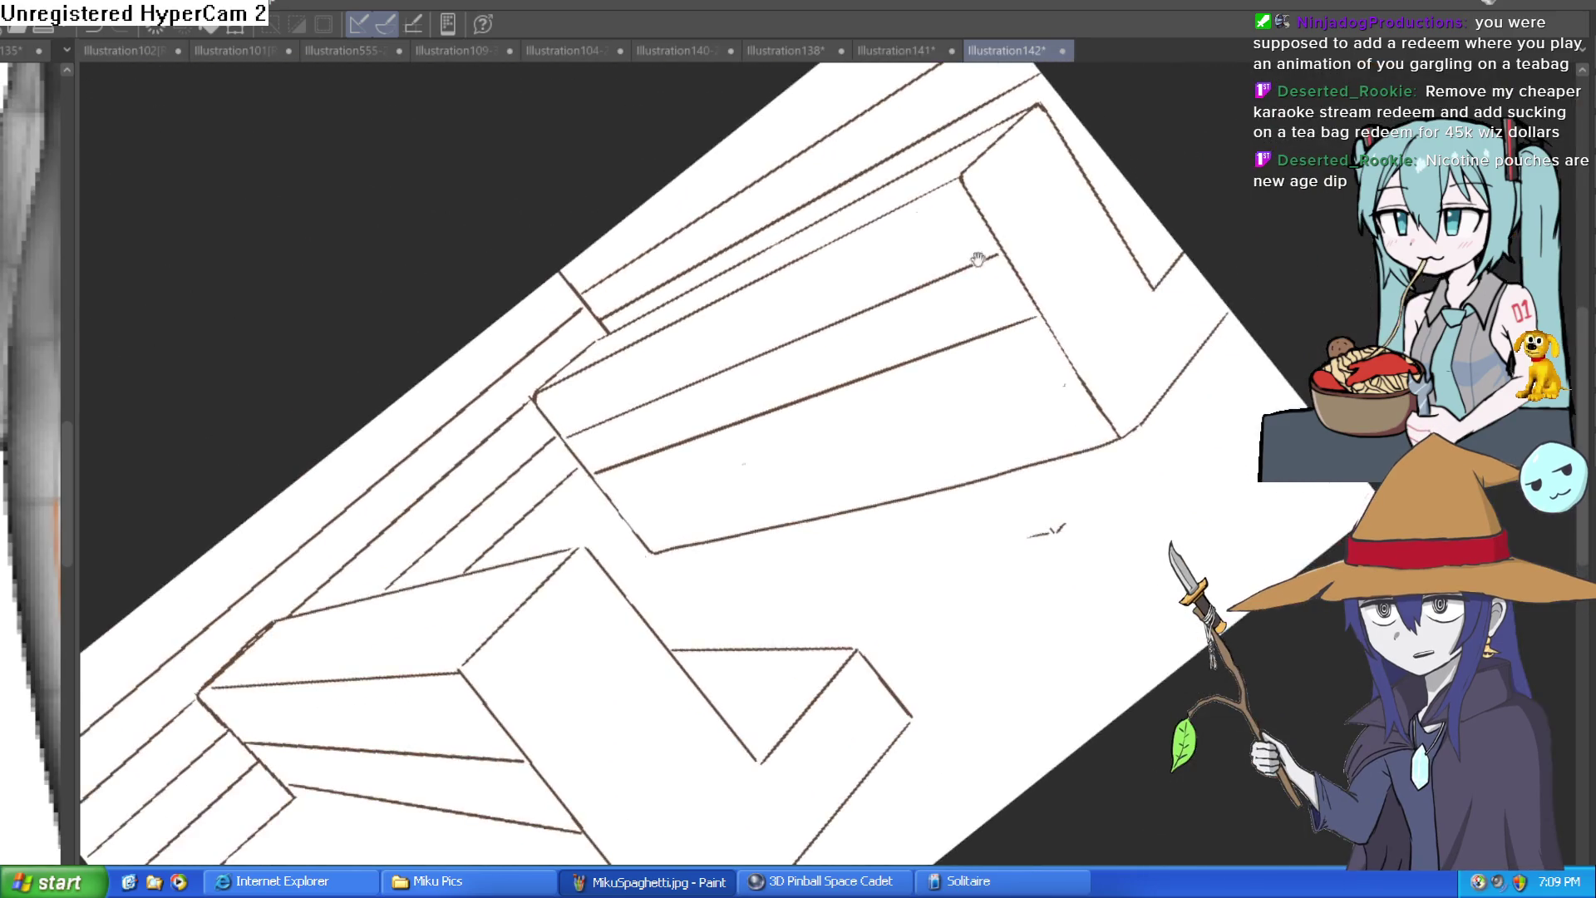
{"action": "scroll", "coordinate": [1089, 310], "scroll_direction": "up", "scroll_amount": 3}
{"action": "left_click_drag", "start_coordinate": [1019, 399], "coordinate": [956, 416]}
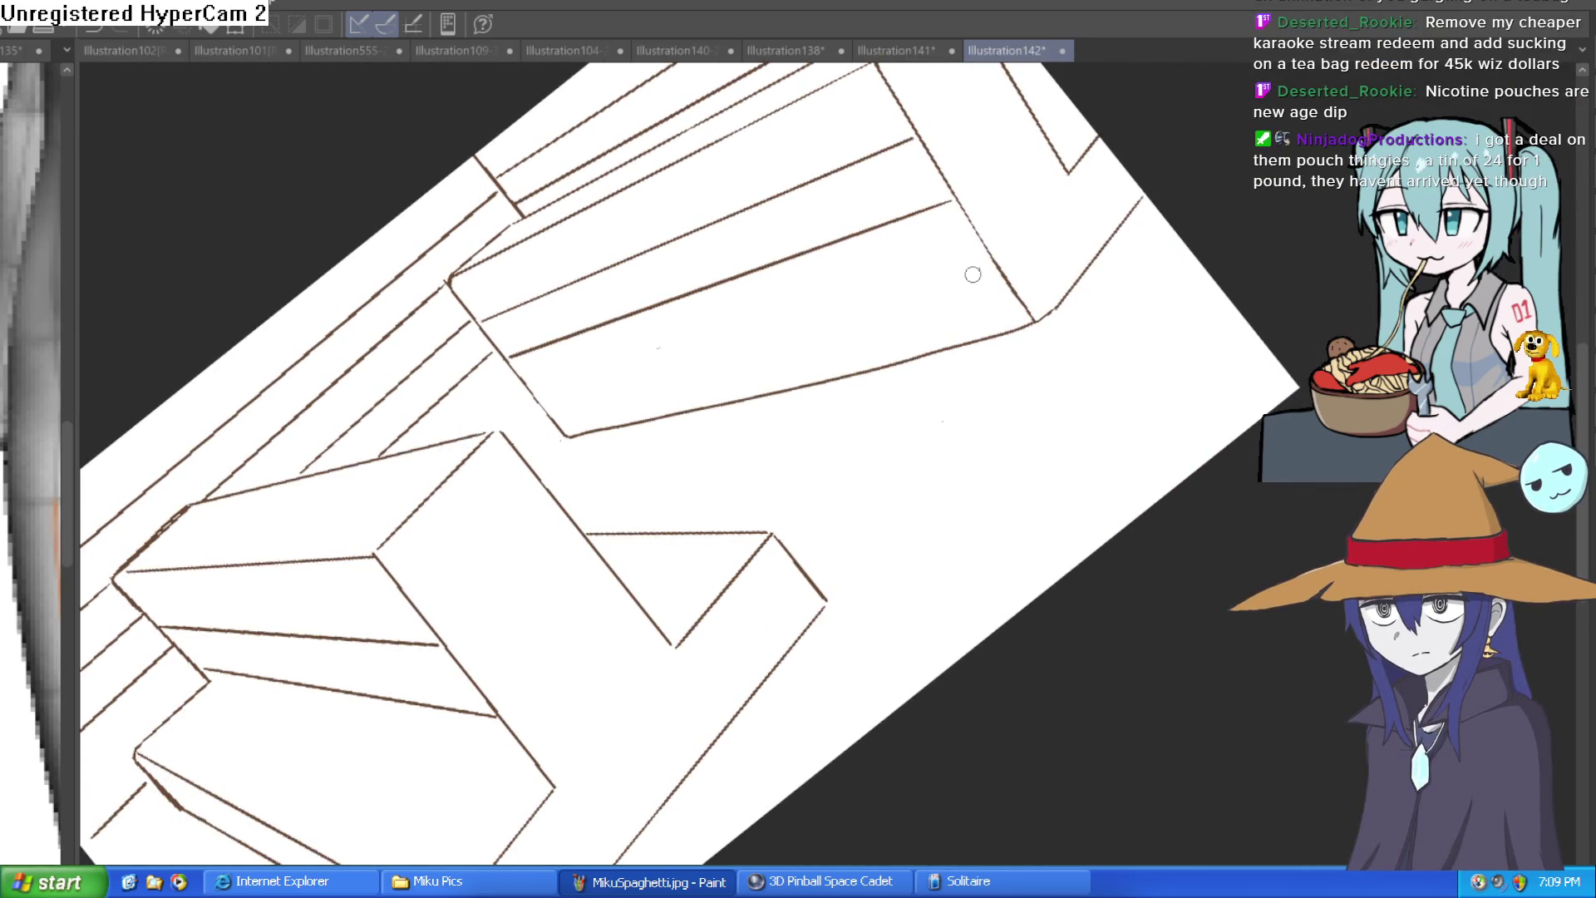
{"action": "key", "text": "ctrl+0"}
{"action": "scroll", "coordinate": [1014, 272], "scroll_direction": "up", "scroll_amount": 2}
{"action": "scroll", "coordinate": [1014, 271], "scroll_direction": "down", "scroll_amount": 1}
{"action": "mouse_move", "coordinate": [1107, 333]}
{"action": "left_mouse_down"}
{"action": "mouse_move", "coordinate": [1089, 363]}
{"action": "mouse_move", "coordinate": [1106, 349]}
{"action": "left_mouse_up"}
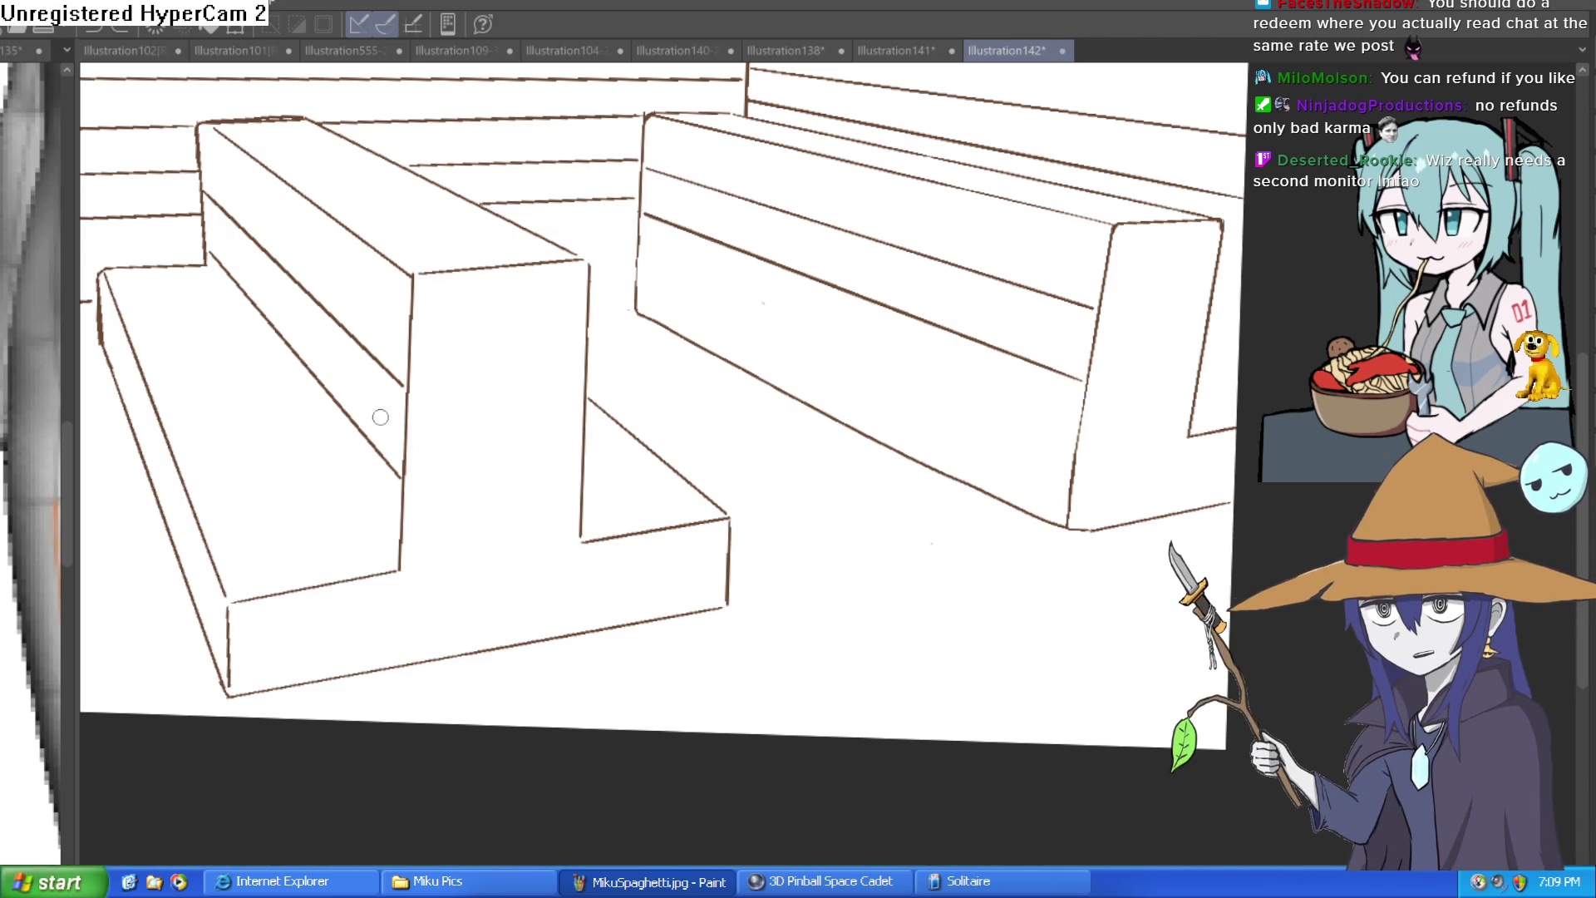
Step: Begin a lasso selection around the left bench's front step
{"action": "mouse_move", "coordinate": [197, 246]}
{"action": "left_mouse_down"}
{"action": "mouse_move", "coordinate": [432, 660]}
{"action": "mouse_move", "coordinate": [249, 245]}
{"action": "left_mouse_up"}
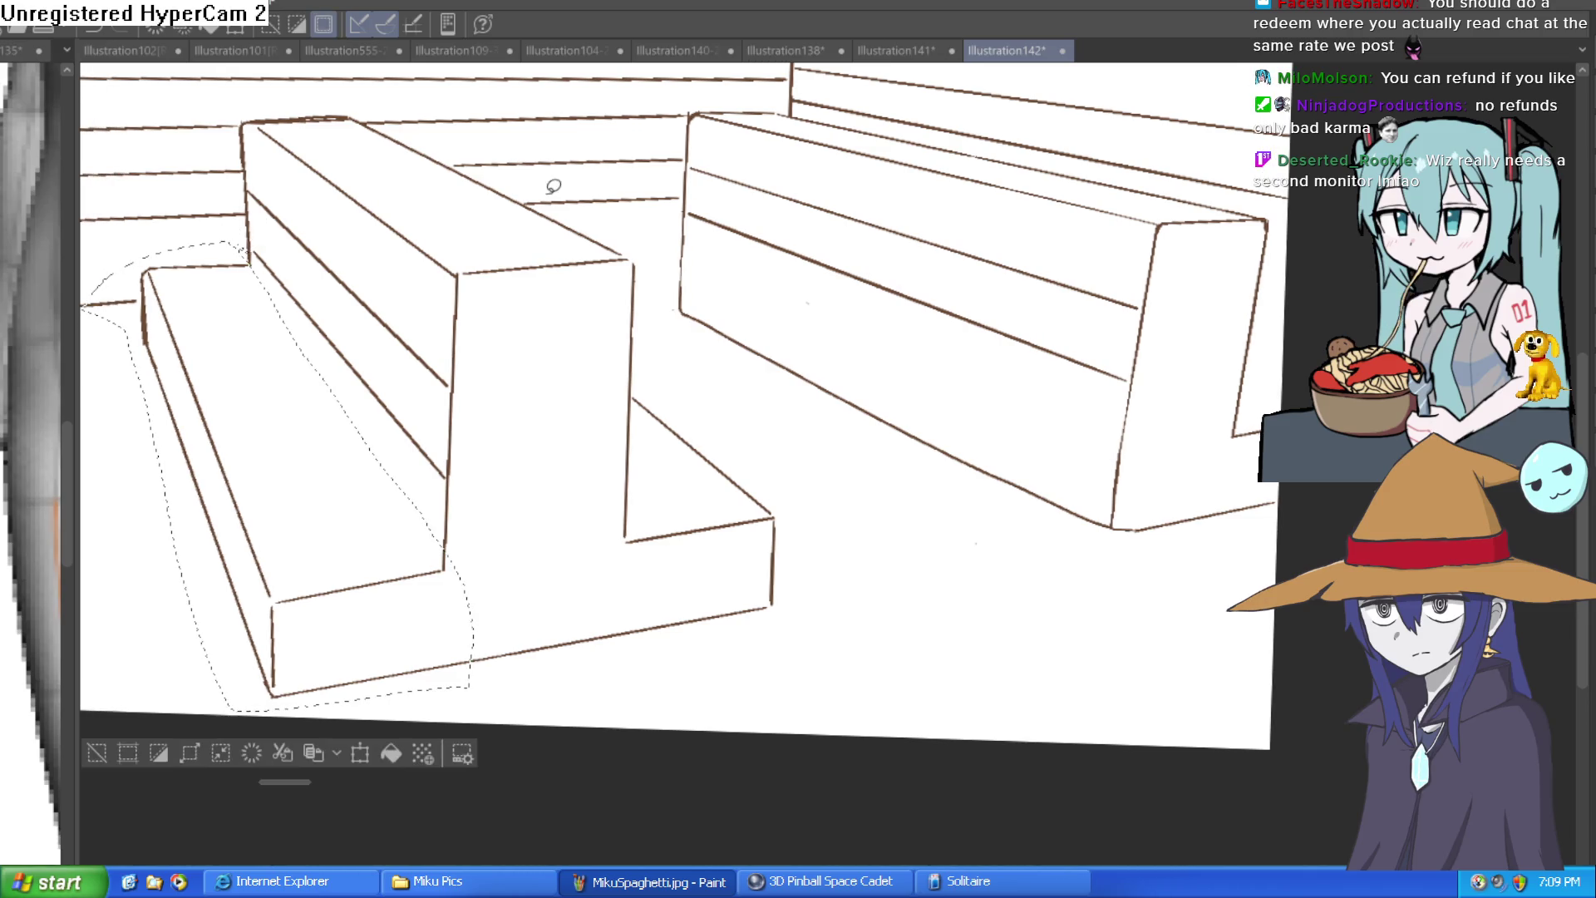
Step: Delete the lassoed front-step lines of the left bench, deselect, and bring back the purple sketch
{"action": "key", "text": "Delete"}
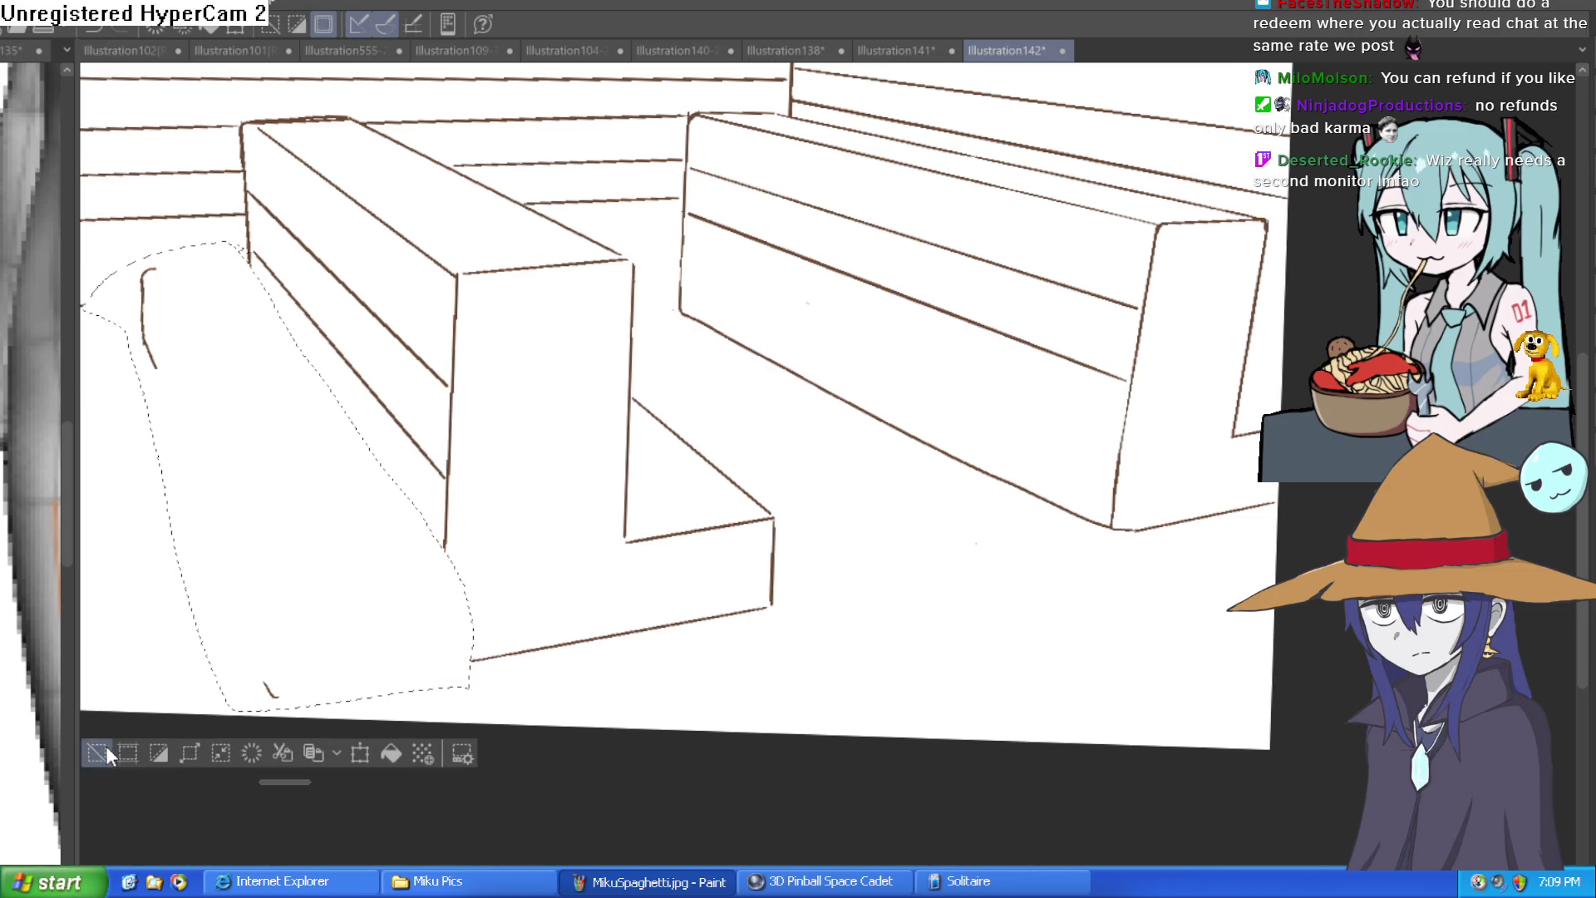
{"action": "left_click", "coordinate": [96, 753]}
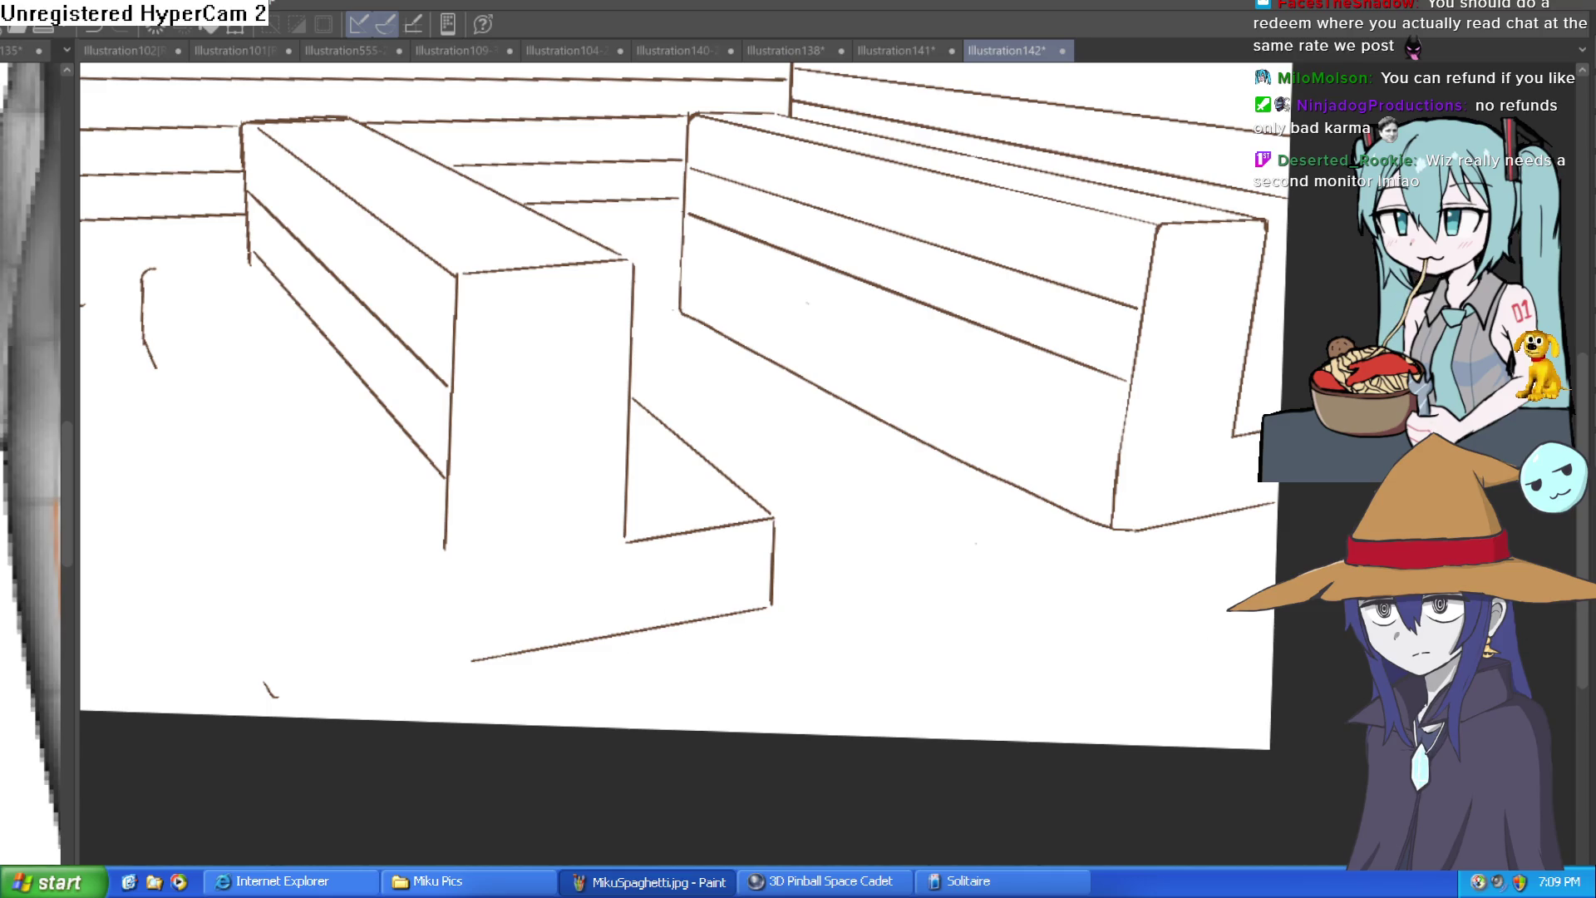
{"action": "key", "text": "ctrl+z"}
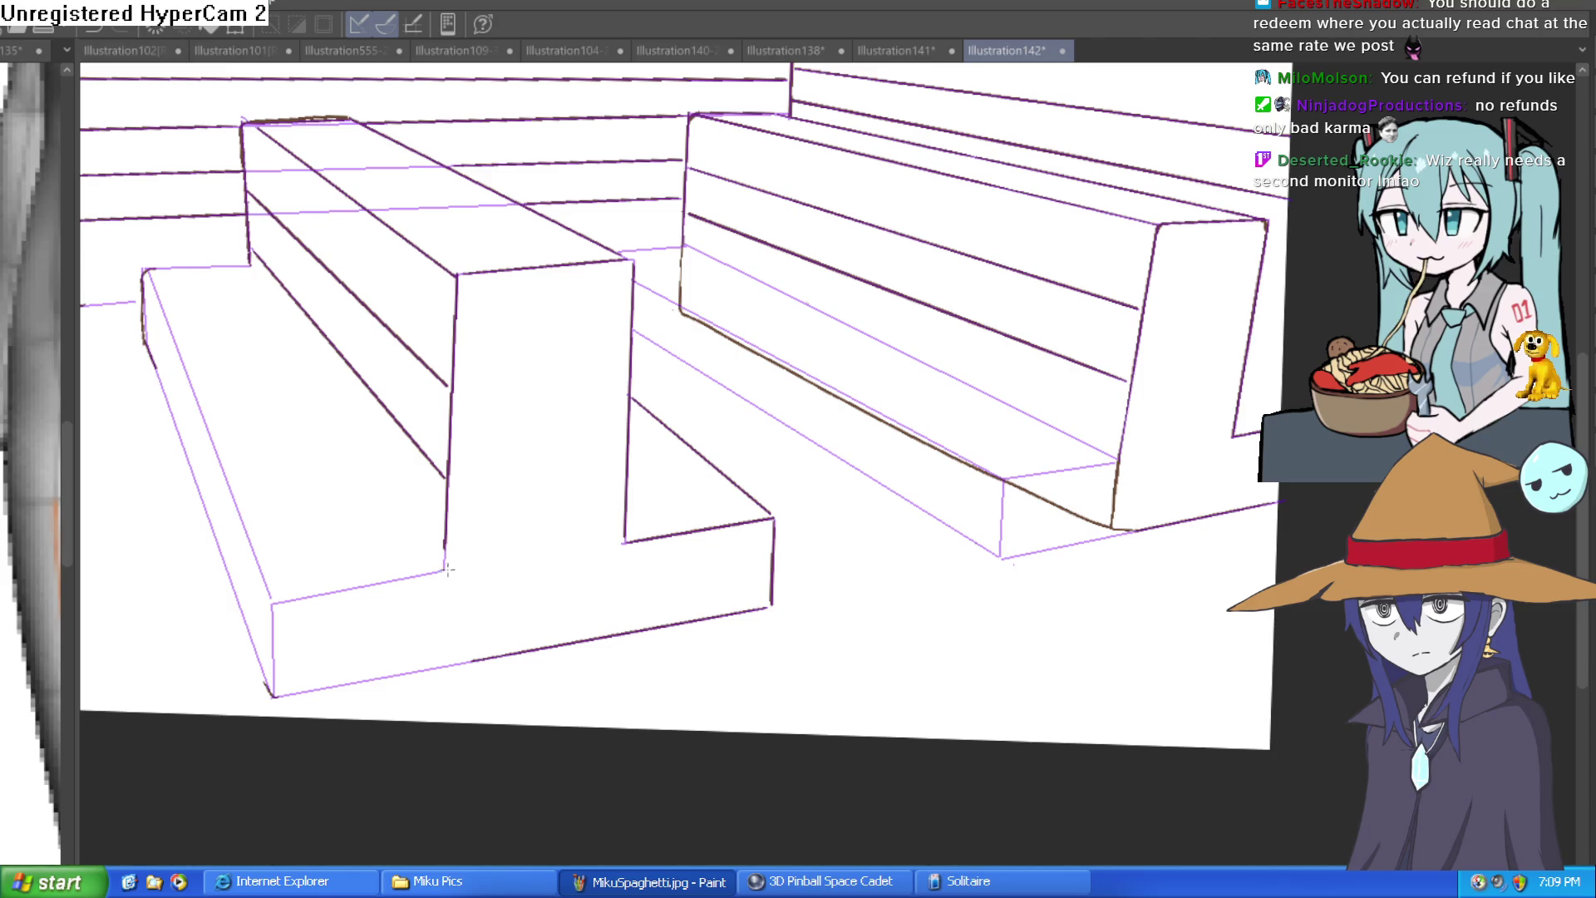
Step: Draw trial edge lines for the steps, undo them, and hide the purple sketch and guides
{"action": "left_click_drag", "start_coordinate": [446, 551], "coordinate": [437, 669]}
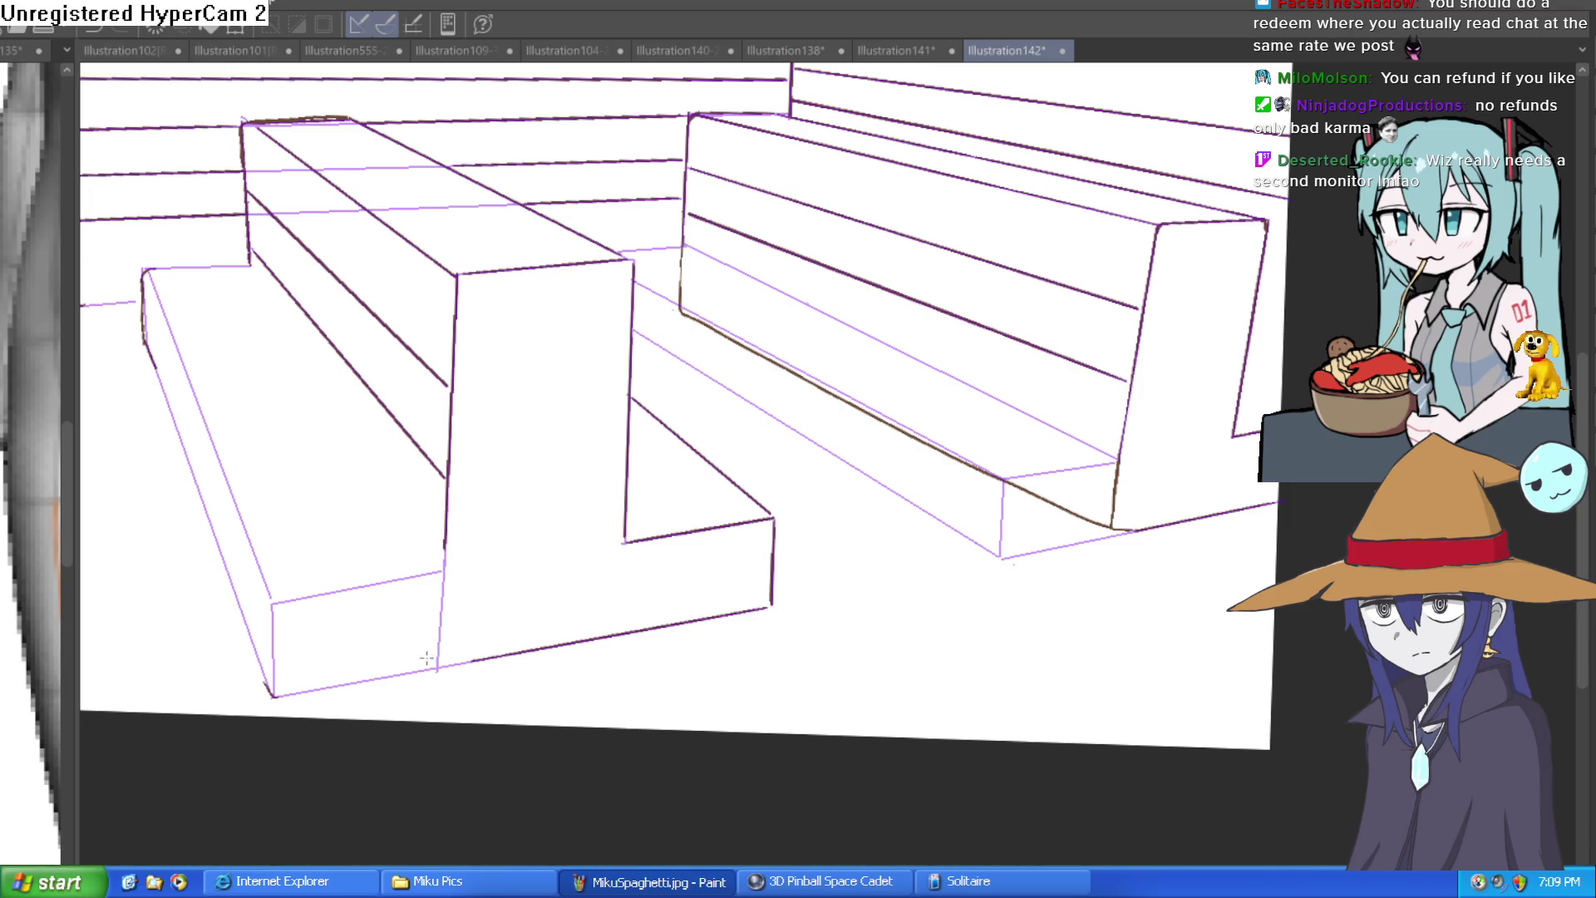
{"action": "mouse_move", "coordinate": [249, 268]}
{"action": "left_mouse_down"}
{"action": "mouse_move", "coordinate": [250, 443]}
{"action": "mouse_move", "coordinate": [251, 426]}
{"action": "mouse_move", "coordinate": [437, 669]}
{"action": "left_mouse_up"}
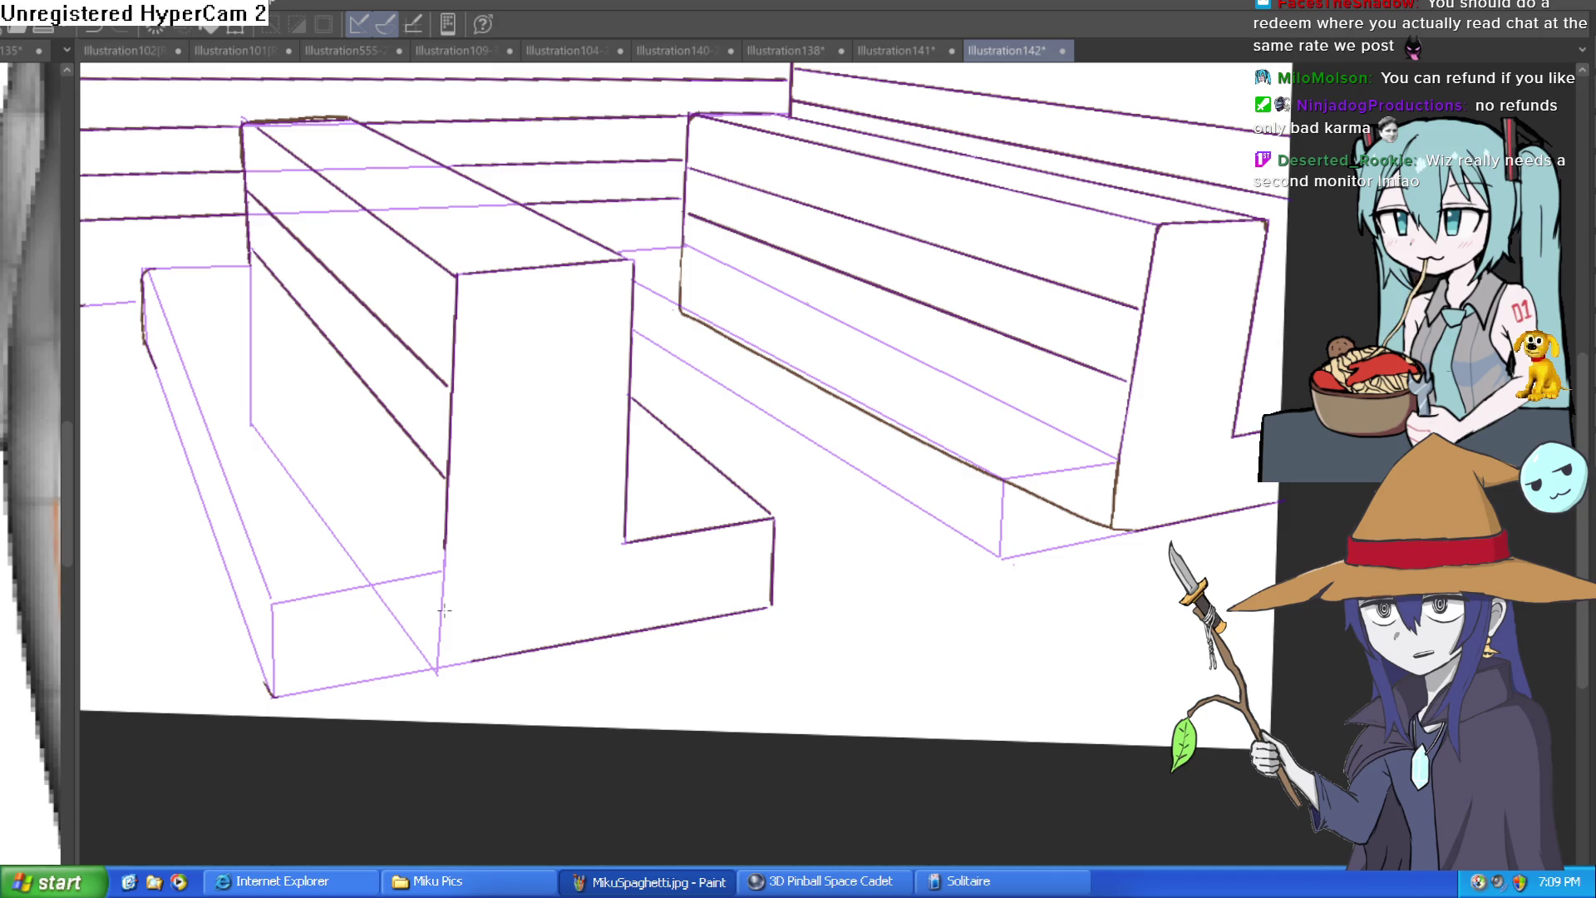
{"action": "key", "text": "ctrl+z"}
{"action": "key", "text": "ctrl+z"}
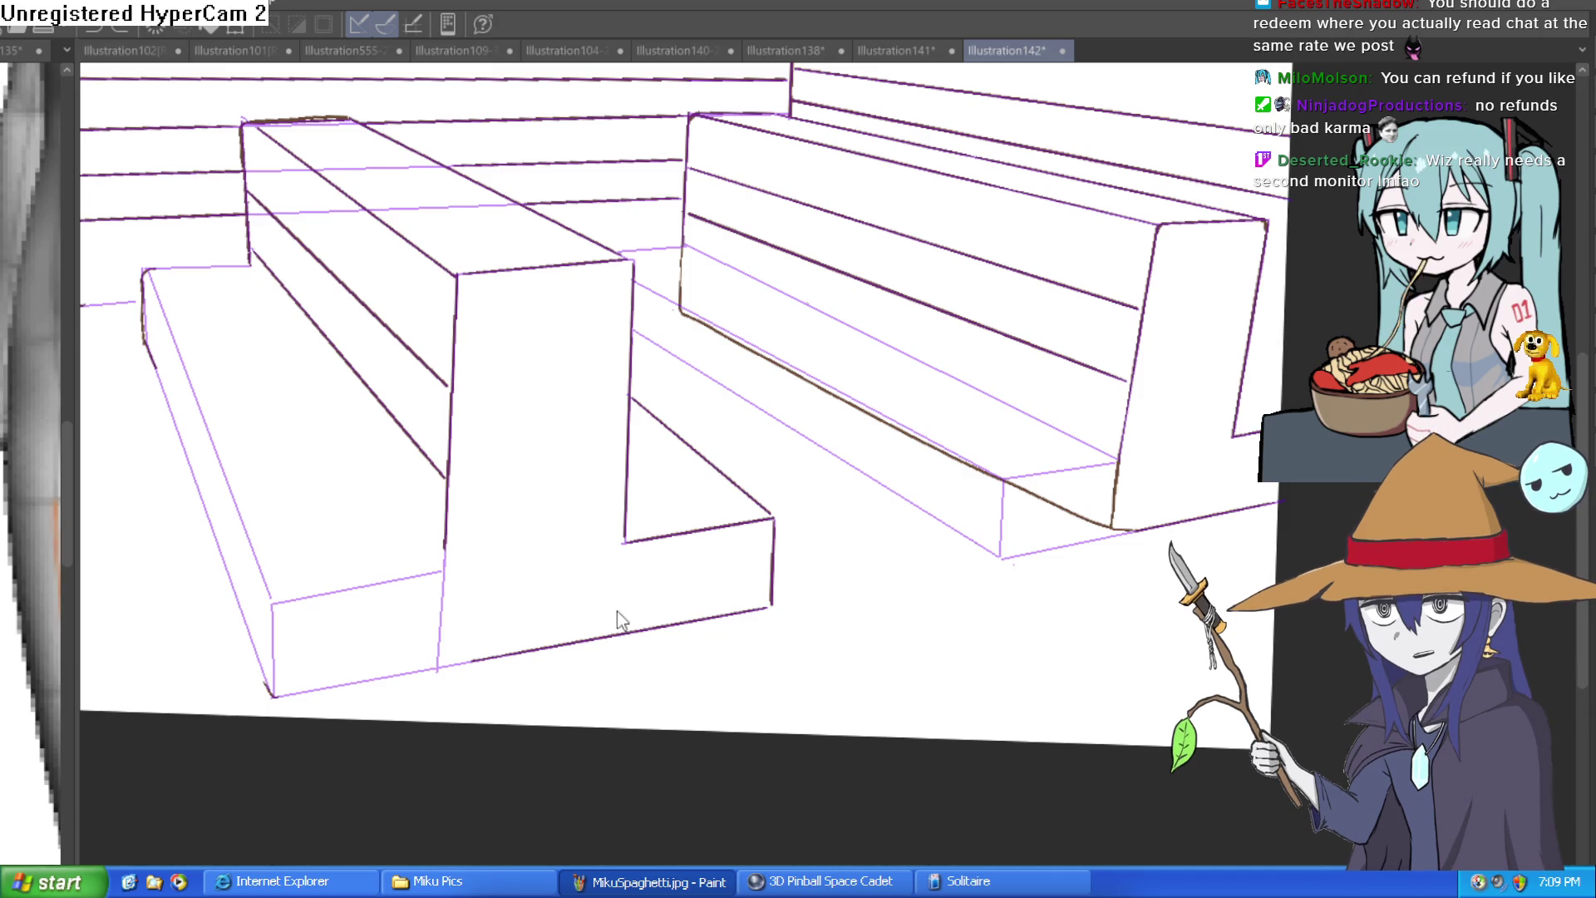
{"action": "key", "text": "ctrl+z"}
{"action": "key", "text": "ctrl+z"}
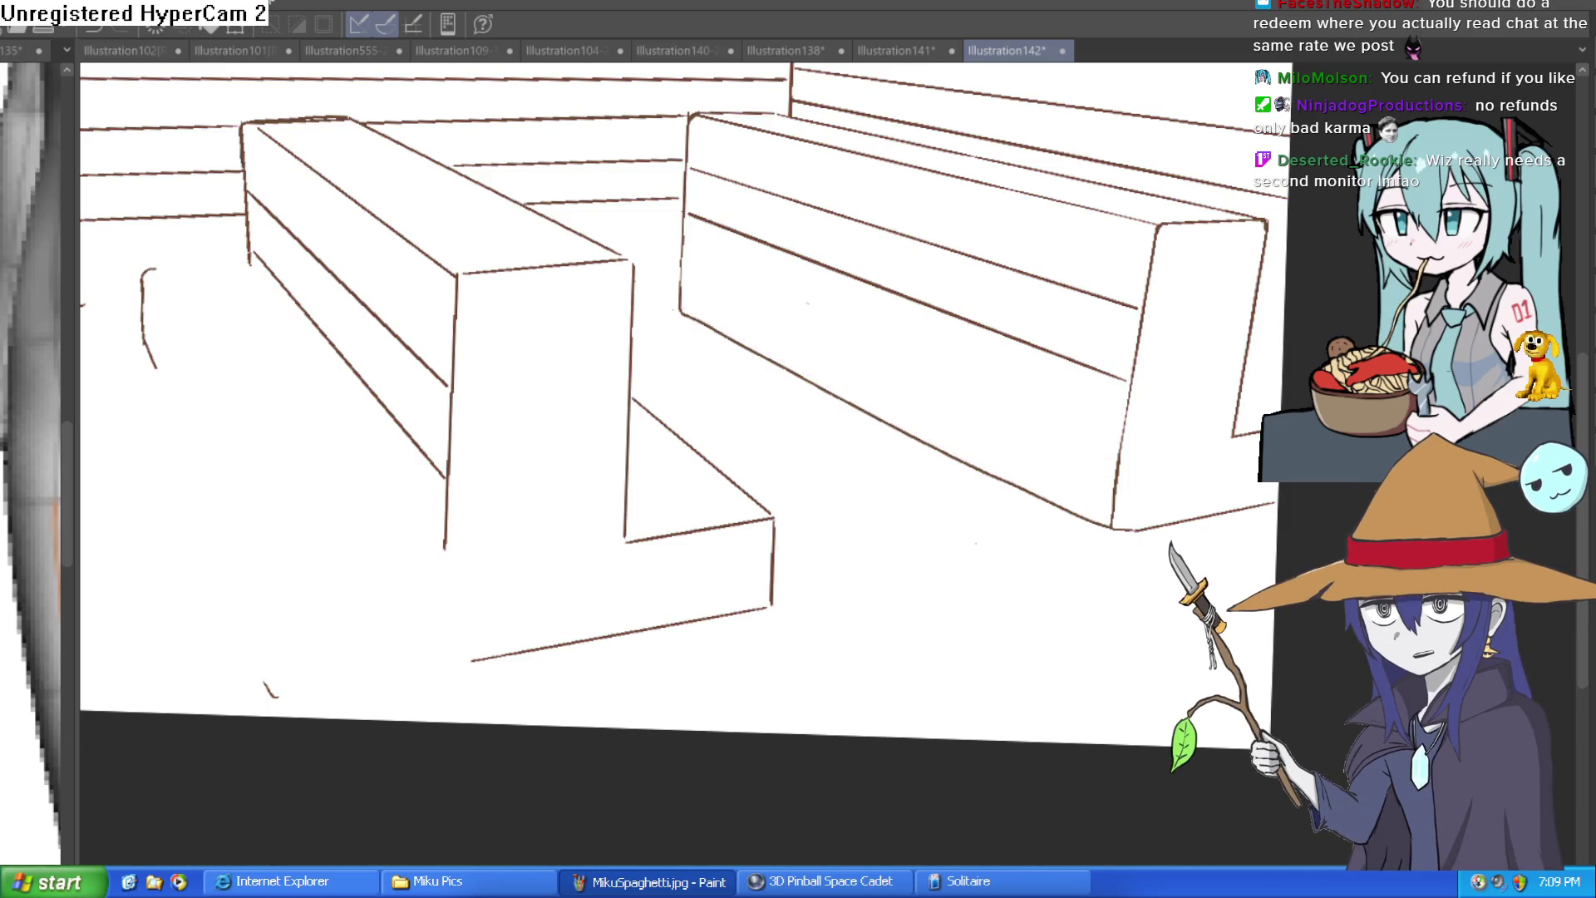
{"action": "key", "text": "ctrl+y"}
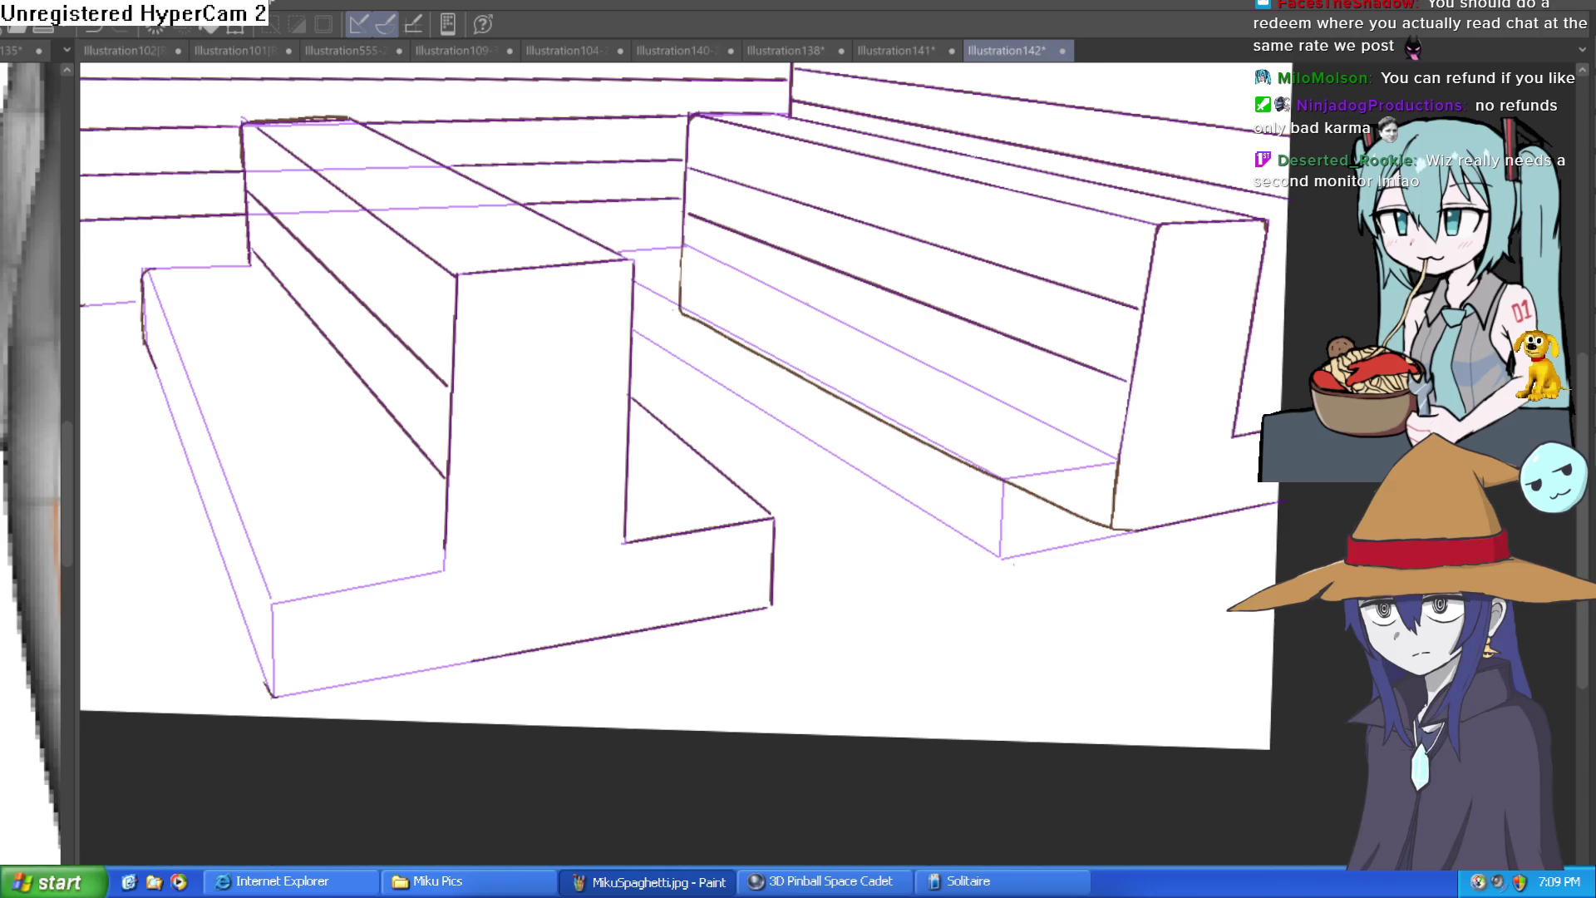
{"action": "key", "text": "ctrl+z"}
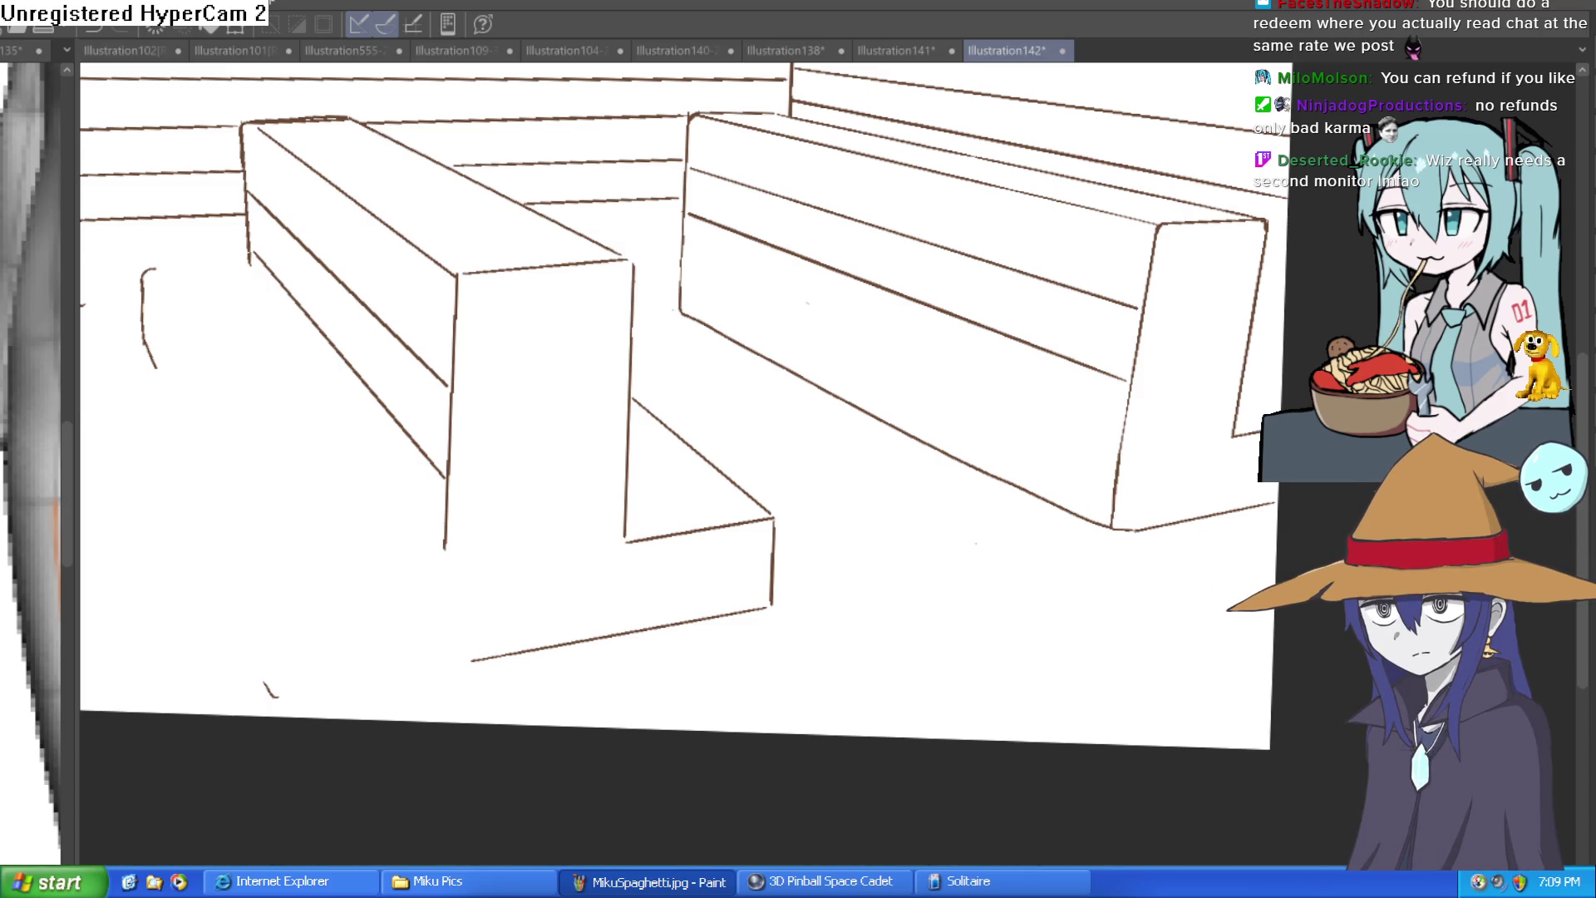
Step: Extend the lower box's left edge and bench edge to the bottom corner, then erase a stray stroke
{"action": "left_click_drag", "start_coordinate": [445, 538], "coordinate": [443, 662]}
{"action": "mouse_move", "coordinate": [248, 251]}
{"action": "left_mouse_down"}
{"action": "mouse_move", "coordinate": [256, 398]}
{"action": "mouse_move", "coordinate": [441, 660]}
{"action": "left_mouse_up"}
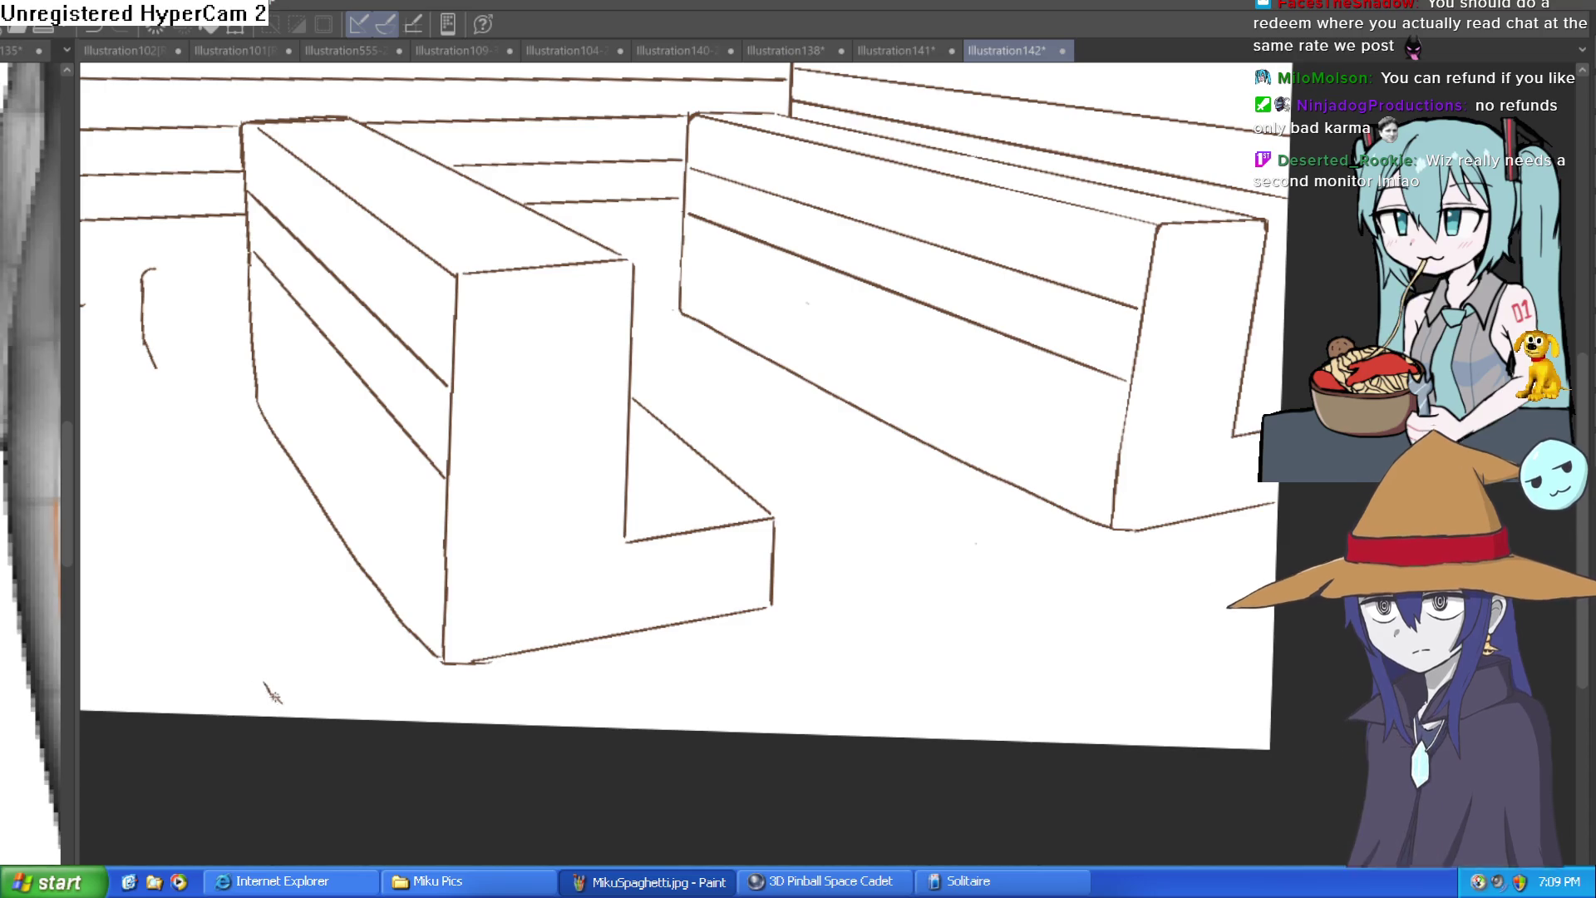
{"action": "left_click", "coordinate": [264, 684]}
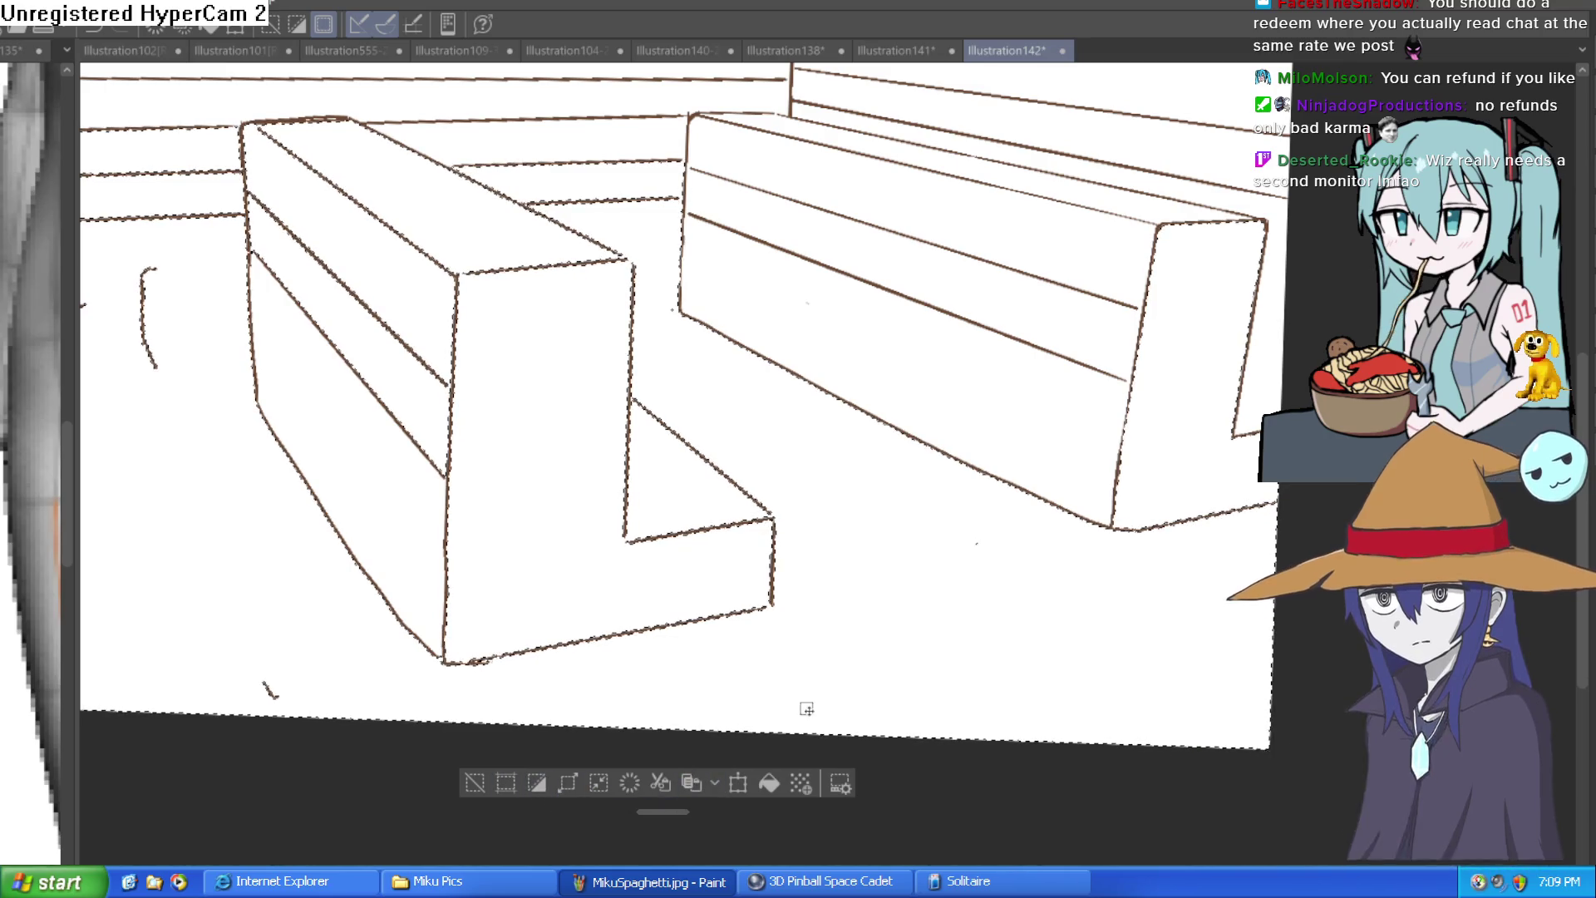
{"action": "left_click", "coordinate": [474, 782]}
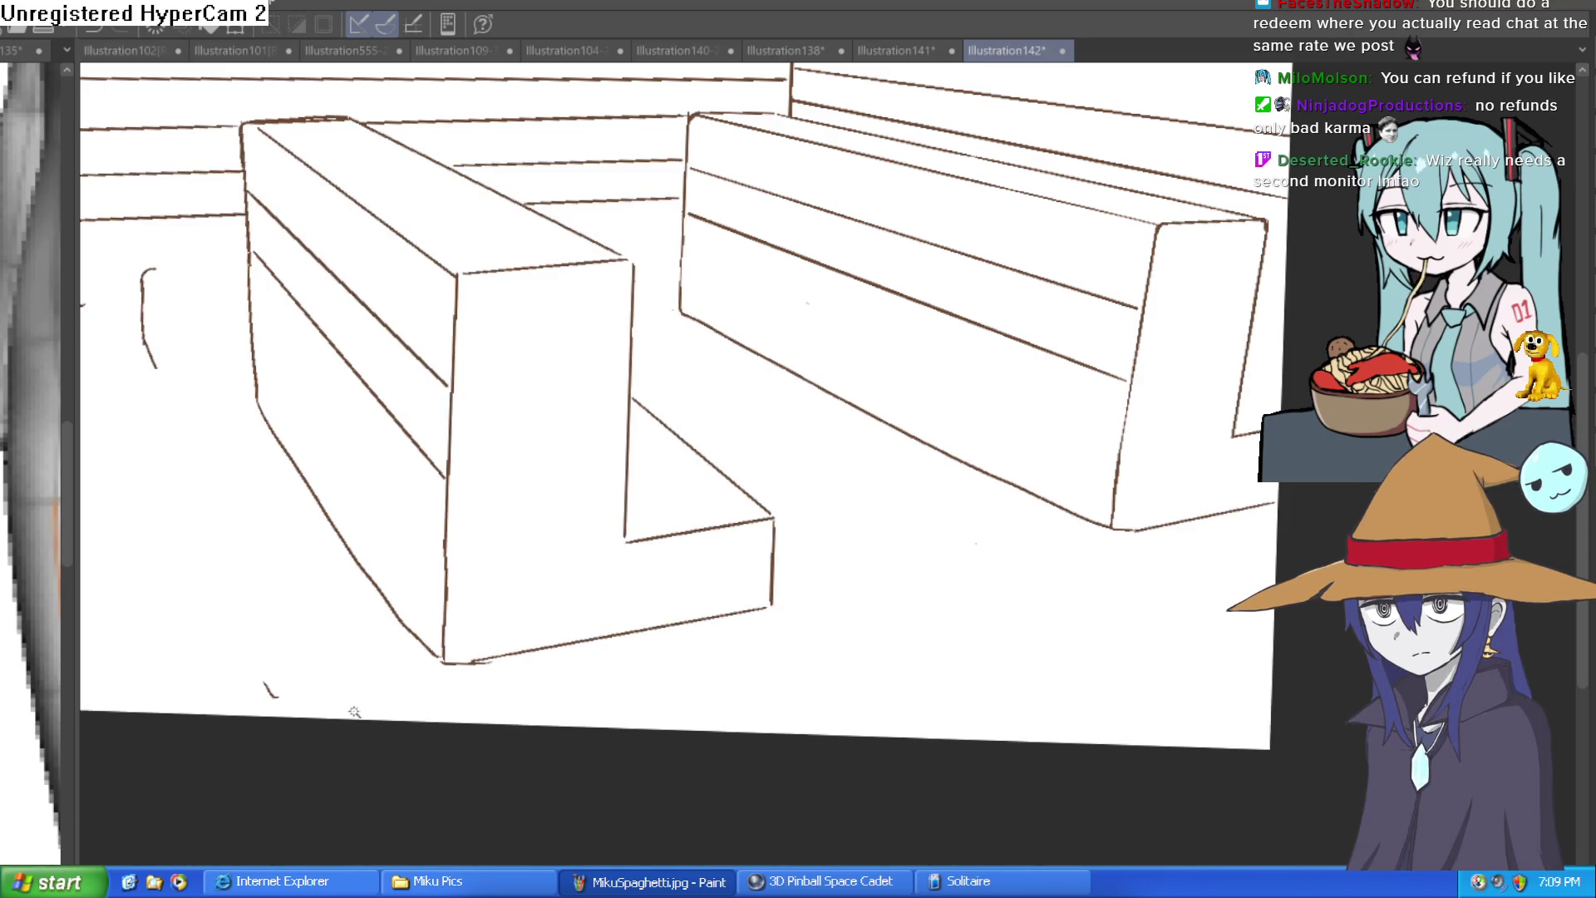
{"action": "left_click_drag", "start_coordinate": [301, 670], "coordinate": [274, 698]}
Step: Erase the leftover curved stroke at the left side of the canvas
{"action": "left_click_drag", "start_coordinate": [140, 289], "coordinate": [149, 357]}
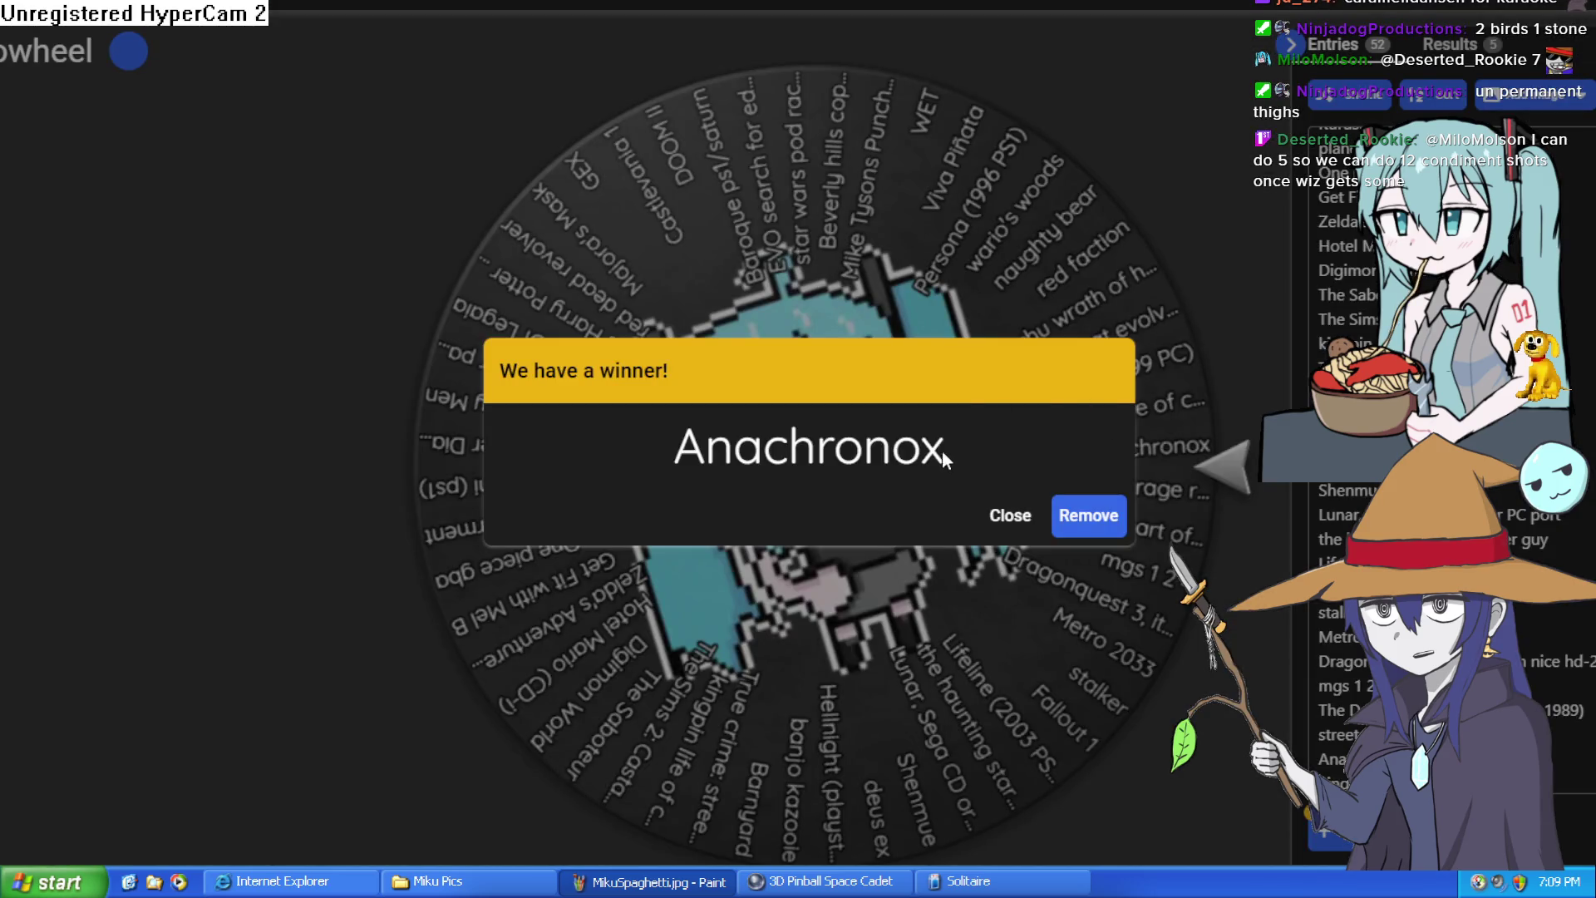
Step: Select the winning title 'Anachronox' in the Wheel of Names result dialog
{"action": "mouse_move", "coordinate": [948, 449]}
{"action": "left_mouse_down"}
{"action": "mouse_move", "coordinate": [659, 478]}
{"action": "mouse_move", "coordinate": [705, 456]}
{"action": "left_mouse_up"}
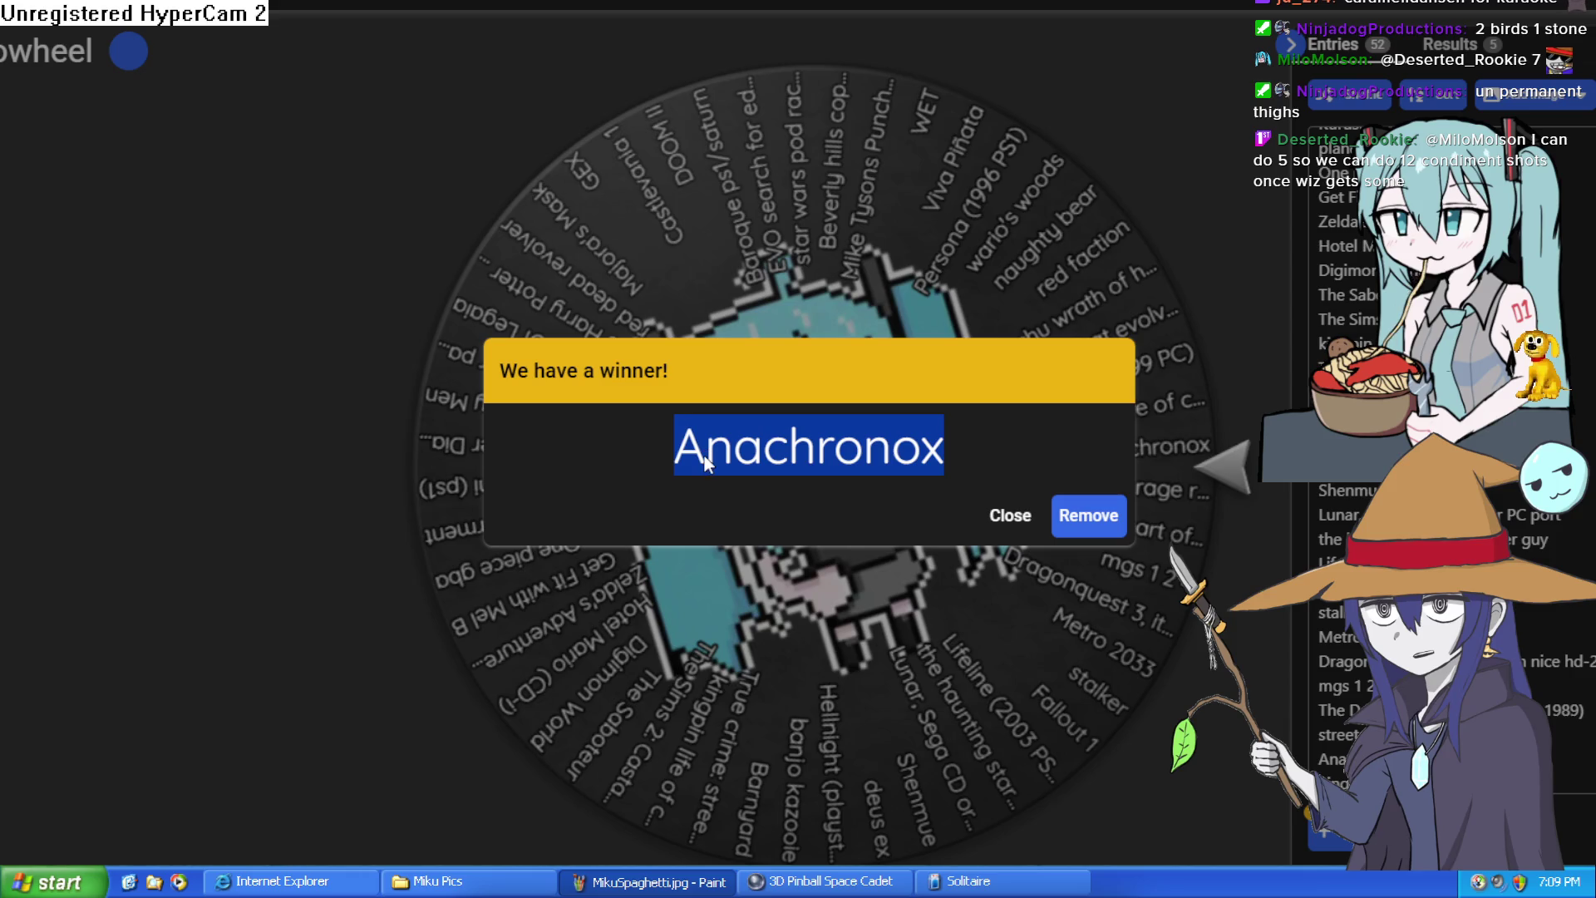
{"action": "left_click", "coordinate": [692, 441]}
{"action": "left_click_drag", "start_coordinate": [697, 449], "coordinate": [965, 447]}
{"action": "left_click", "coordinate": [771, 456]}
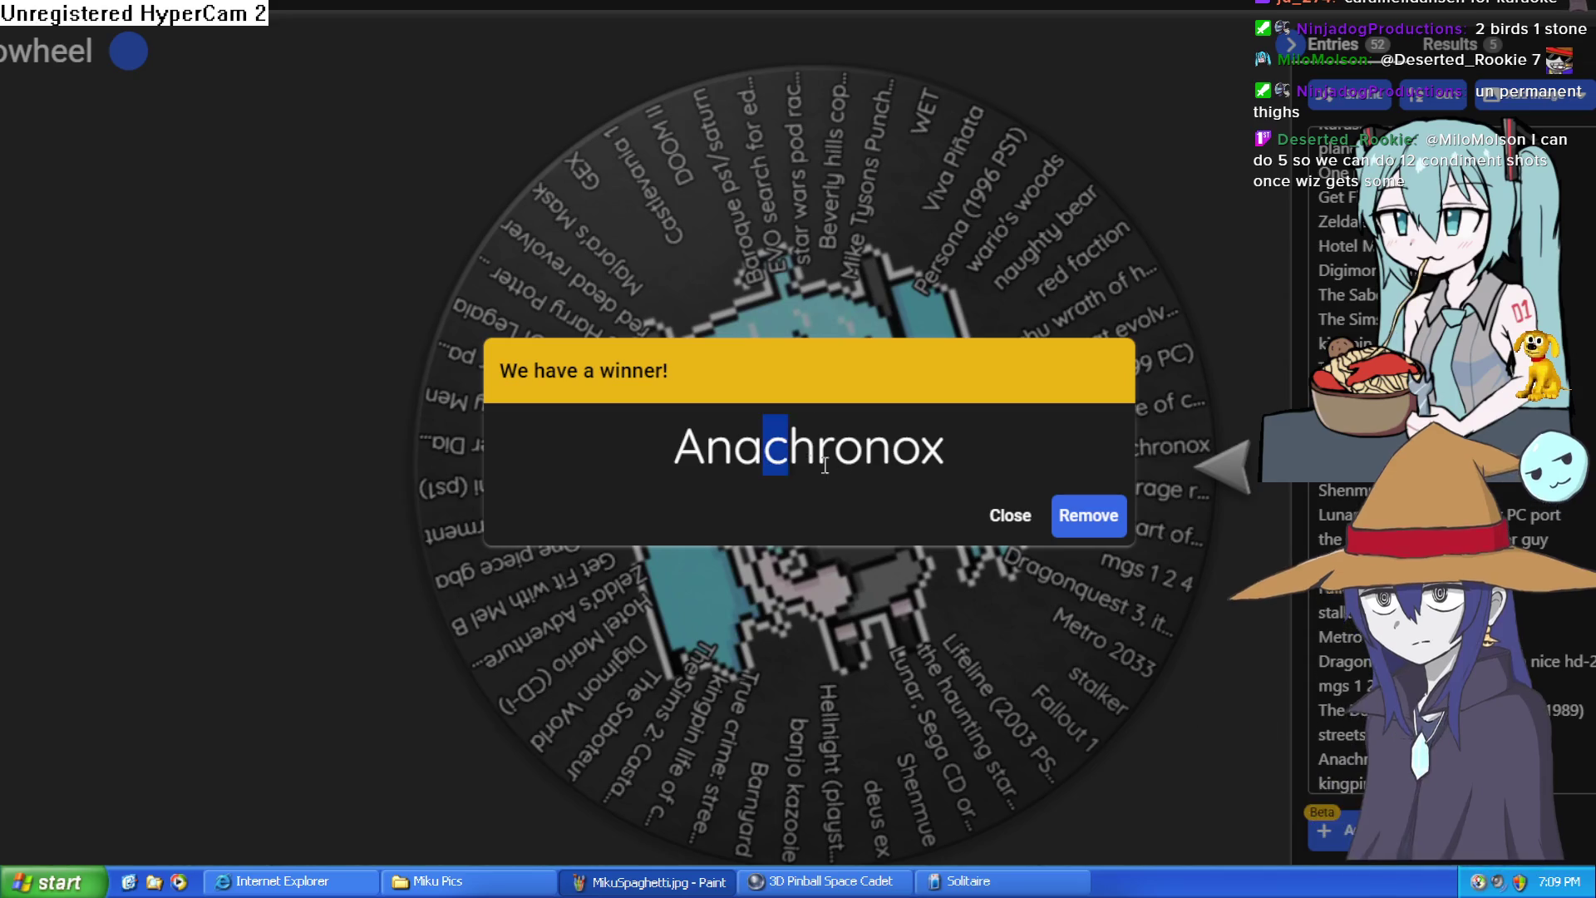
{"action": "left_click_drag", "start_coordinate": [771, 456], "coordinate": [962, 449]}
{"action": "left_click", "coordinate": [994, 442]}
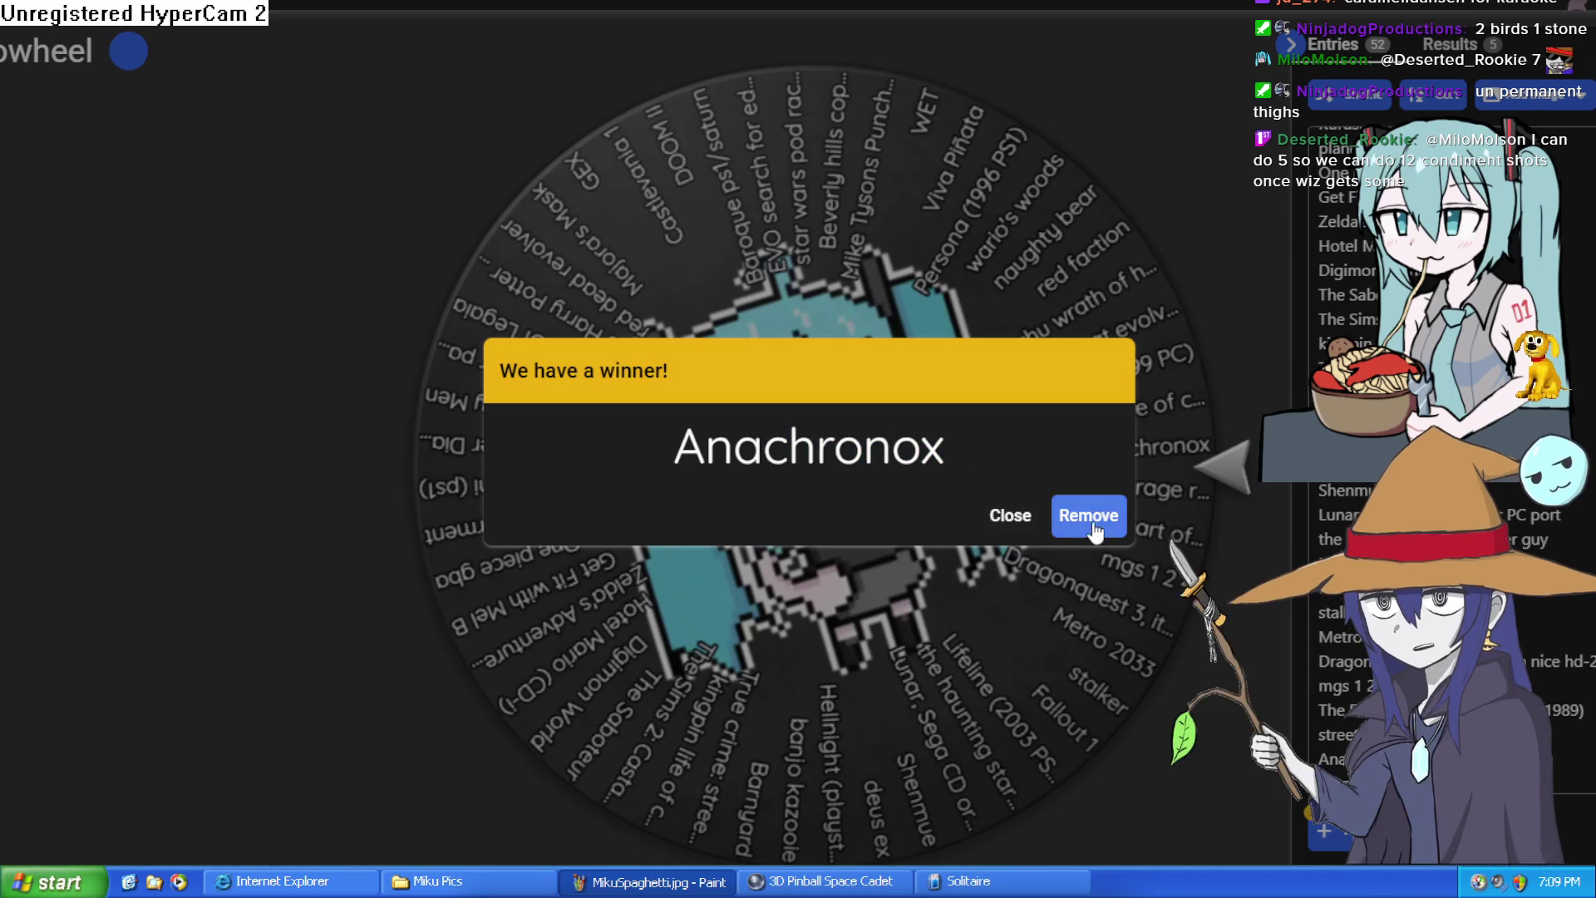
{"action": "left_click_drag", "start_coordinate": [952, 453], "coordinate": [666, 485]}
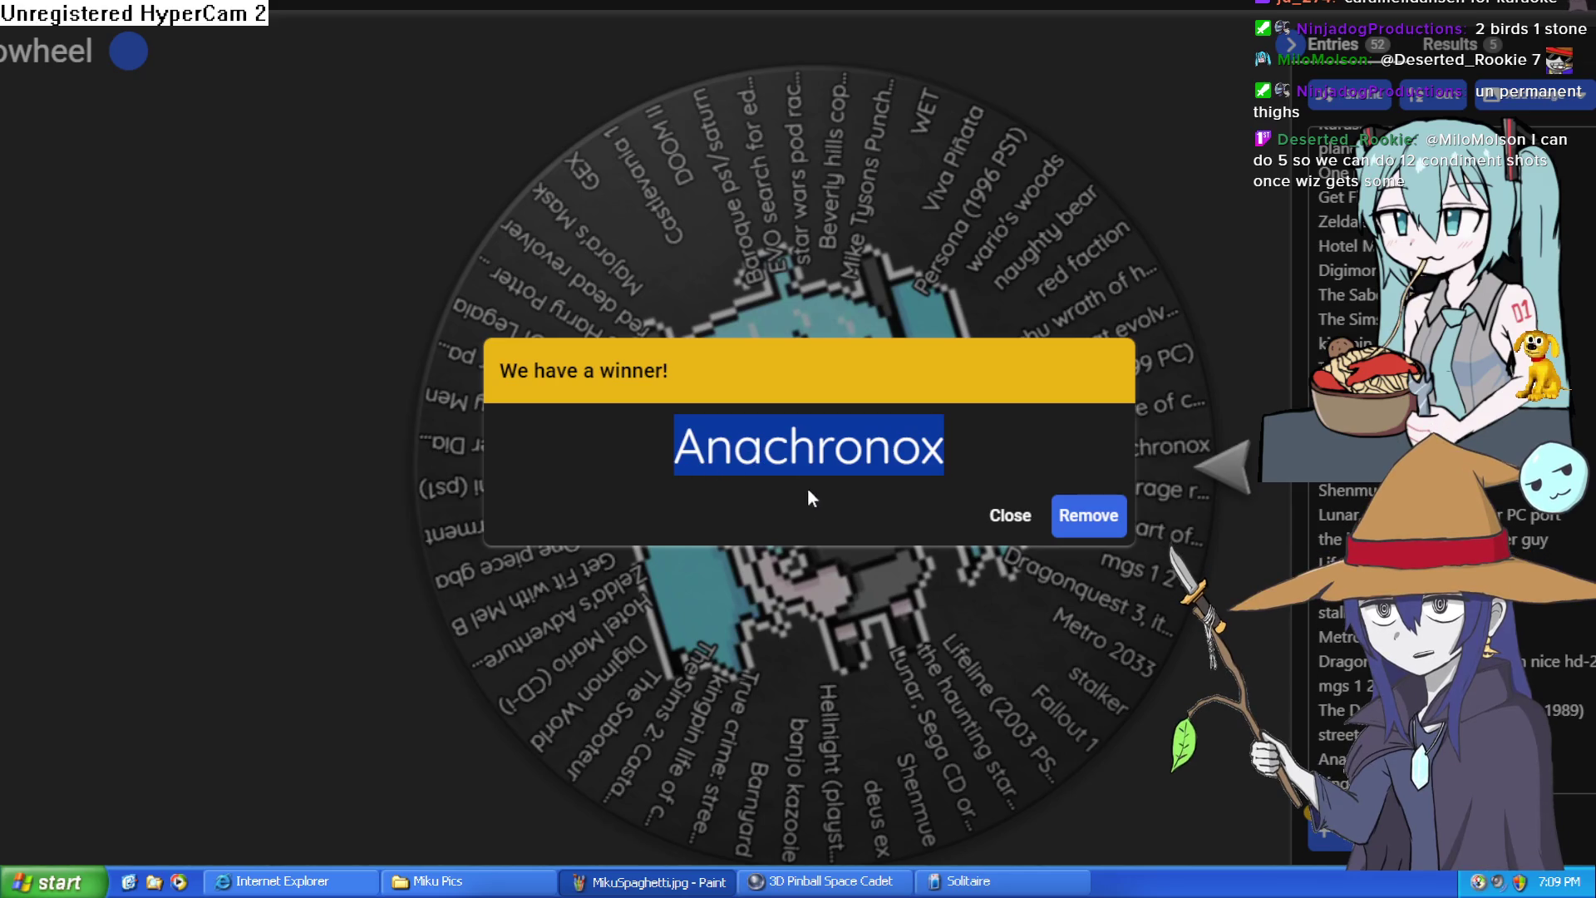
{"action": "left_click", "coordinate": [945, 451]}
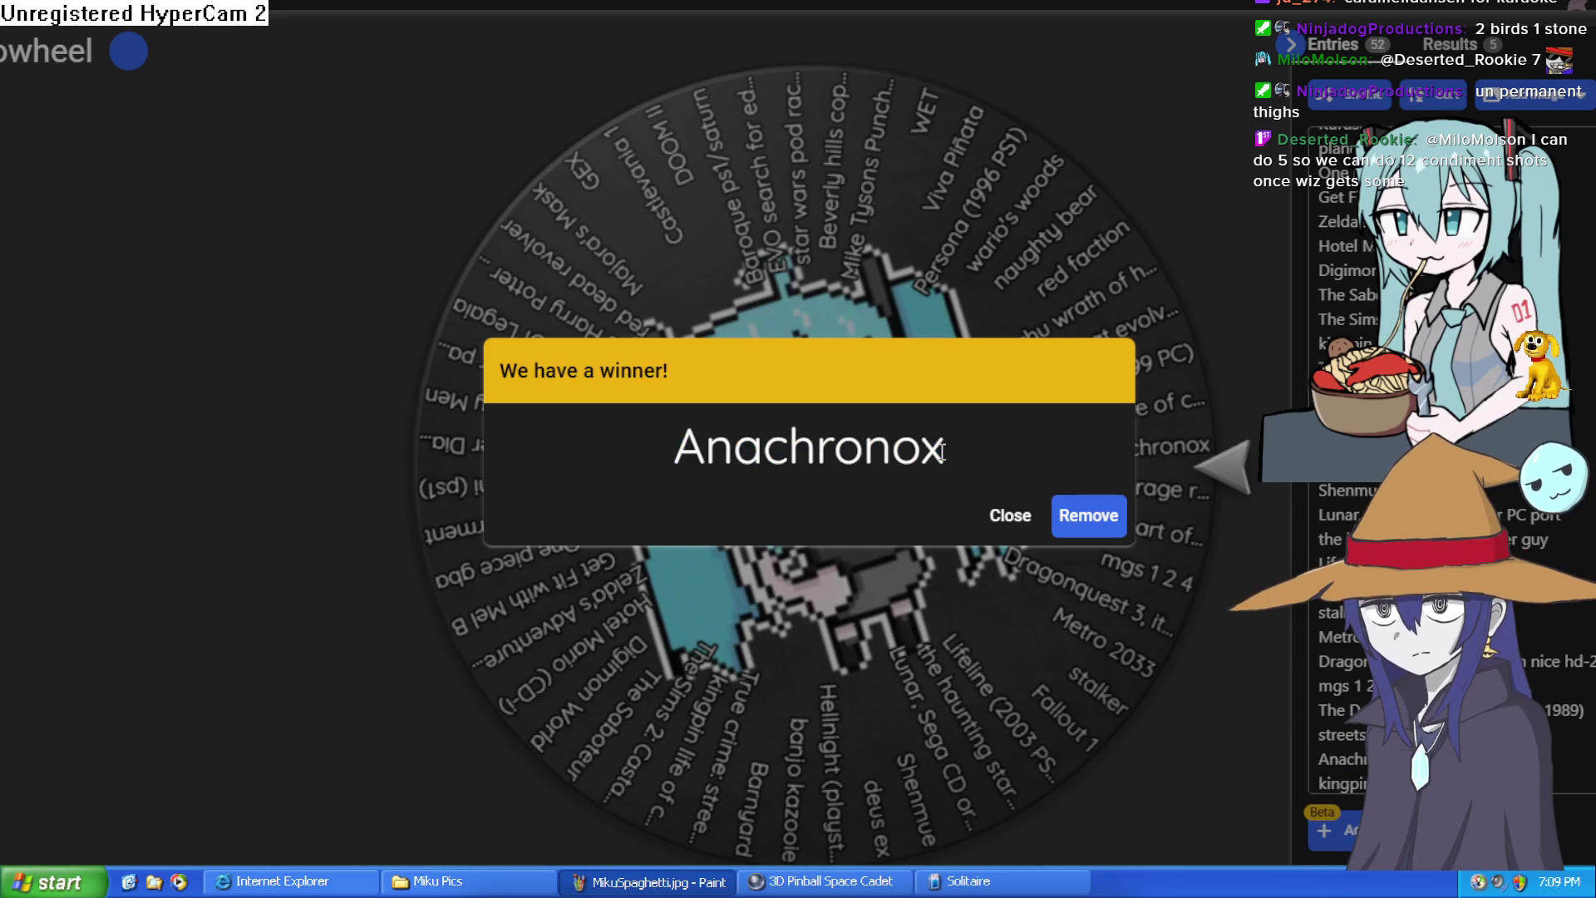
{"action": "left_click_drag", "start_coordinate": [948, 453], "coordinate": [649, 485]}
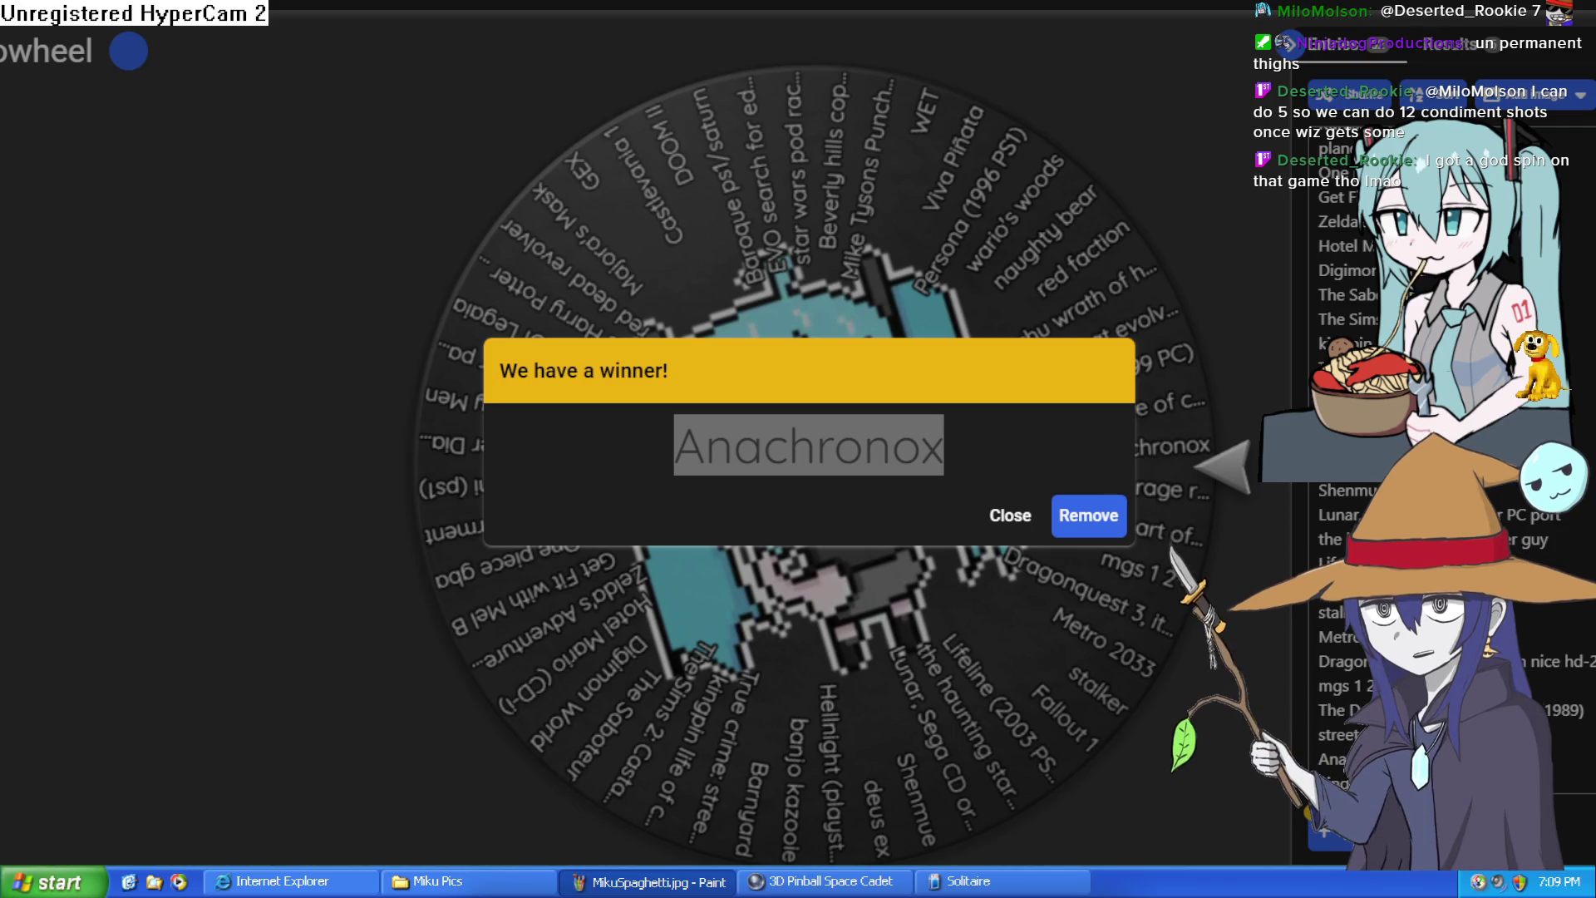
{"action": "left_click", "coordinate": [695, 460]}
Step: Close the Anachronox result, spin again, and select the new winner 'Bratz Forever Diamondz'
{"action": "left_click", "coordinate": [1013, 515]}
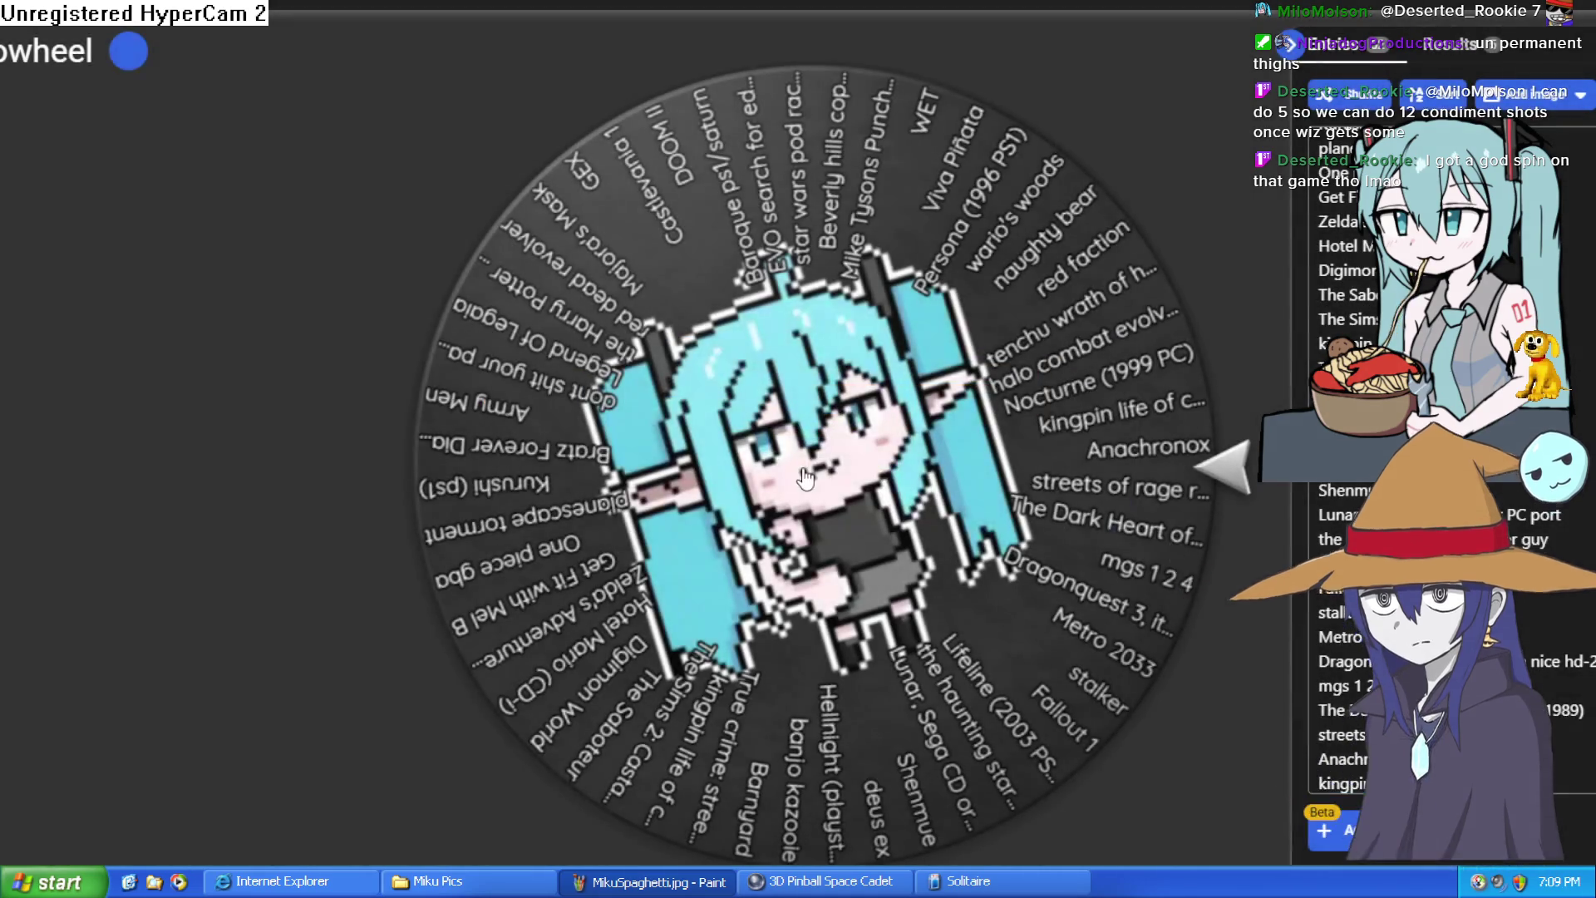
{"action": "left_click", "coordinate": [829, 385]}
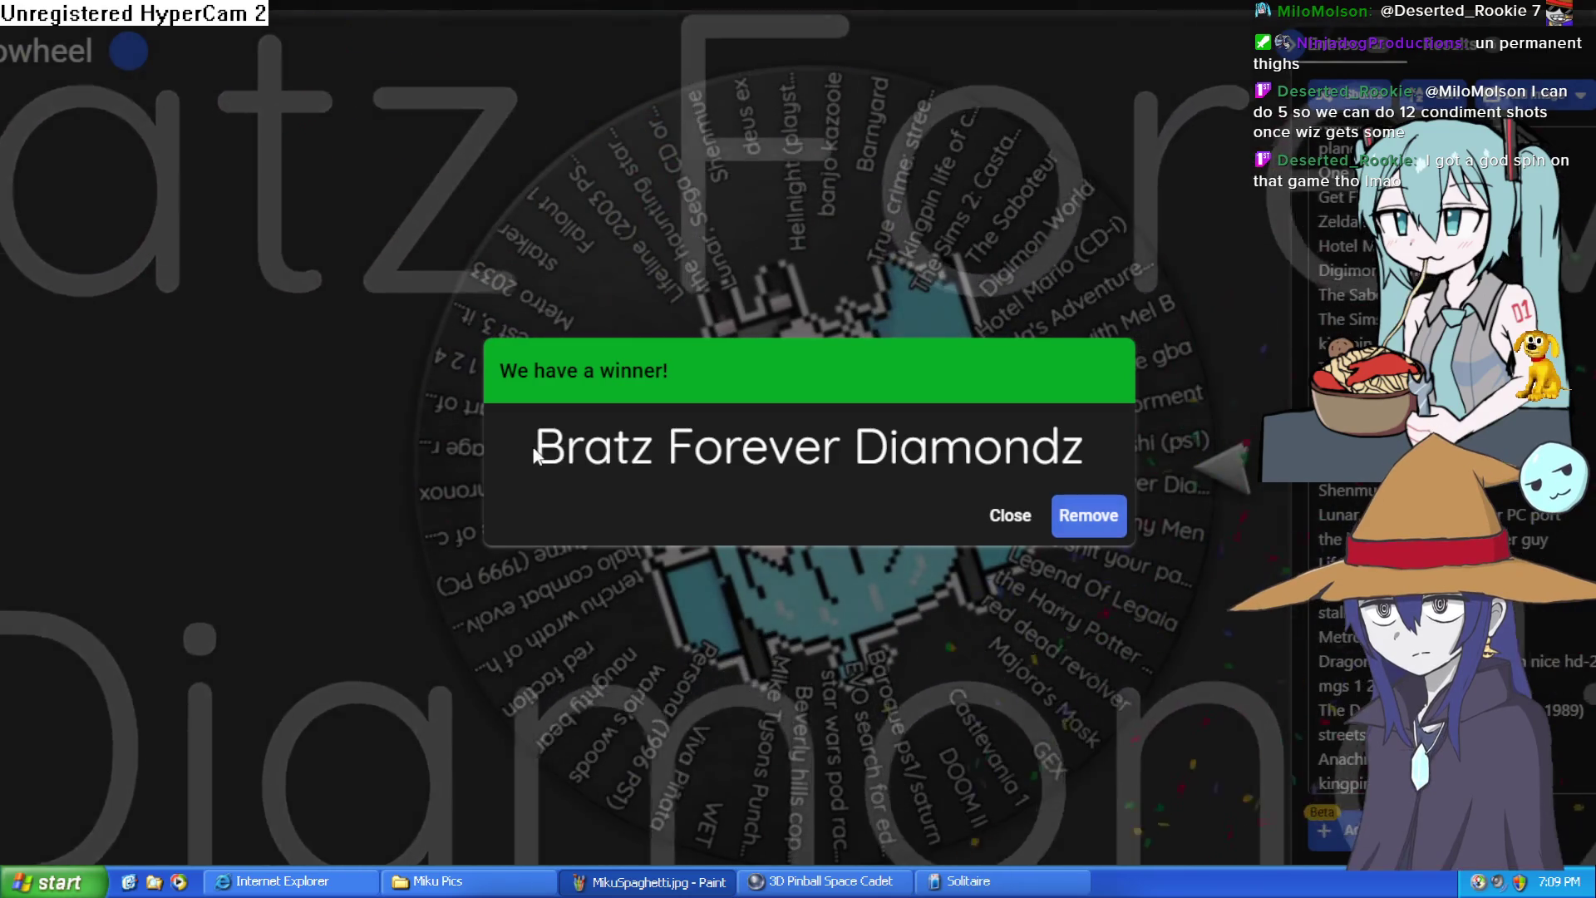
{"action": "left_click_drag", "start_coordinate": [559, 450], "coordinate": [1100, 438]}
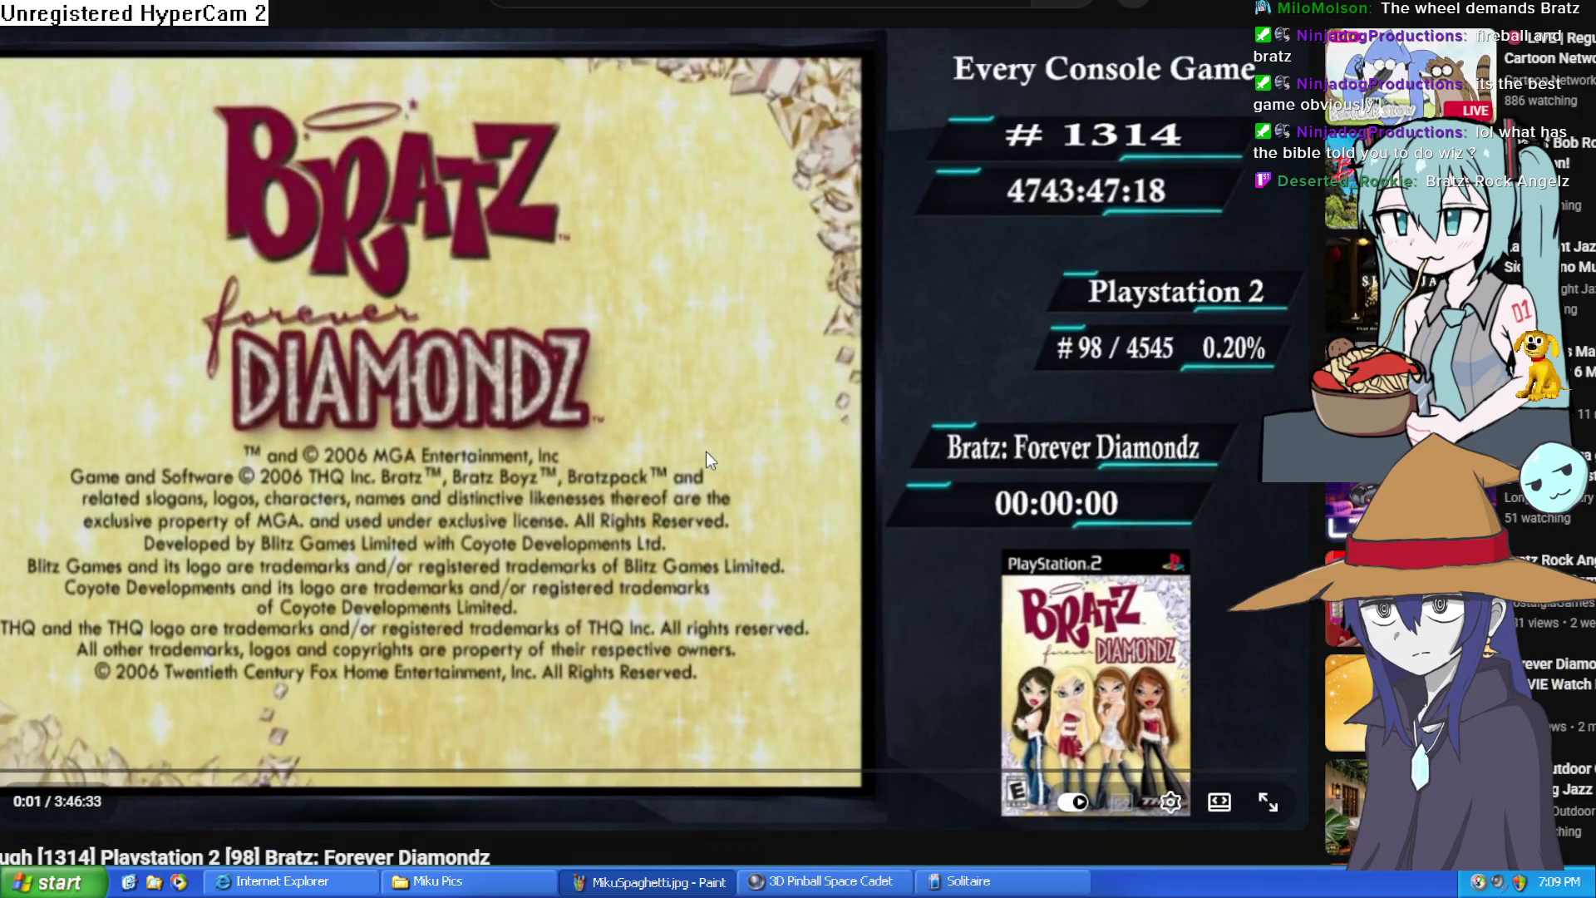
Step: Jump the video ahead past 1:04:48 and 1:29 to about 1:47:58, then pause
{"action": "left_click_drag", "start_coordinate": [316, 771], "coordinate": [304, 777]}
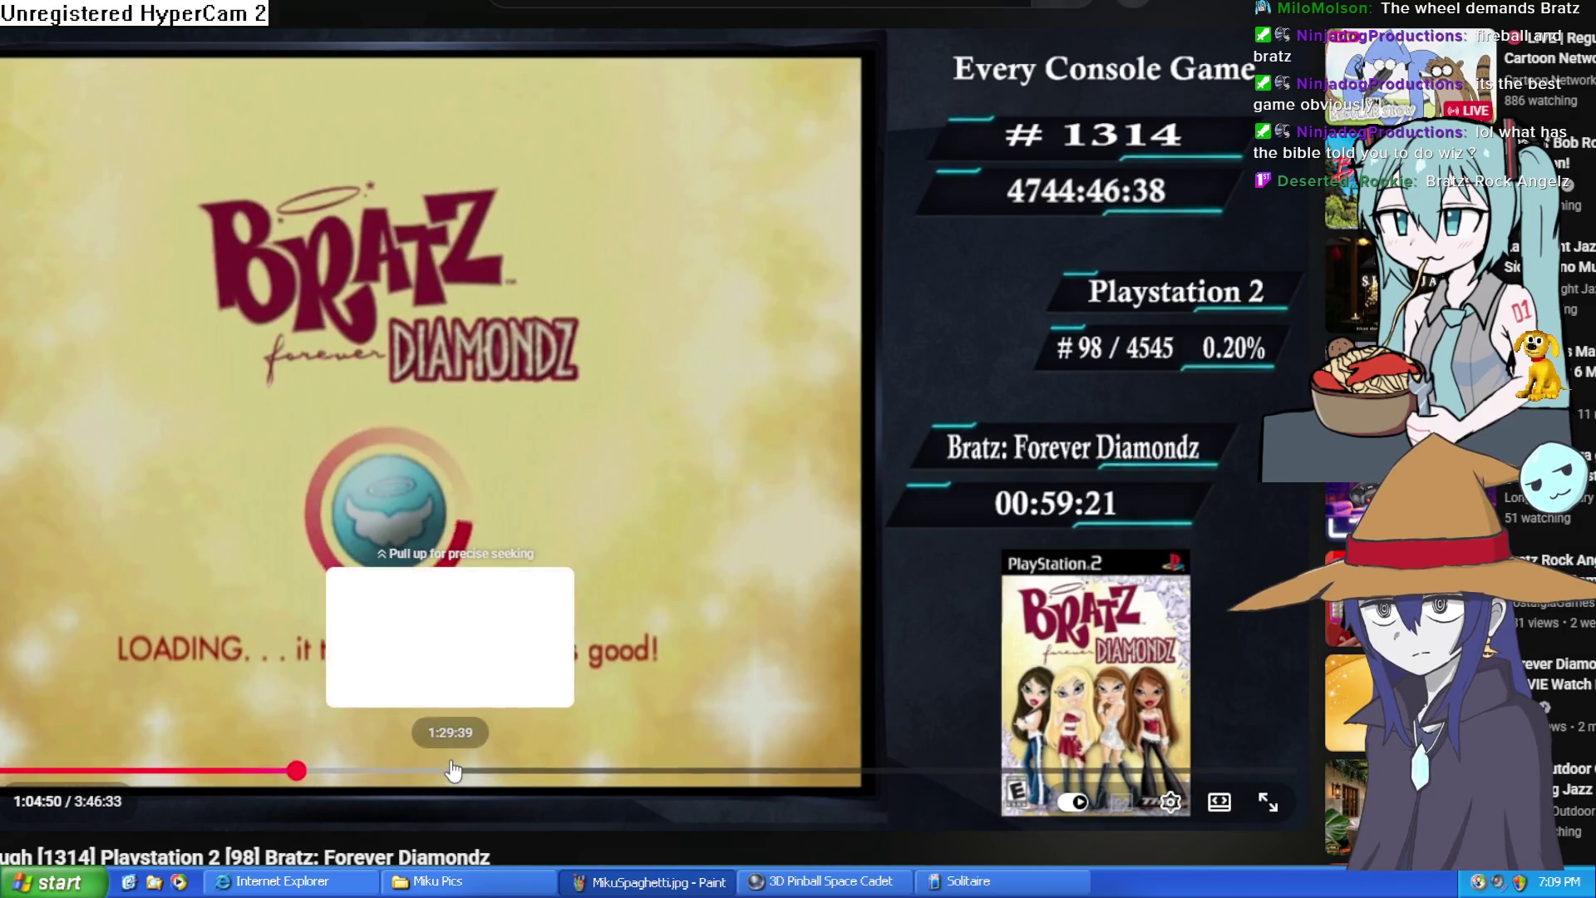
{"action": "left_click", "coordinate": [451, 771]}
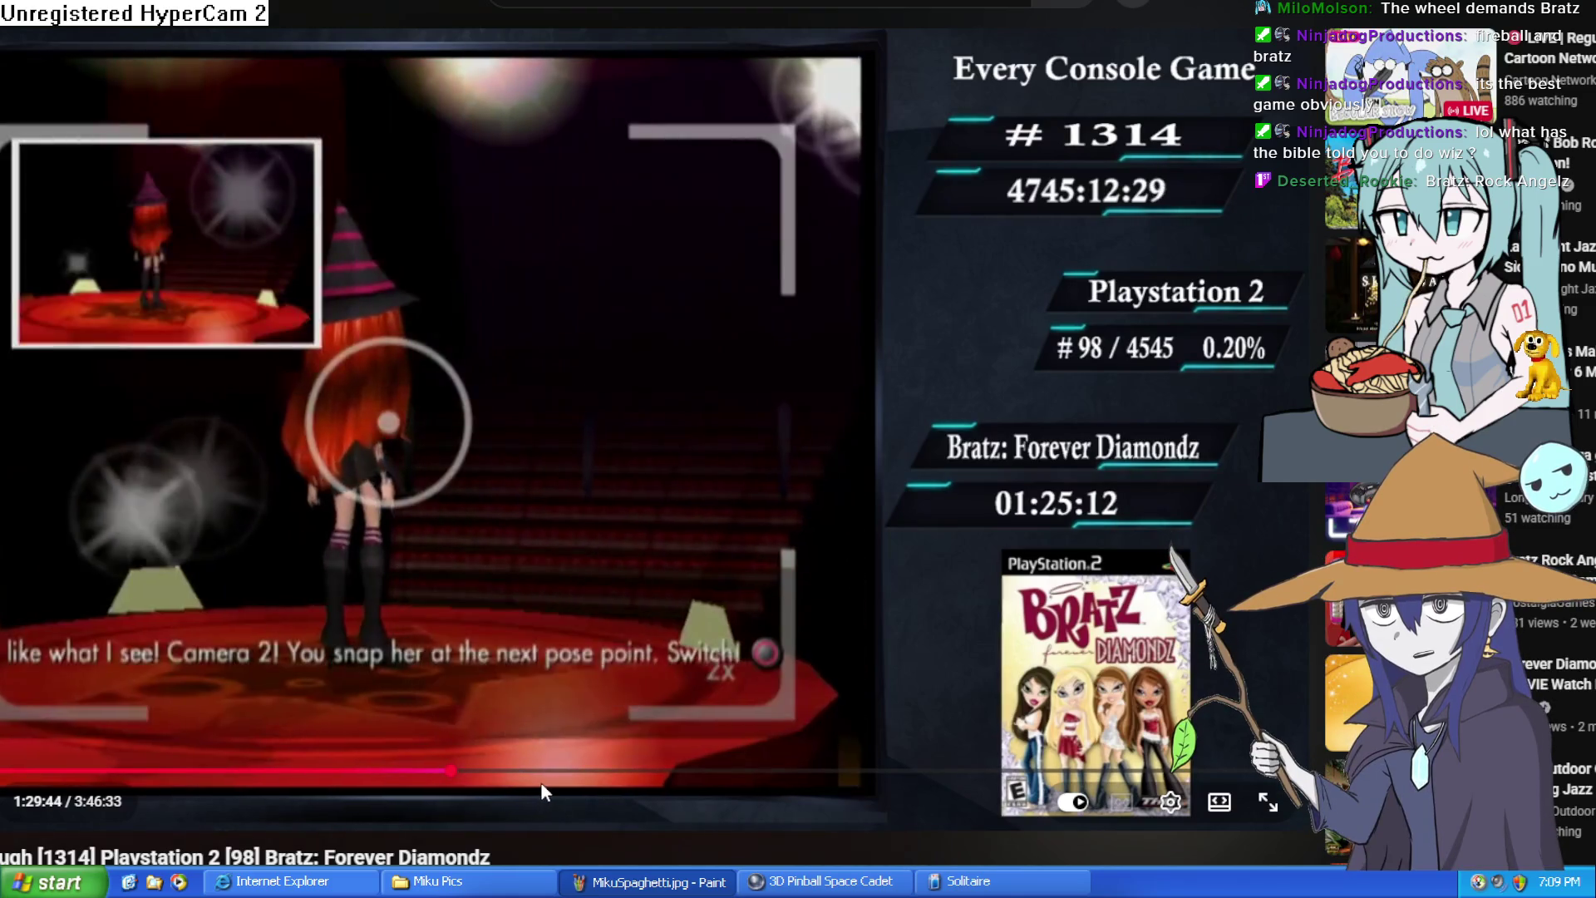
{"action": "mouse_move", "coordinate": [557, 775]}
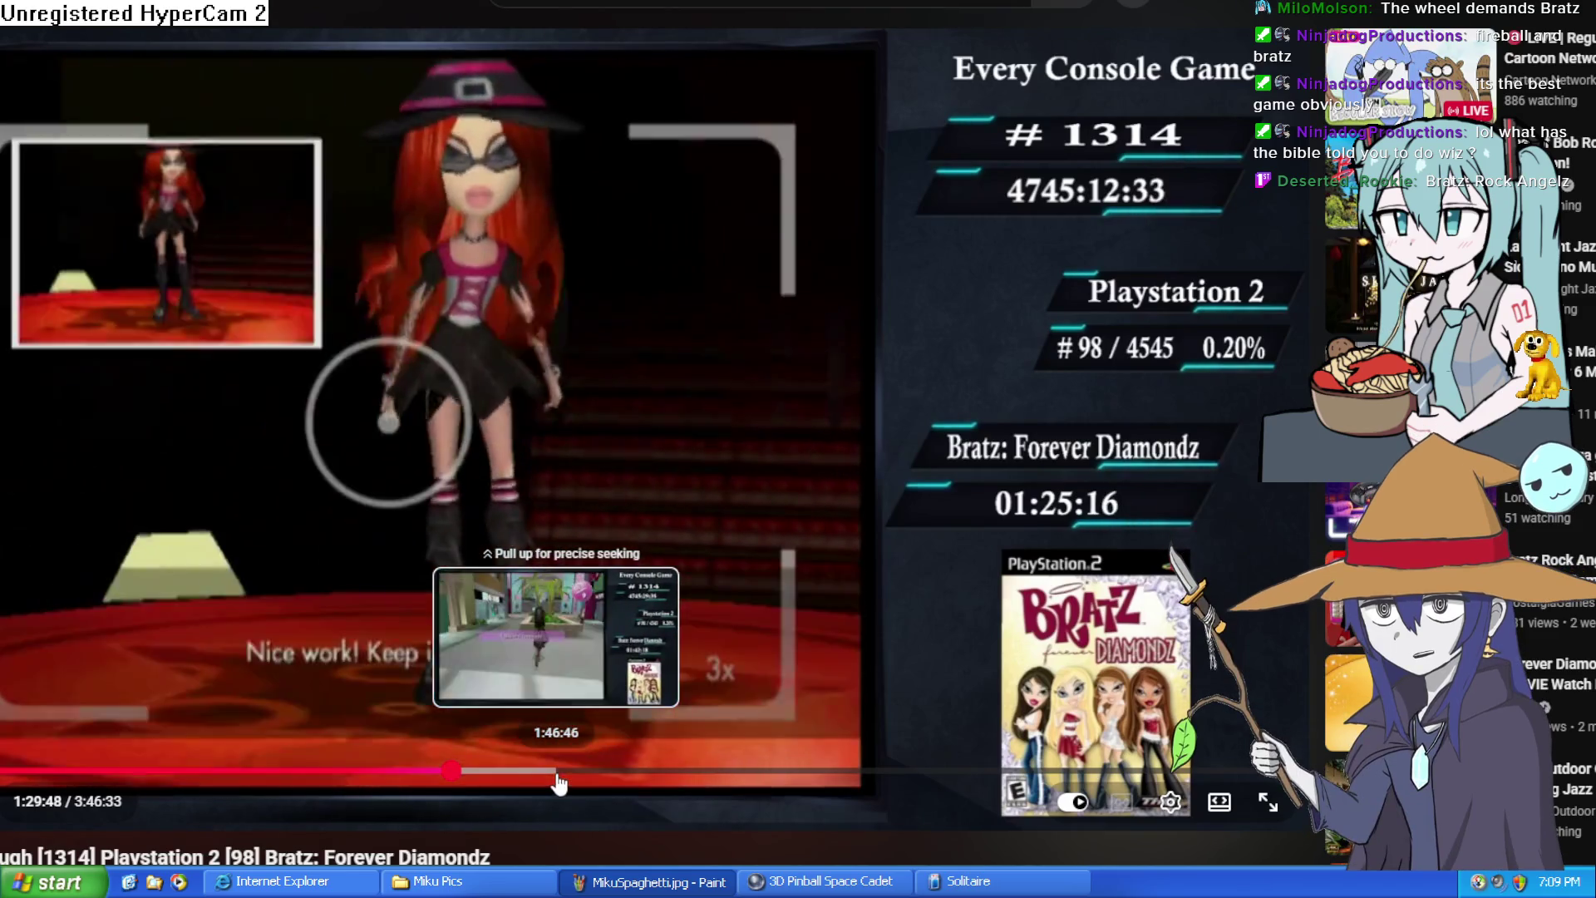
{"action": "left_click", "coordinate": [560, 772]}
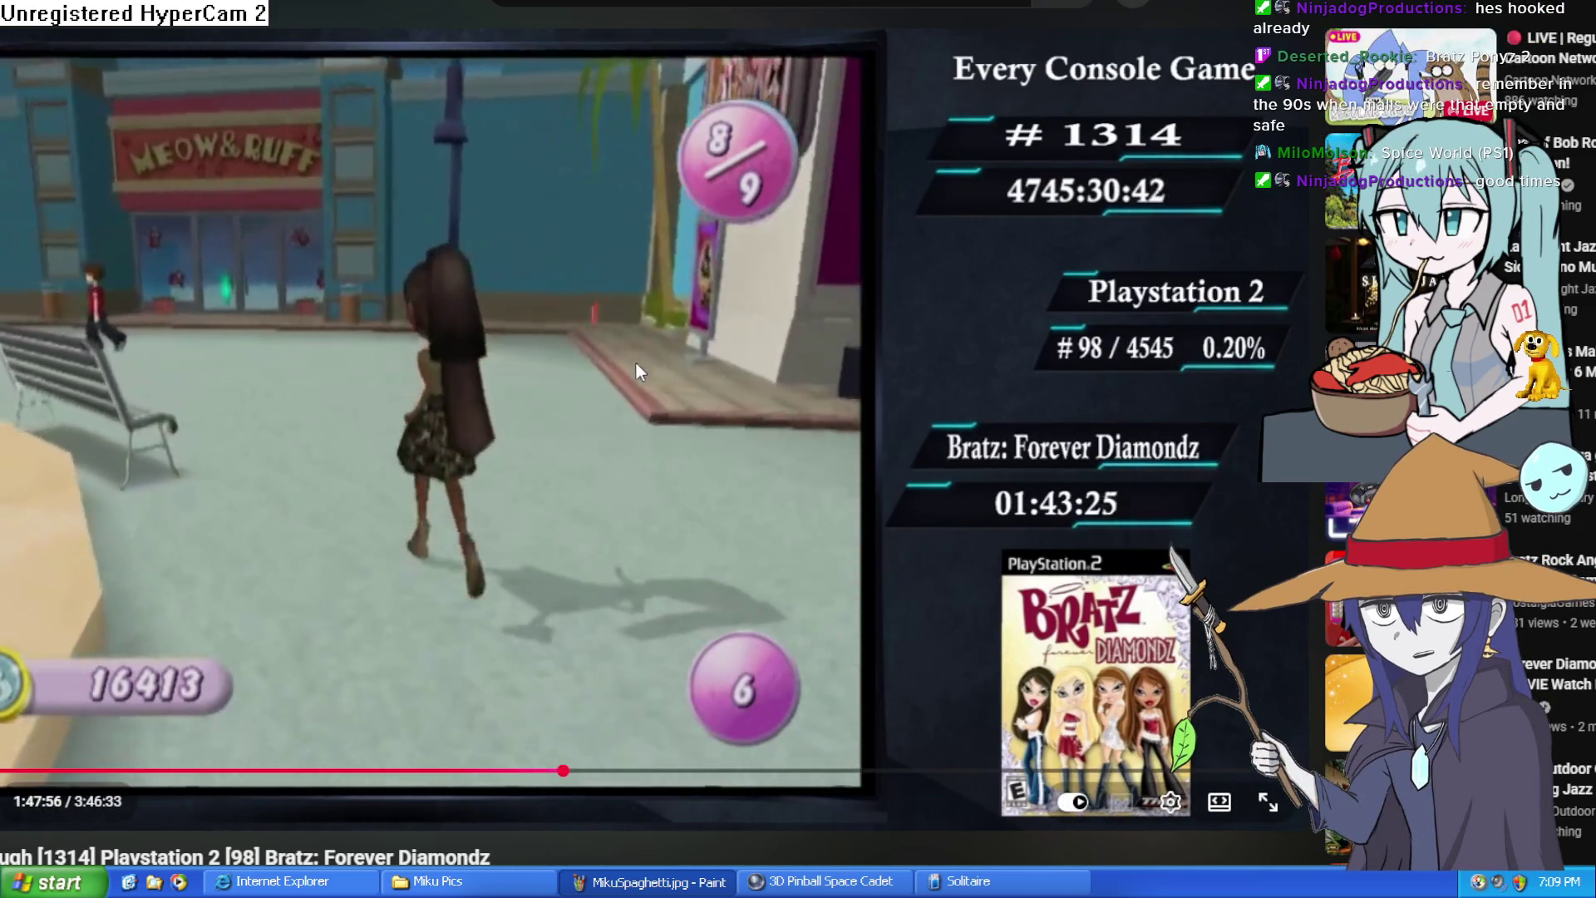
{"action": "left_click", "coordinate": [532, 308]}
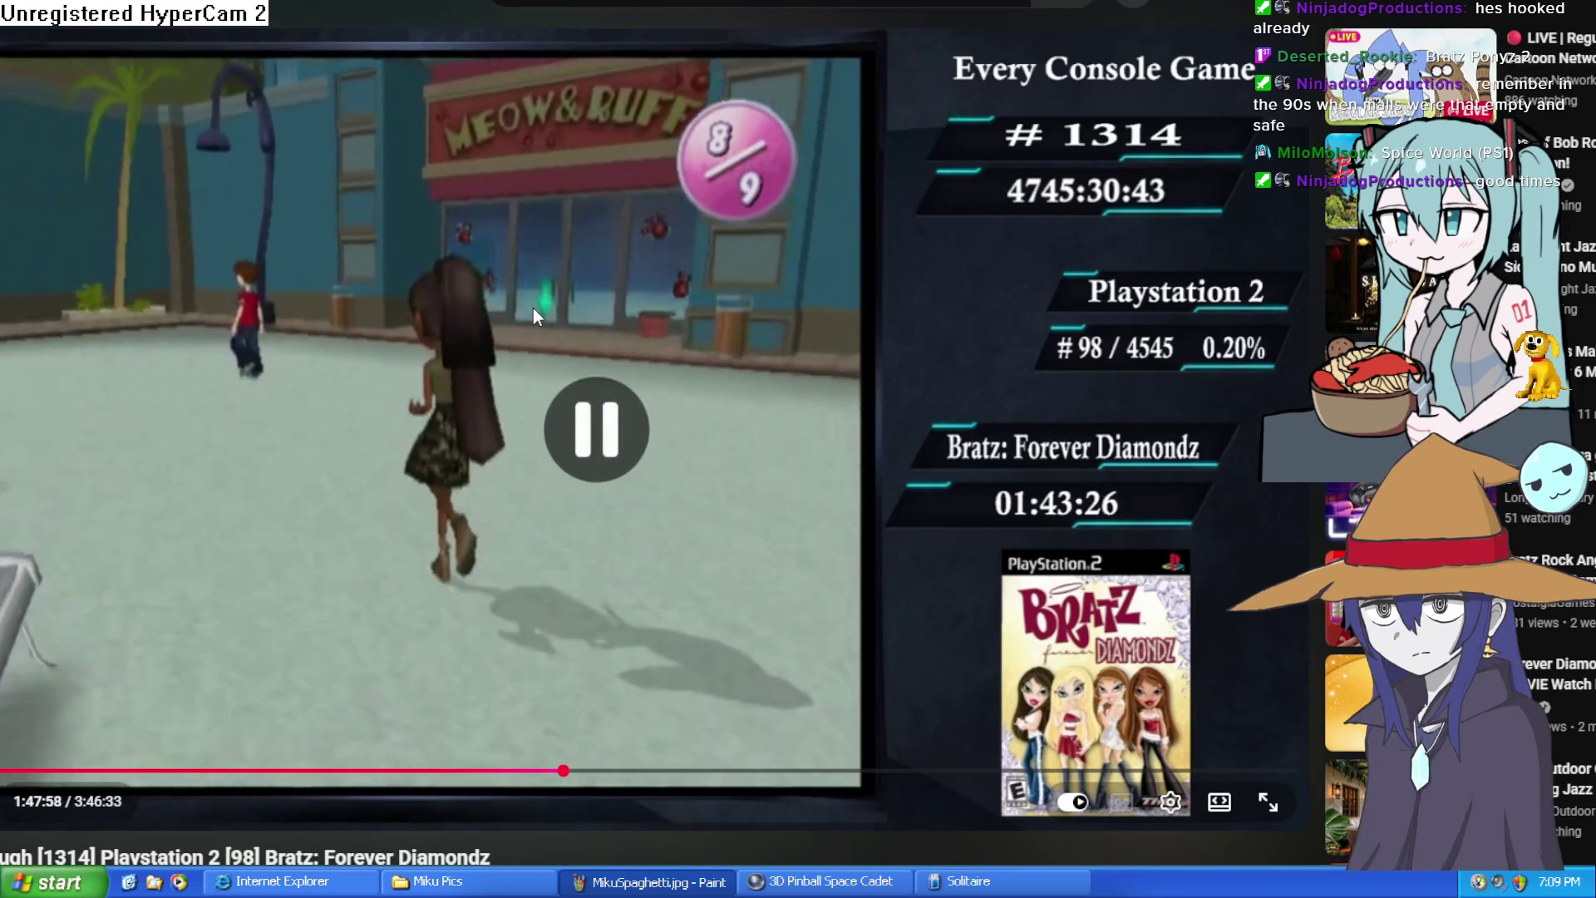
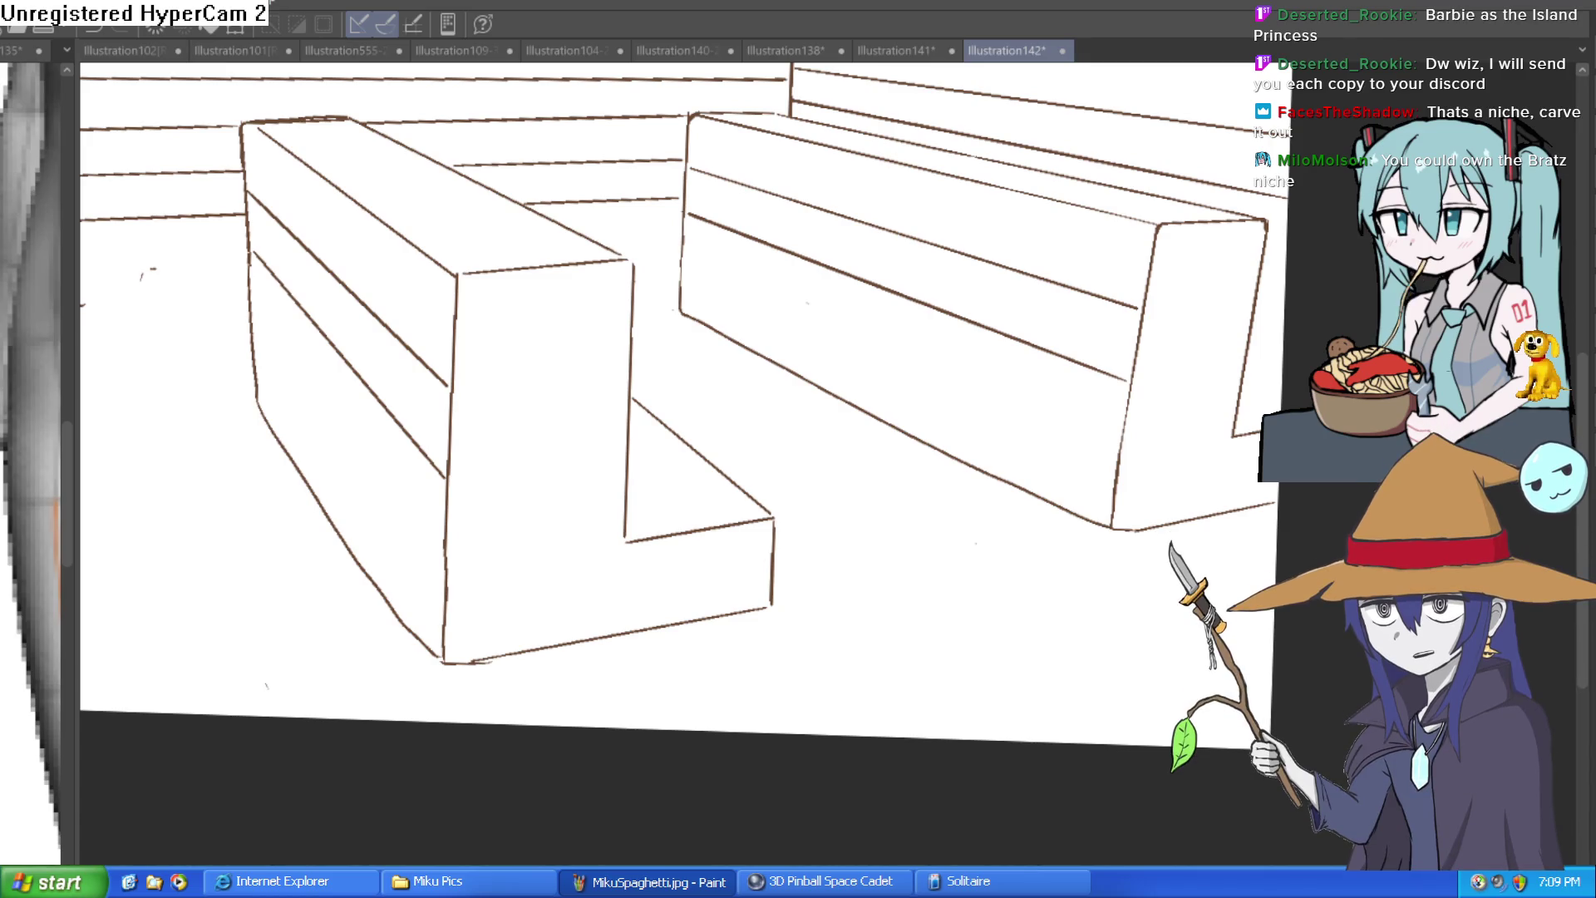
Step: Fill the L-bench's front, bands, top and lower step, plus the right bench, with peach
{"action": "mouse_move", "coordinate": [1085, 357]}
{"action": "left_mouse_down"}
{"action": "mouse_move", "coordinate": [1044, 296]}
{"action": "mouse_move", "coordinate": [1106, 249]}
{"action": "left_mouse_up"}
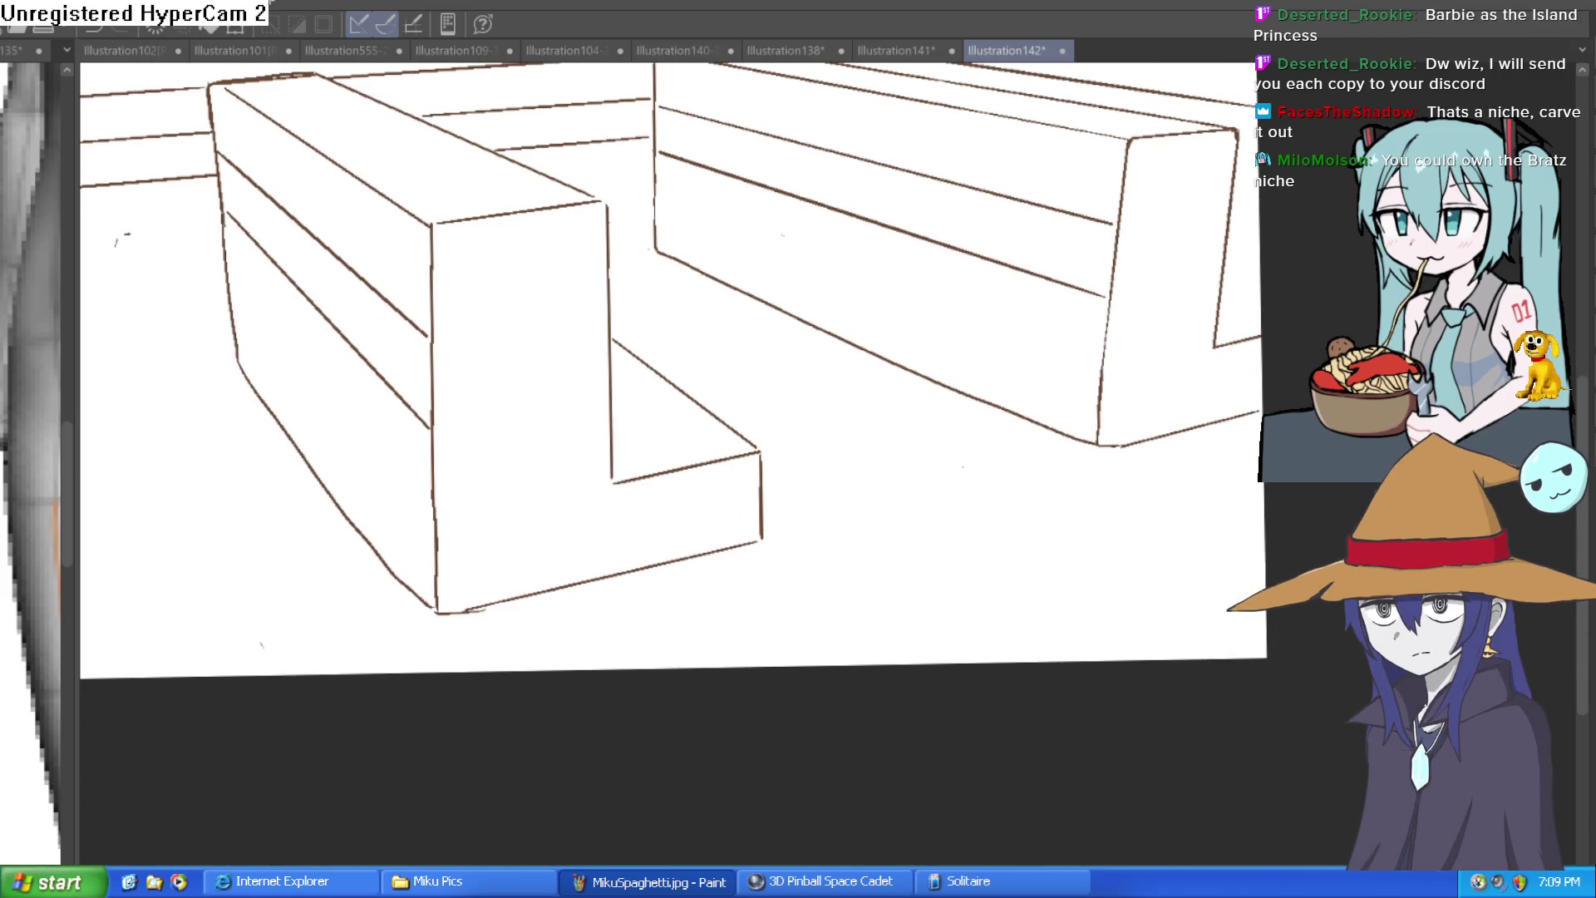
{"action": "mouse_move", "coordinate": [537, 467]}
{"action": "left_mouse_down"}
{"action": "mouse_move", "coordinate": [385, 327]}
{"action": "mouse_move", "coordinate": [492, 166]}
{"action": "mouse_move", "coordinate": [679, 417]}
{"action": "mouse_move", "coordinate": [958, 206]}
{"action": "mouse_move", "coordinate": [1150, 197]}
{"action": "mouse_move", "coordinate": [1208, 245]}
{"action": "left_mouse_up"}
{"action": "left_click_drag", "start_coordinate": [1208, 245], "coordinate": [1206, 257]}
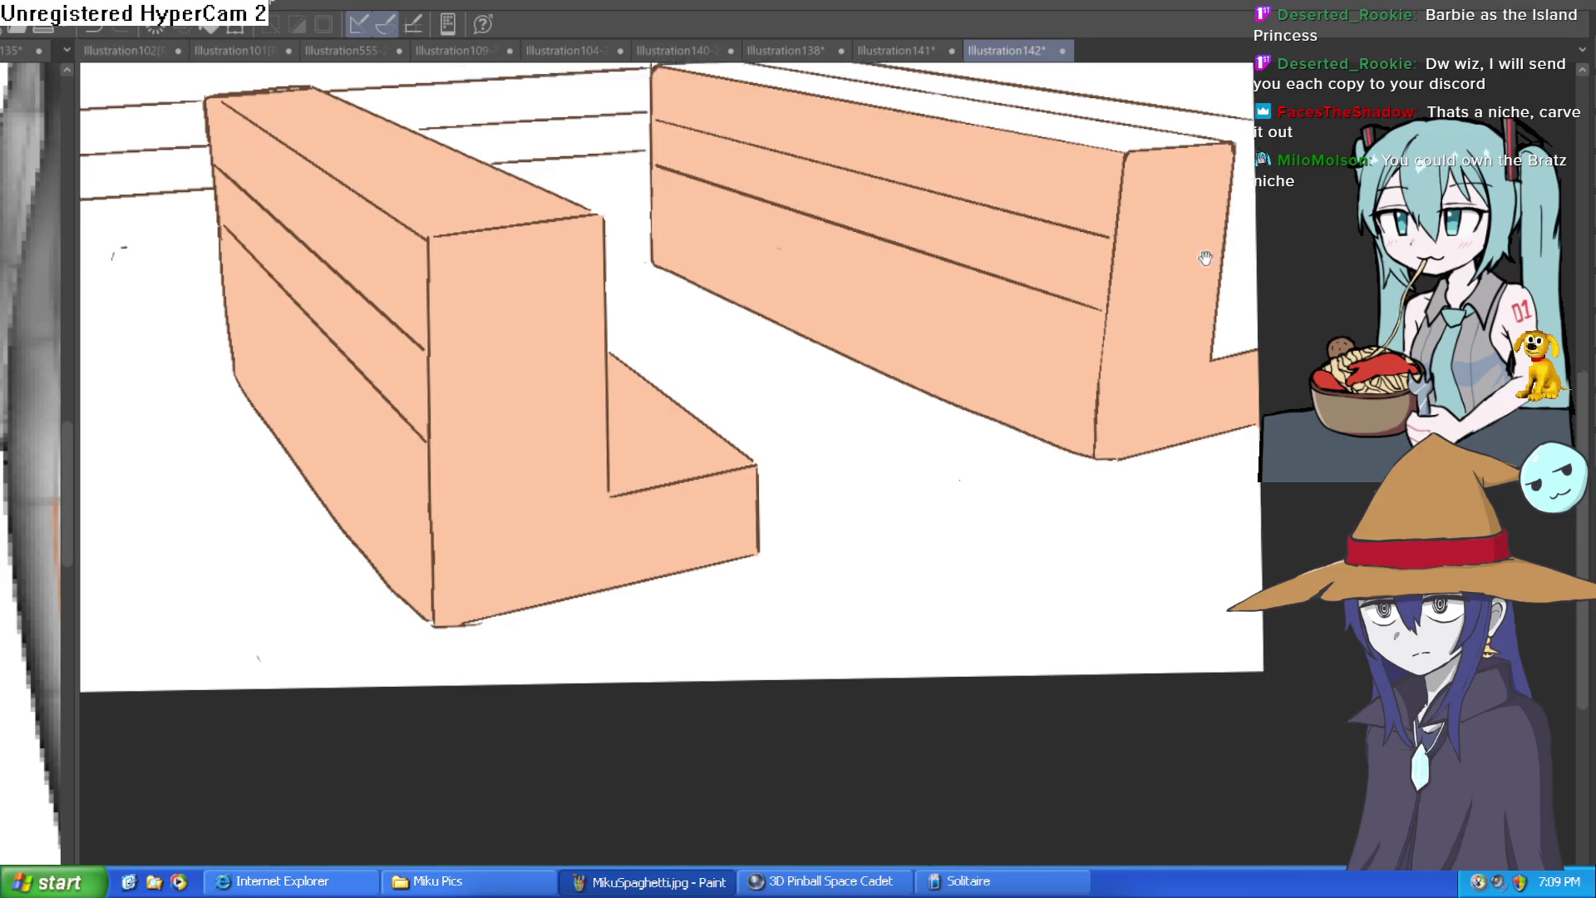
Step: Try a blue-grey fill on the floor, then undo it
{"action": "scroll", "coordinate": [1206, 257], "scroll_direction": "down", "scroll_amount": 1}
{"action": "scroll", "coordinate": [1247, 349], "scroll_direction": "down", "scroll_amount": 2}
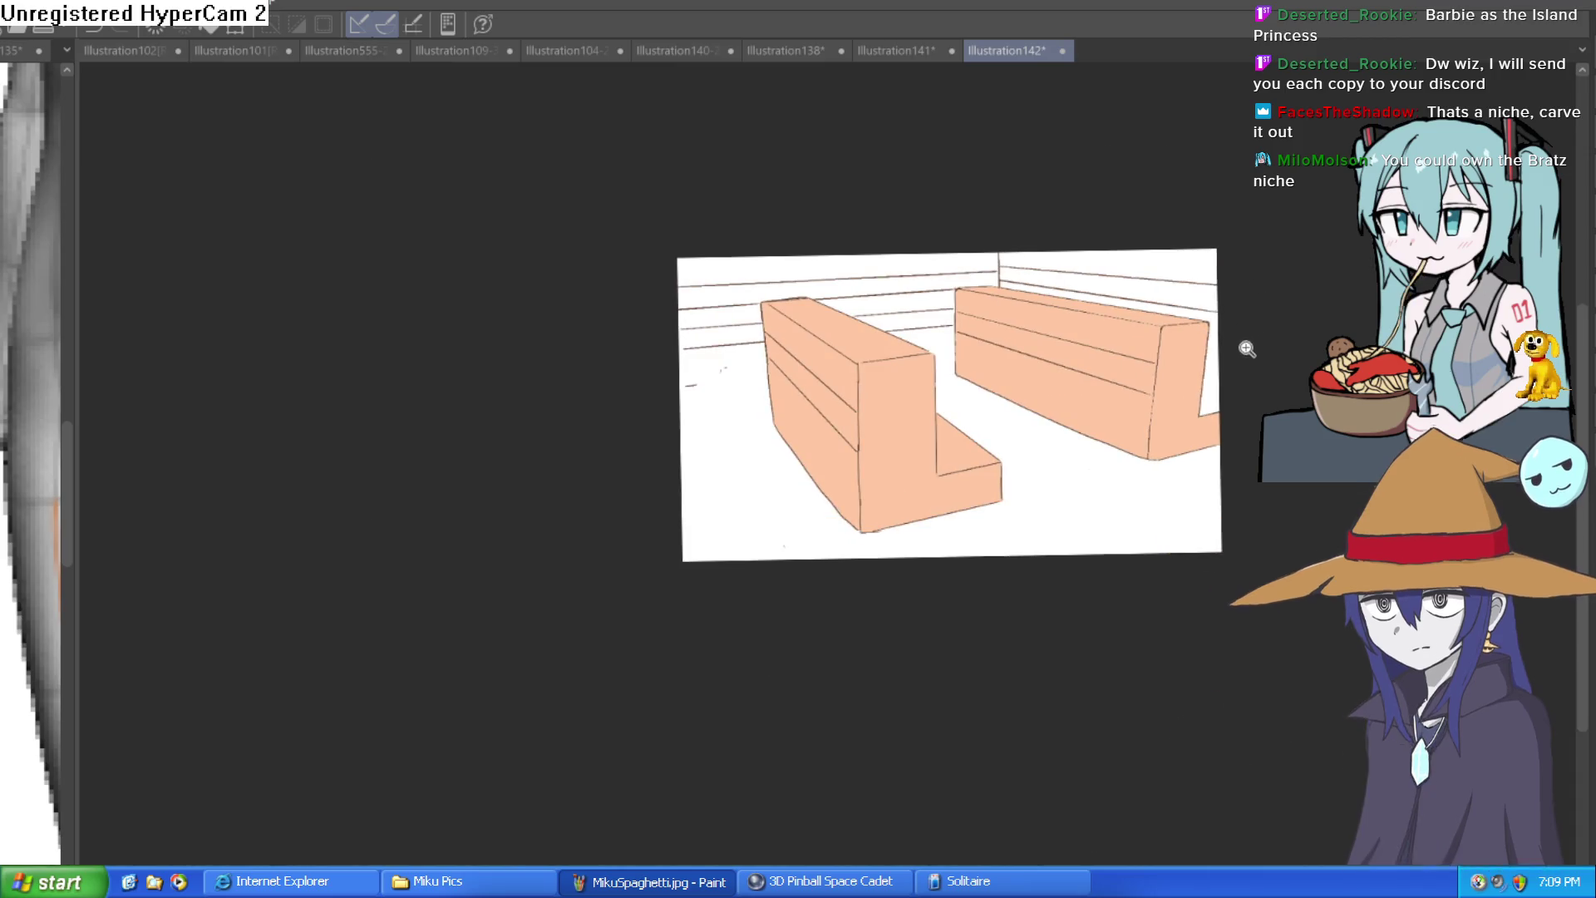
{"action": "scroll", "coordinate": [1022, 358], "scroll_direction": "up", "scroll_amount": 1}
{"action": "scroll", "coordinate": [1023, 357], "scroll_direction": "up", "scroll_amount": 1}
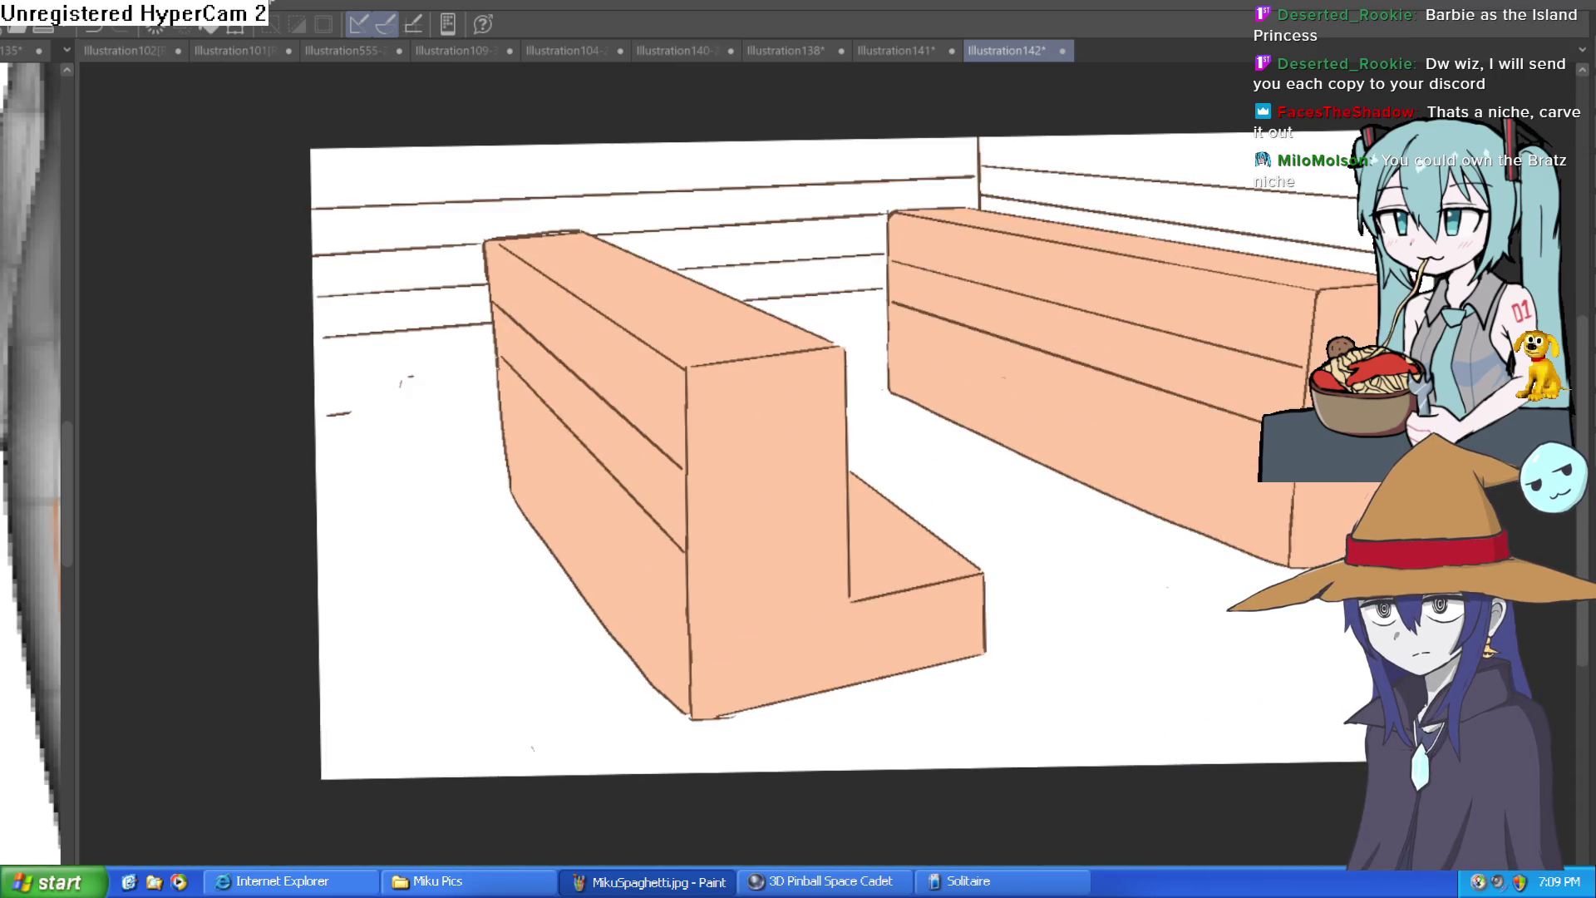
{"action": "left_click", "coordinate": [340, 659]}
{"action": "key", "text": "ctrl+z"}
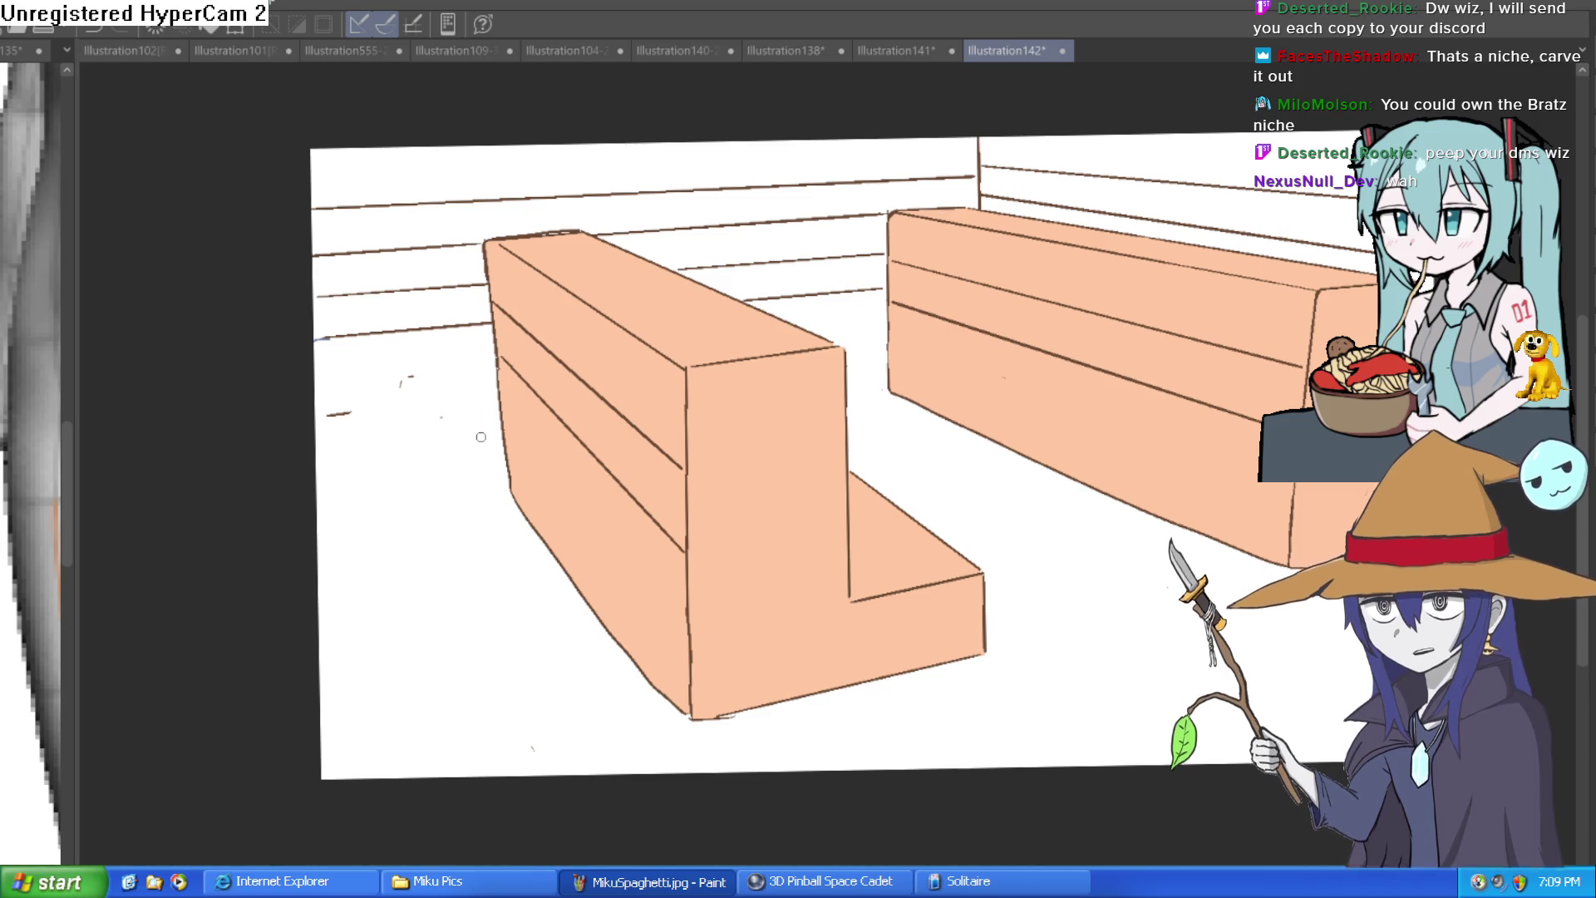
Step: Fill the white floor area around both peach benches with blue-grey
{"action": "left_click", "coordinate": [478, 438]}
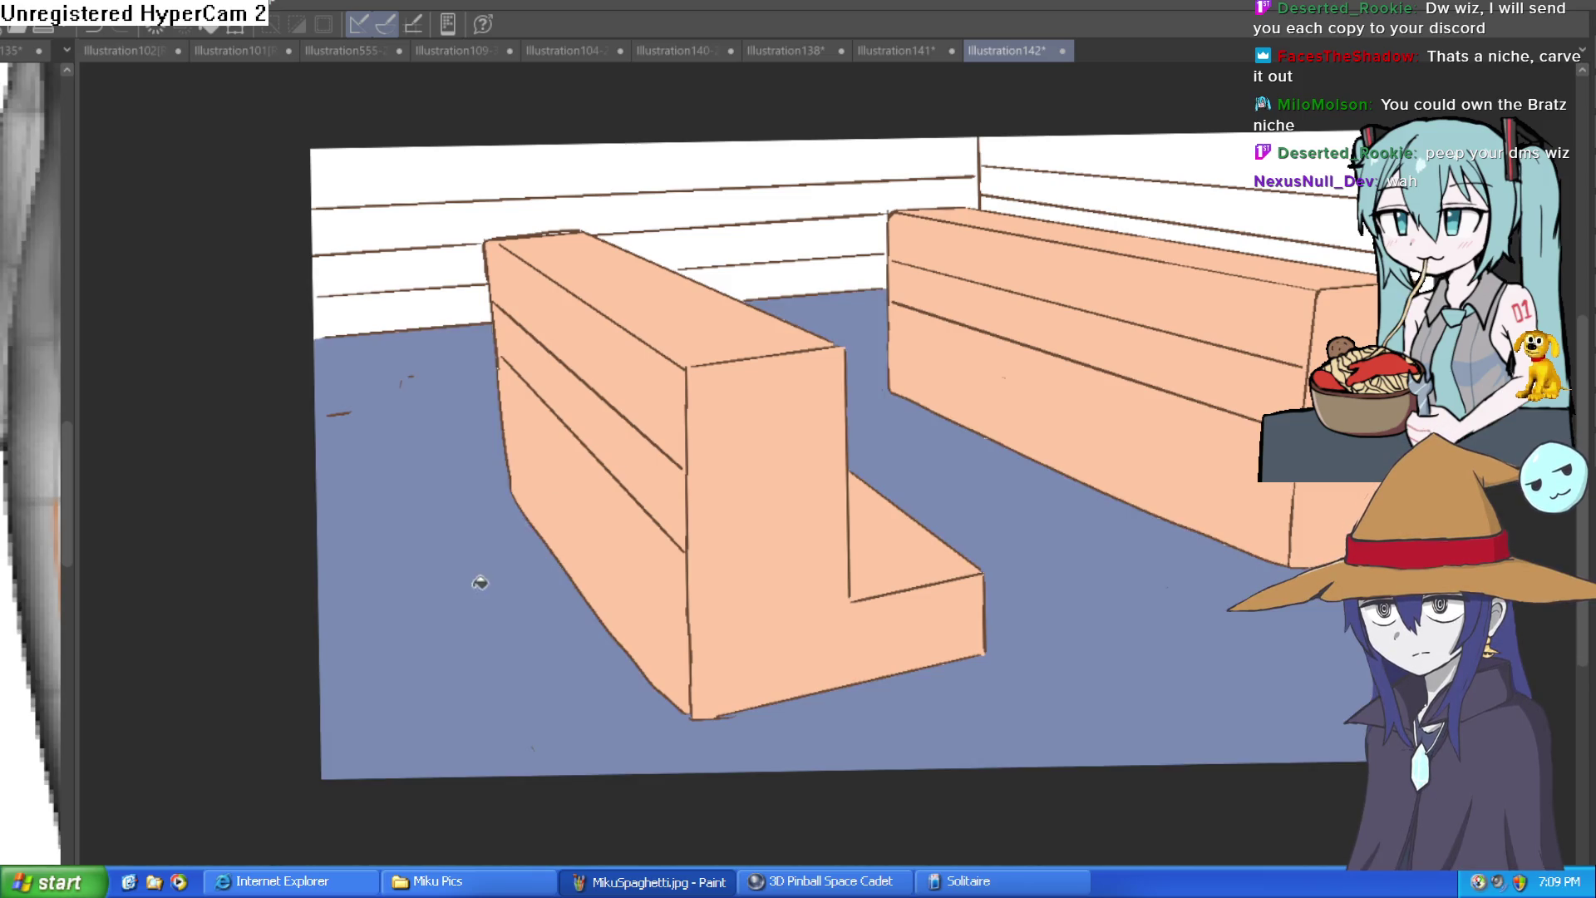
Step: Undo the blue-grey floor fill, undoing each of two further floor-fill attempts too
{"action": "key", "text": "ctrl+z"}
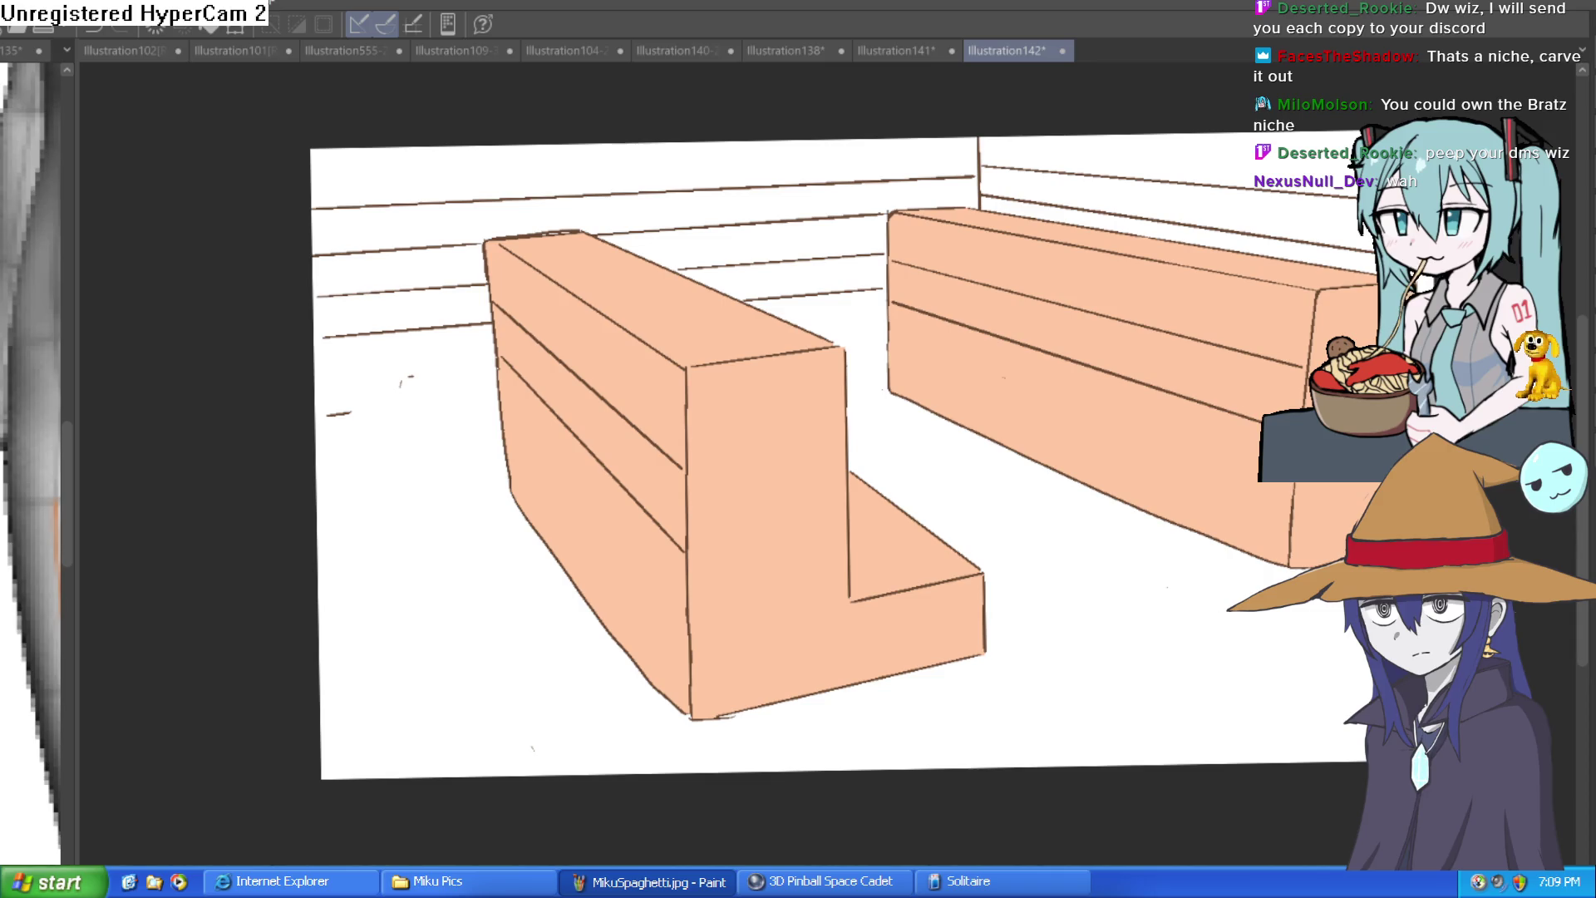
{"action": "left_click", "coordinate": [481, 633]}
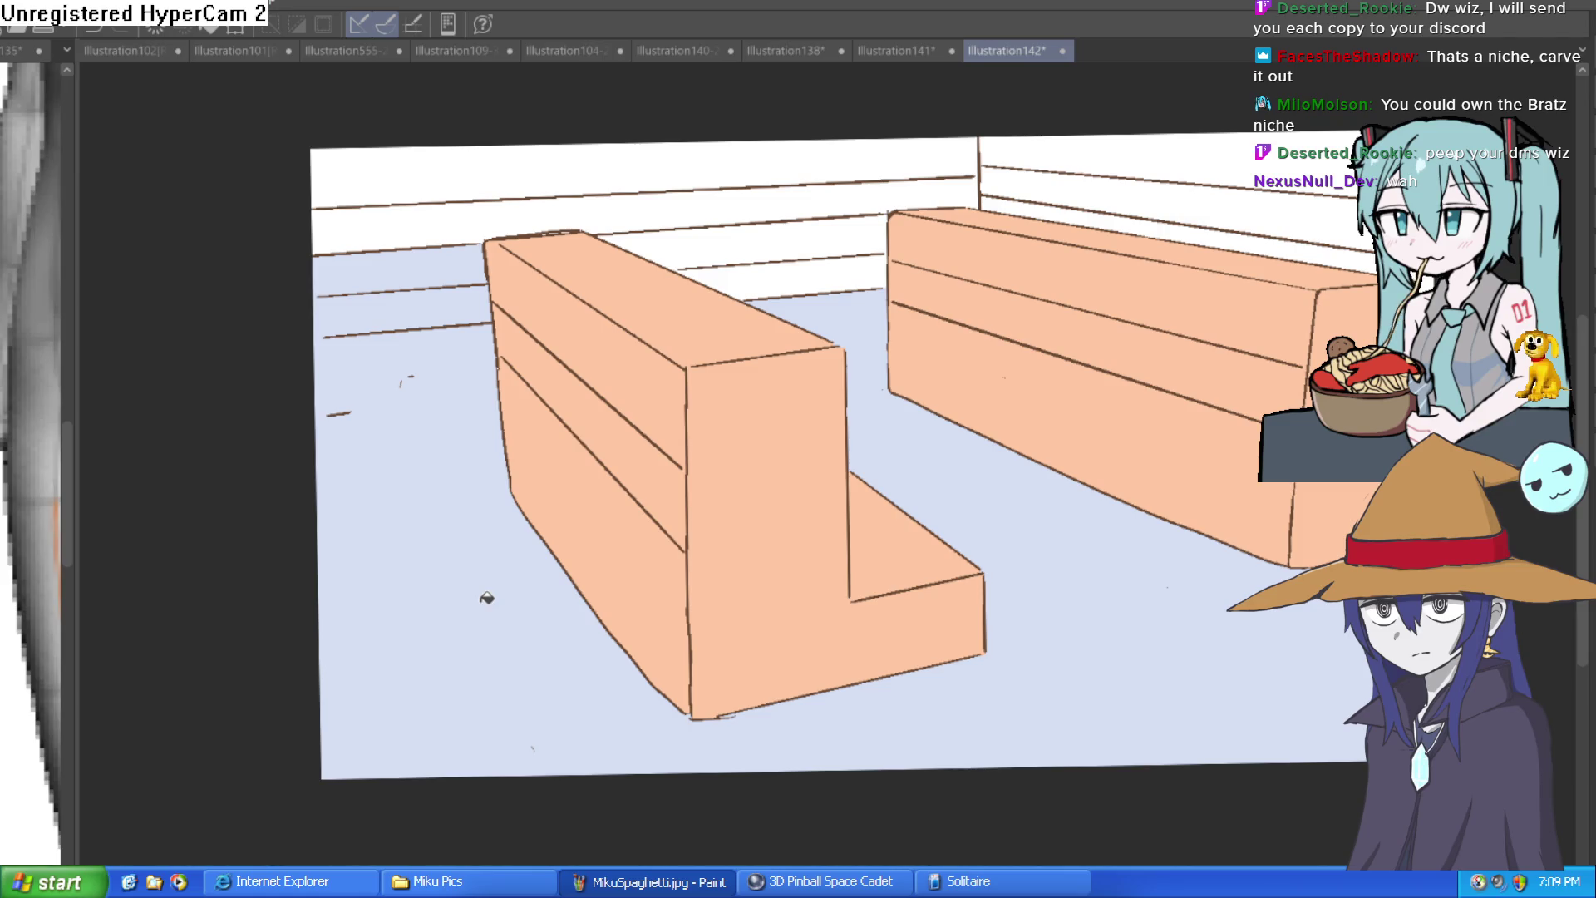
{"action": "key", "text": "ctrl+z"}
{"action": "left_click", "coordinate": [380, 312]}
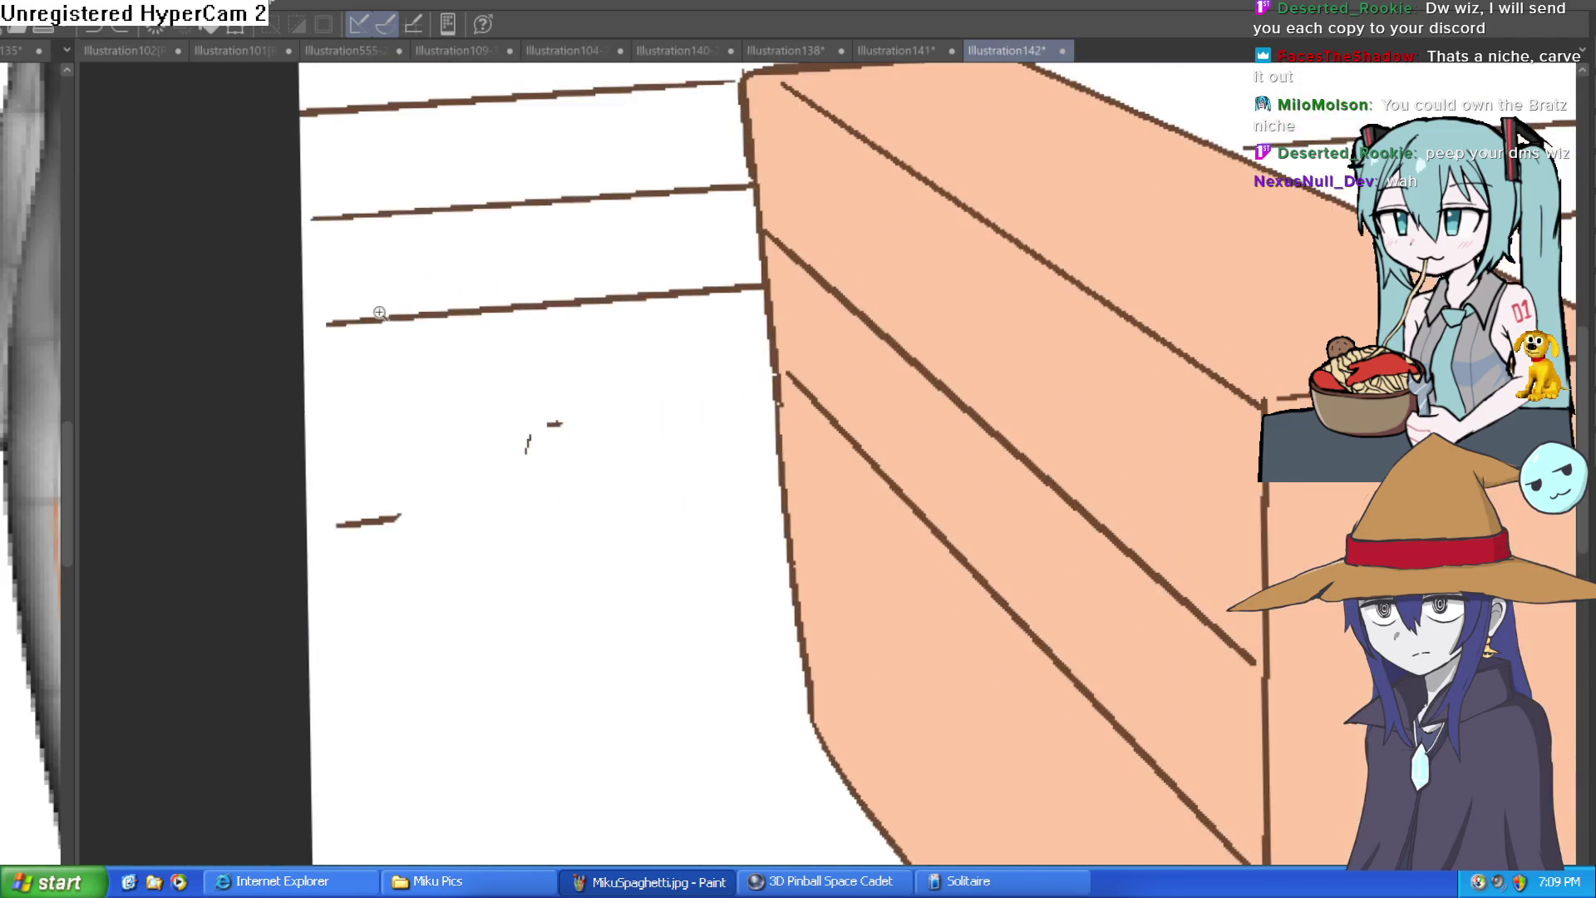
{"action": "left_click", "coordinate": [511, 411]}
{"action": "key", "text": "ctrl+z"}
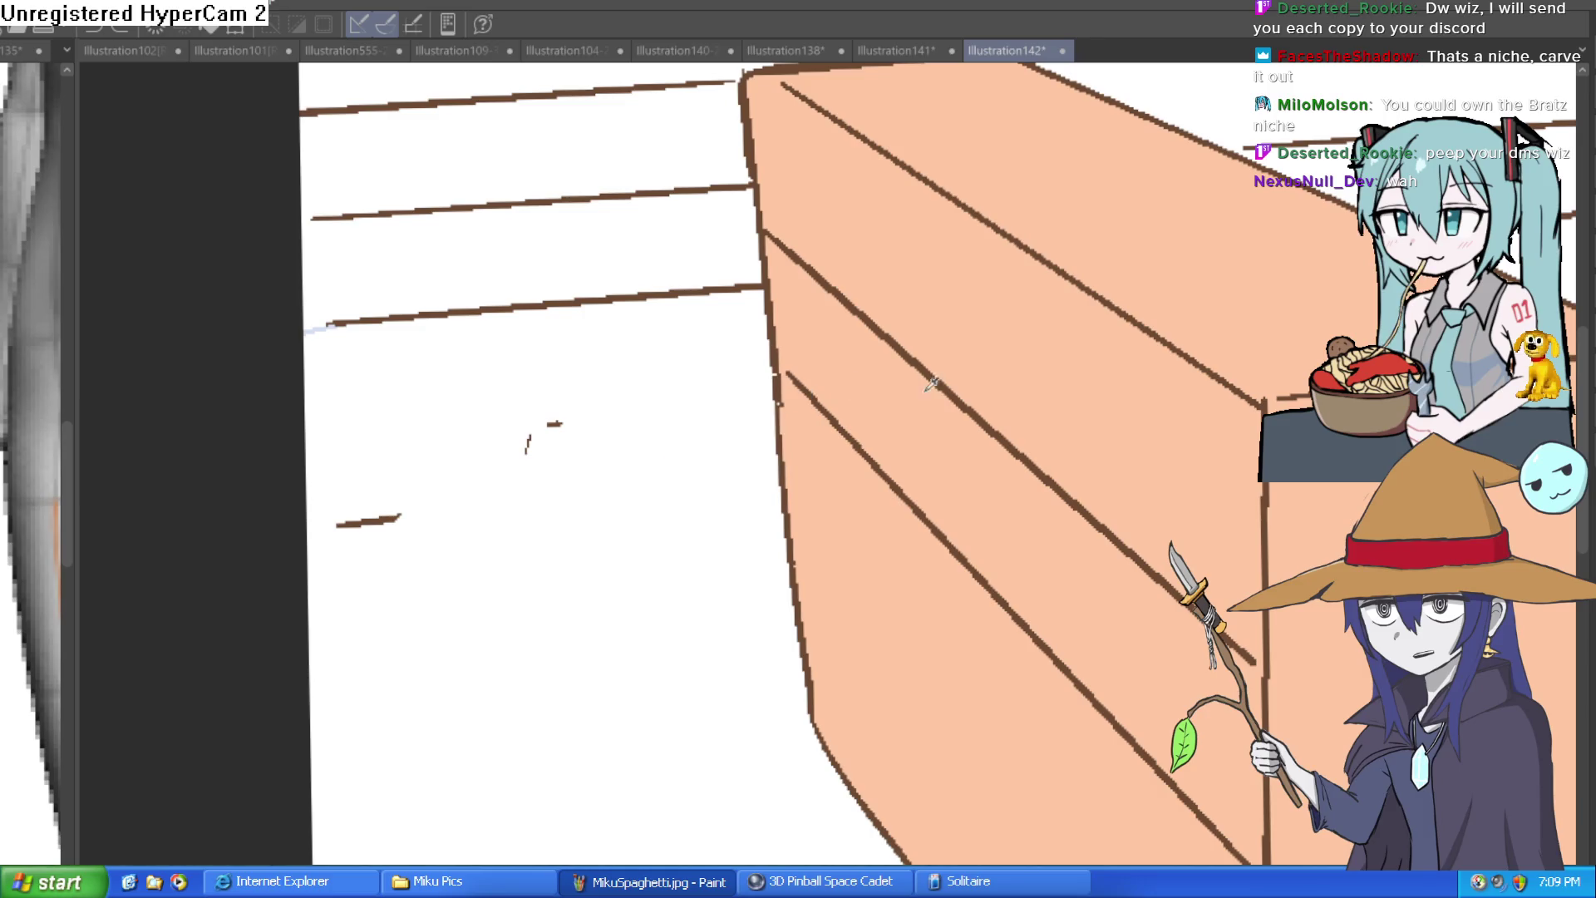
Step: Switch to the Fill tool with G and bring more of the benches into view
{"action": "key", "text": "g"}
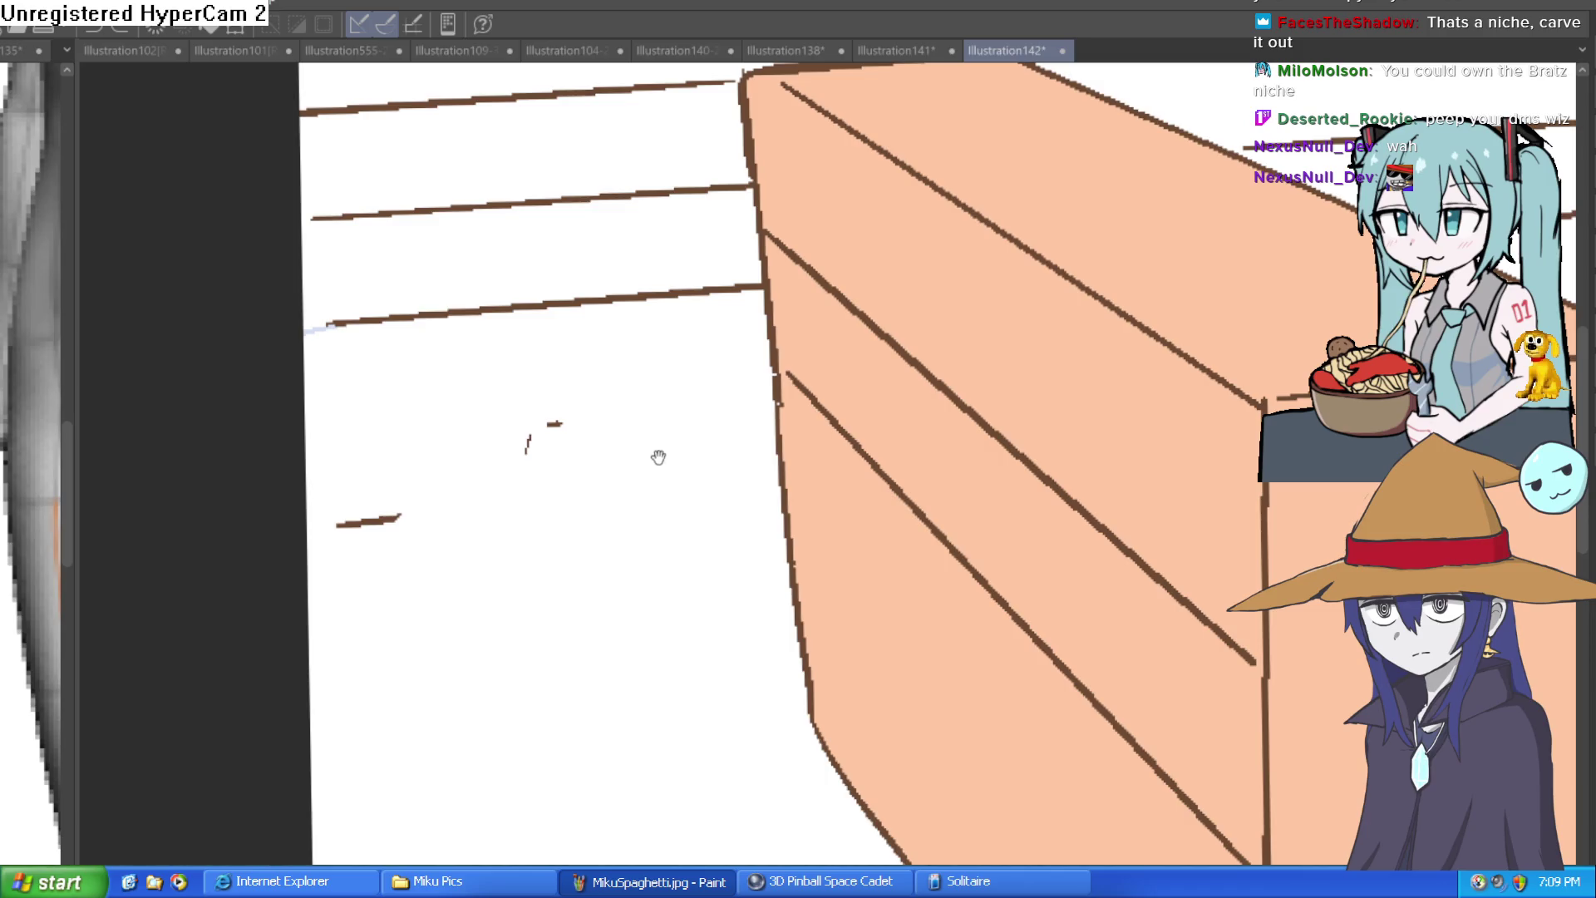
{"action": "scroll", "coordinate": [657, 457], "scroll_direction": "down", "scroll_amount": 3}
{"action": "left_click_drag", "start_coordinate": [955, 371], "coordinate": [821, 462]}
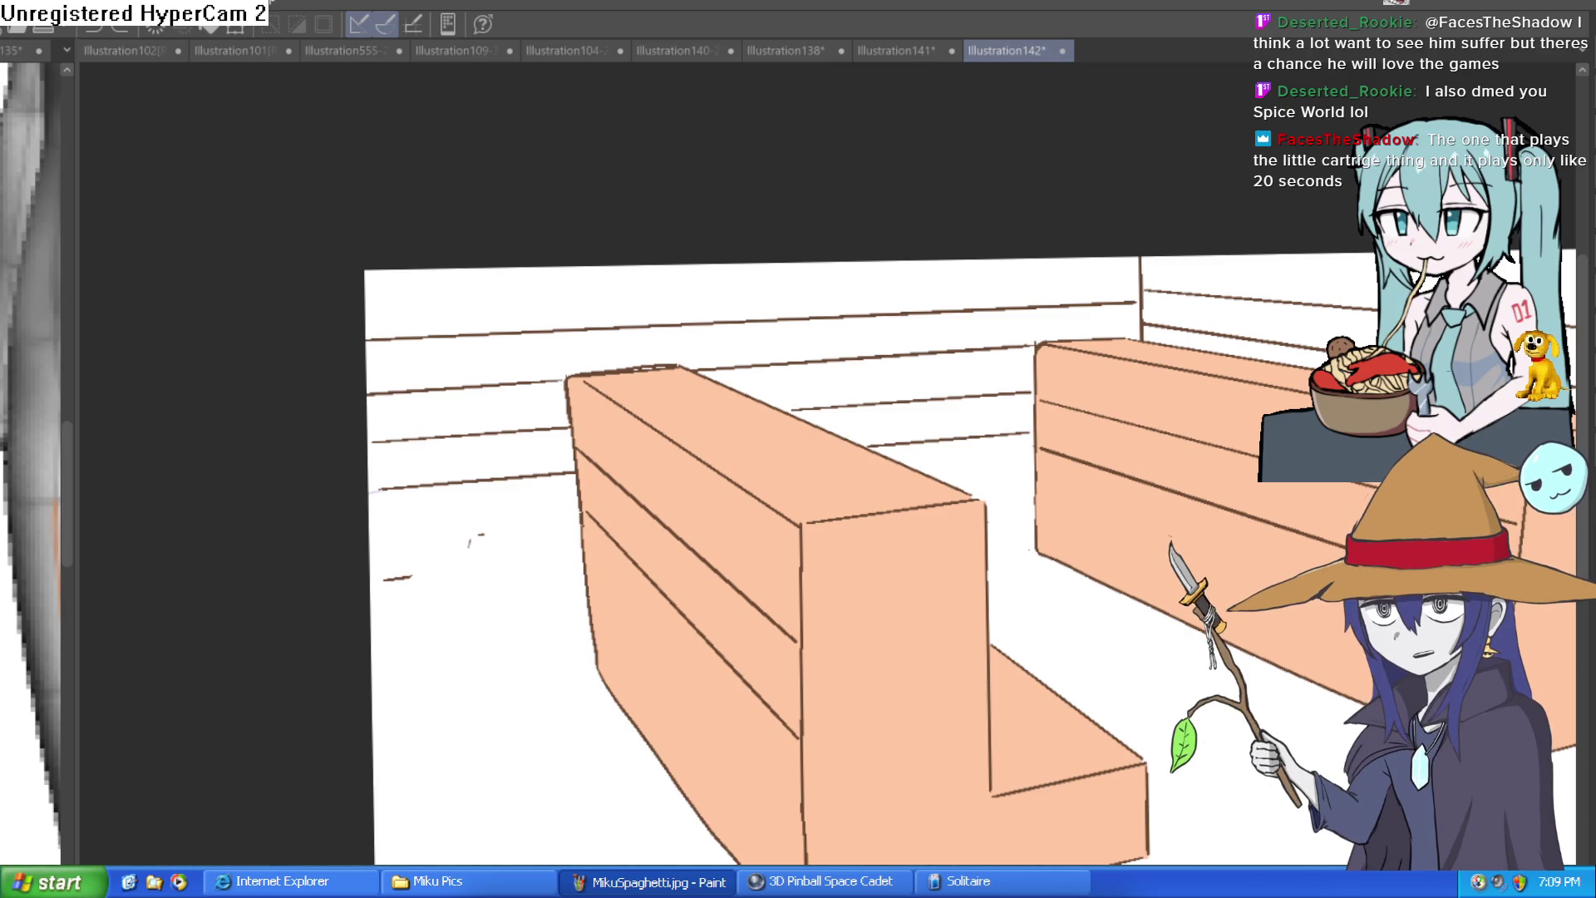
{"action": "left_click_drag", "start_coordinate": [399, 515], "coordinate": [466, 424]}
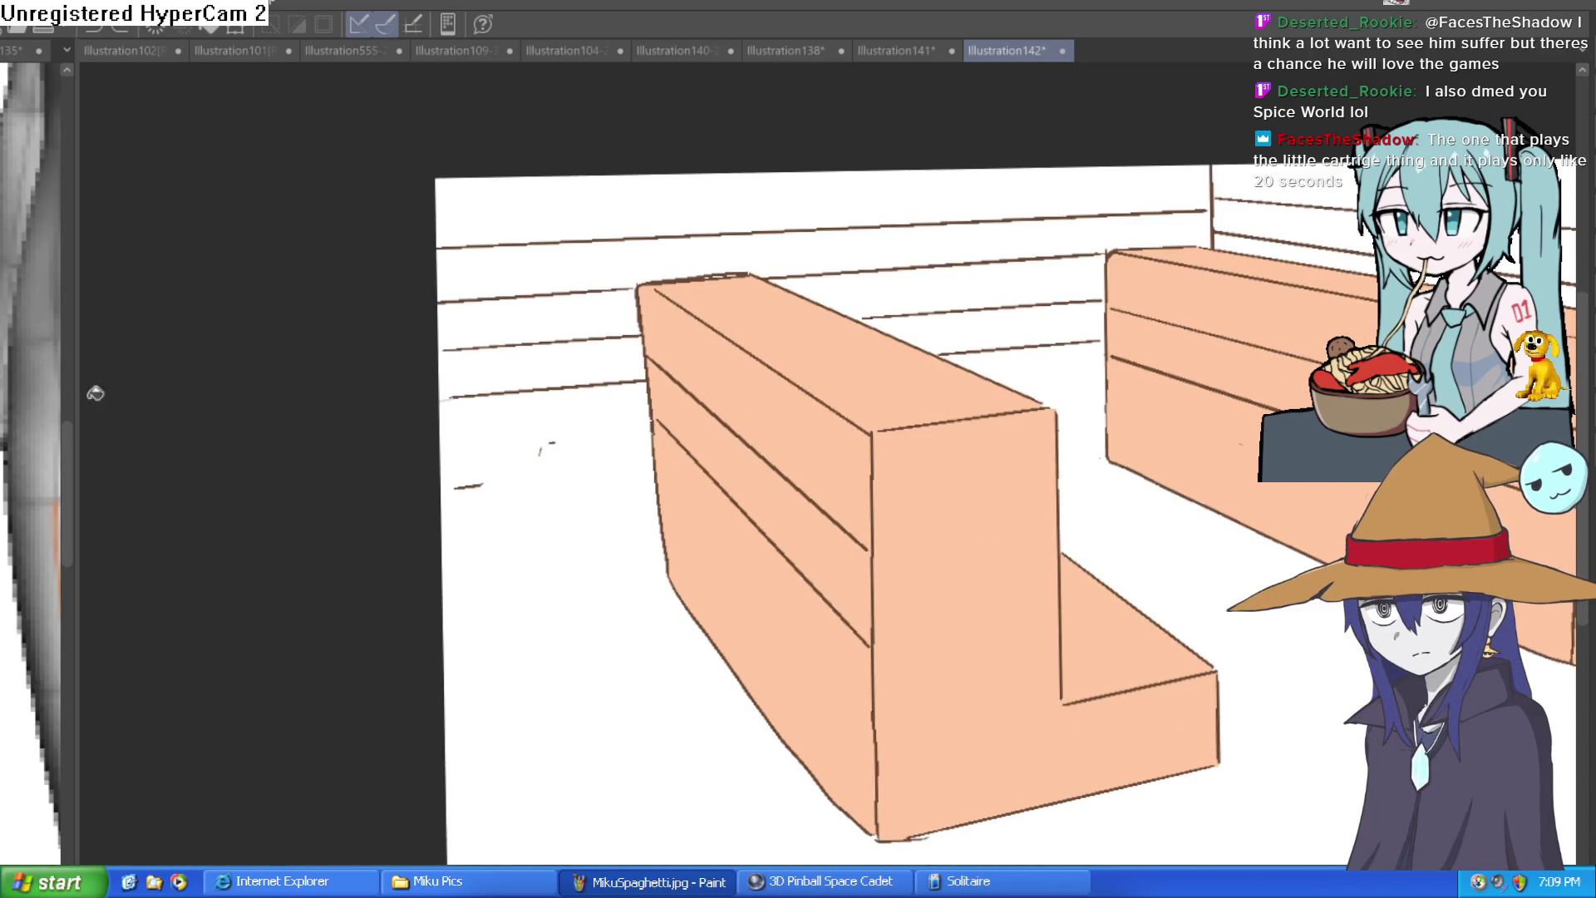
{"action": "scroll", "coordinate": [480, 402], "scroll_direction": "up", "scroll_amount": 5}
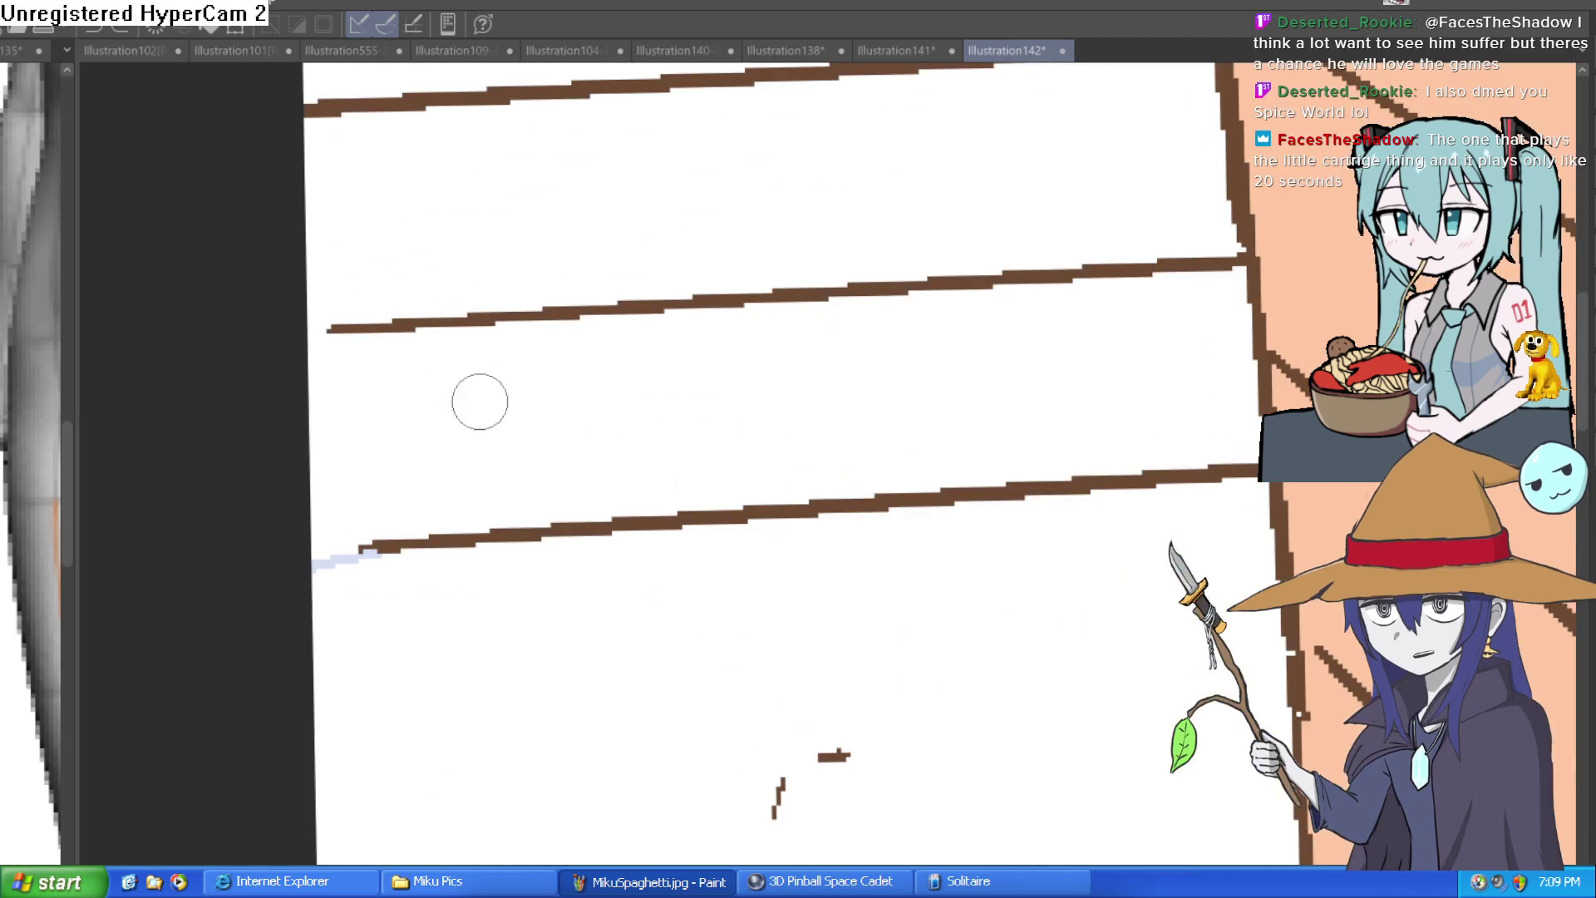
{"action": "scroll", "coordinate": [528, 507], "scroll_direction": "down", "scroll_amount": 3}
{"action": "scroll", "coordinate": [827, 386], "scroll_direction": "down", "scroll_amount": 2}
{"action": "scroll", "coordinate": [846, 557], "scroll_direction": "down", "scroll_amount": 2}
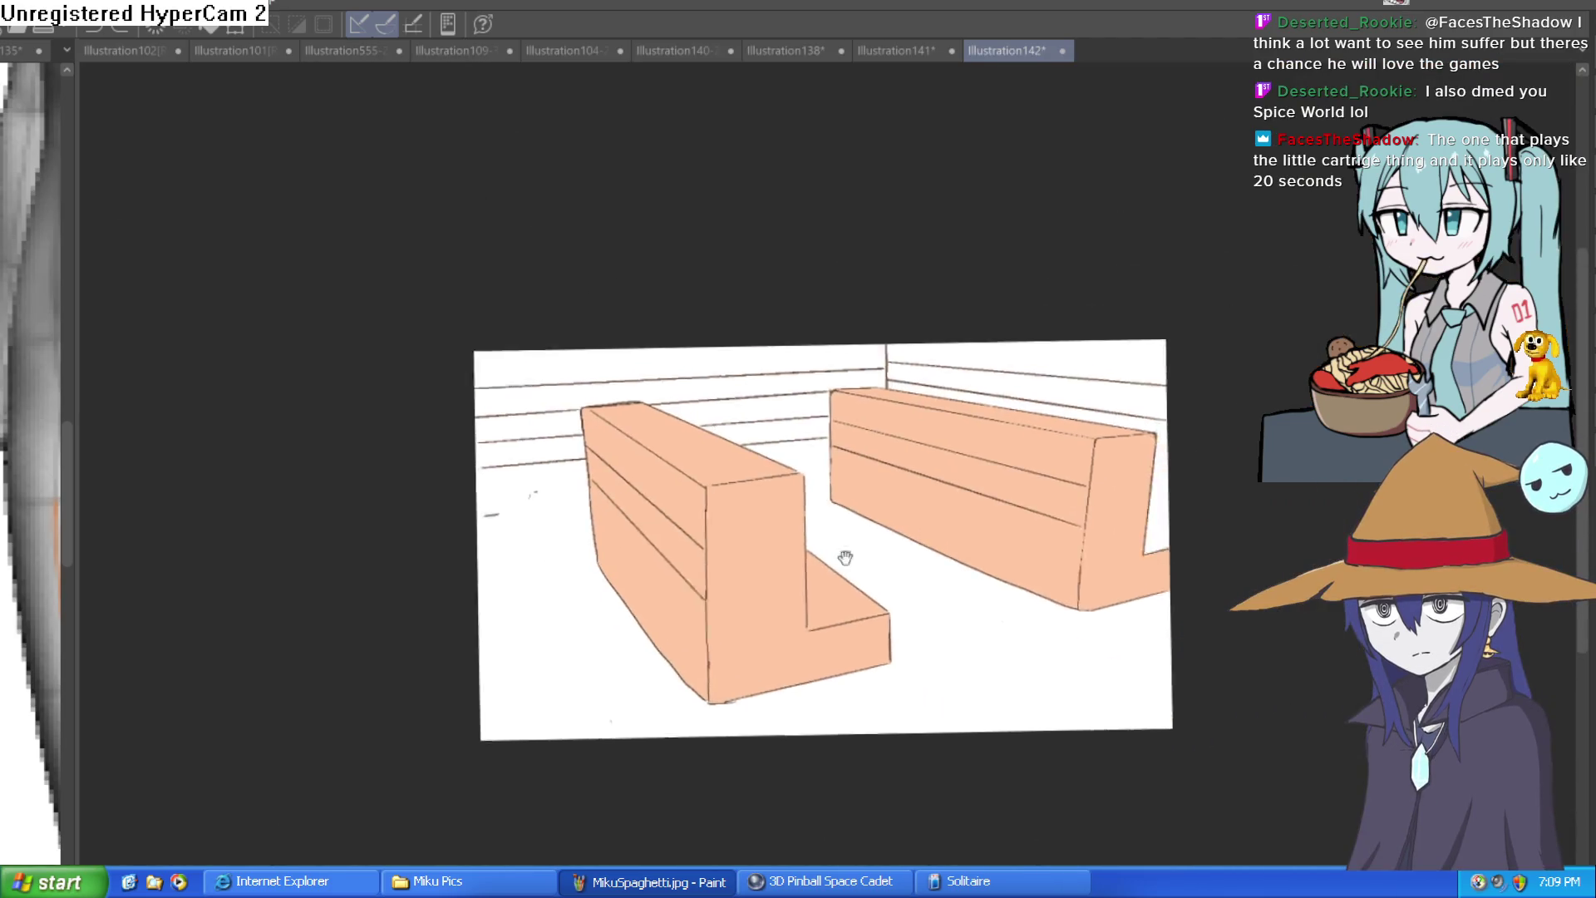
{"action": "left_click_drag", "start_coordinate": [845, 557], "coordinate": [739, 632]}
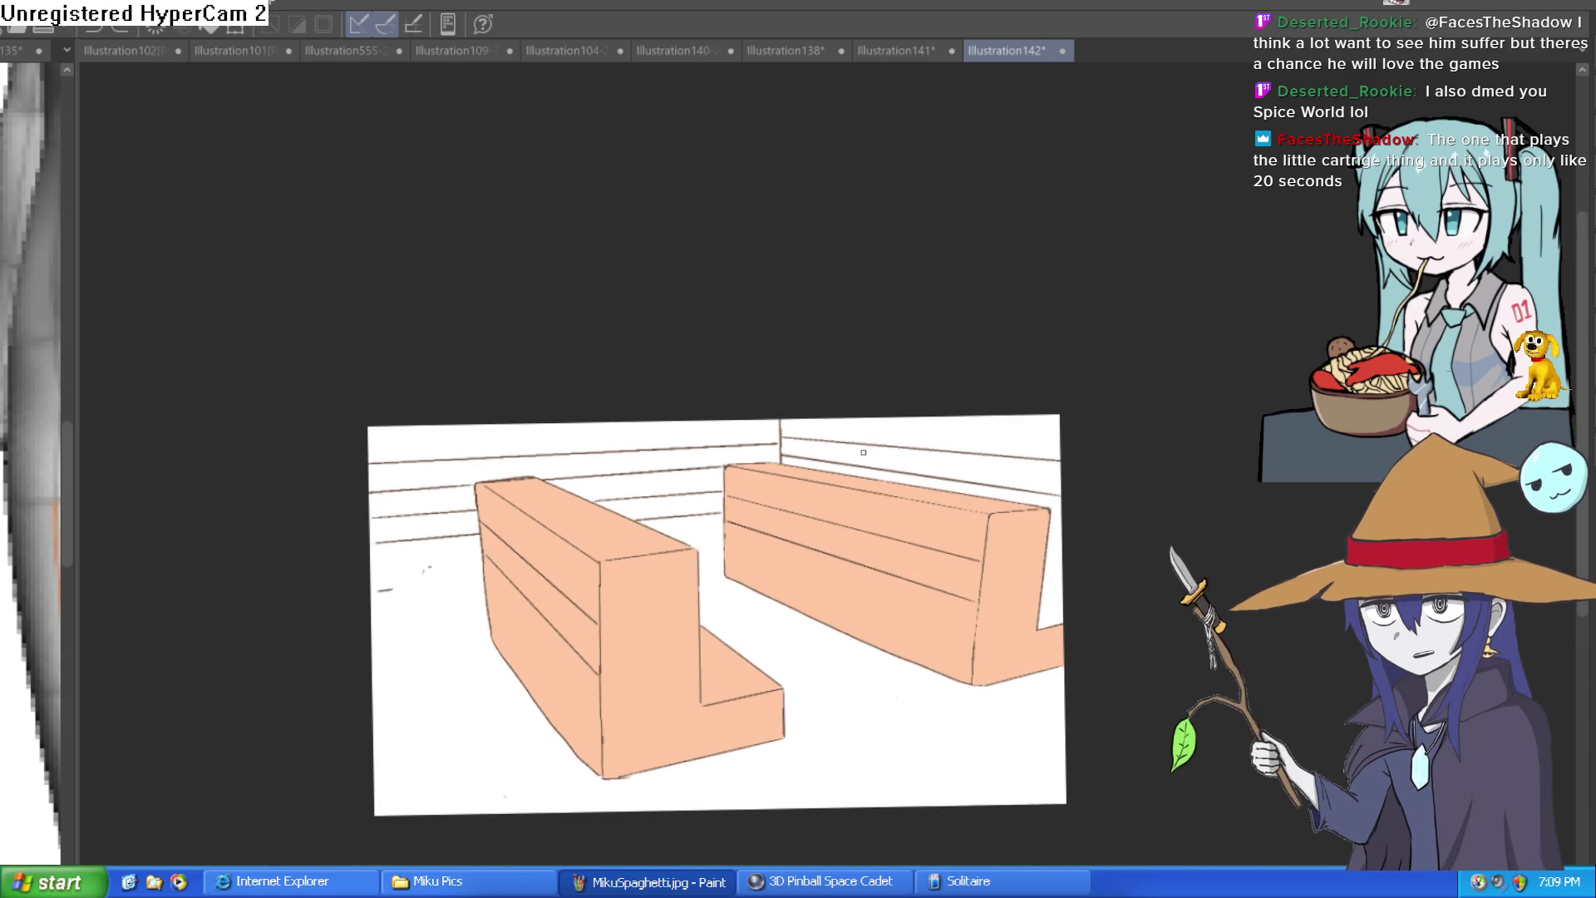
{"action": "left_click_drag", "start_coordinate": [863, 452], "coordinate": [823, 405]}
{"action": "scroll", "coordinate": [789, 375], "scroll_direction": "up", "scroll_amount": 2}
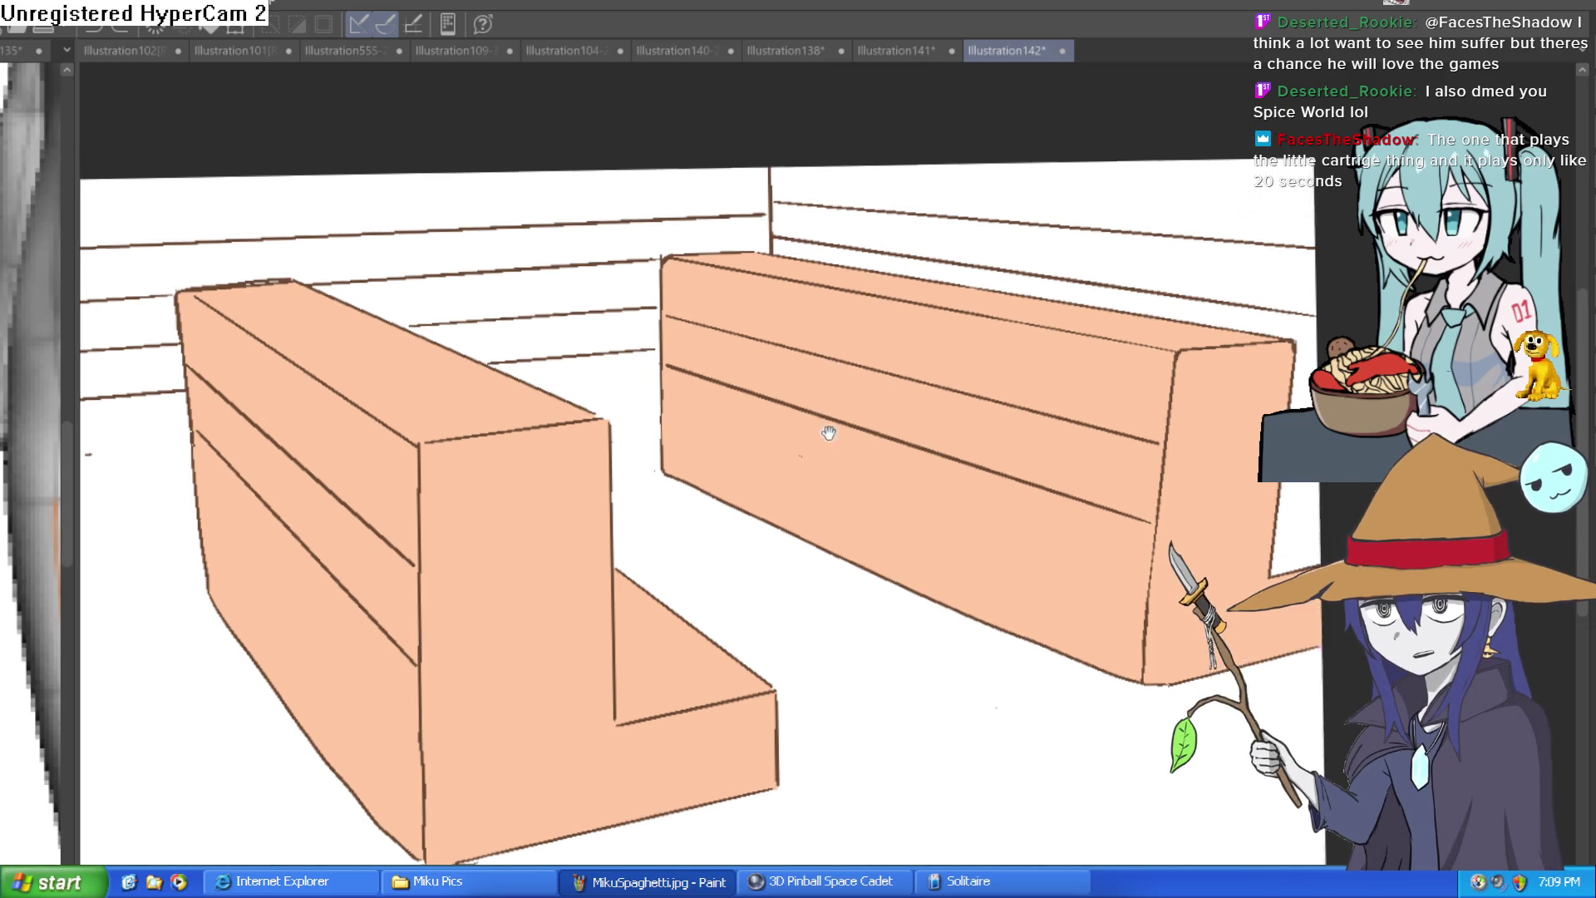
{"action": "left_click_drag", "start_coordinate": [833, 324], "coordinate": [841, 446]}
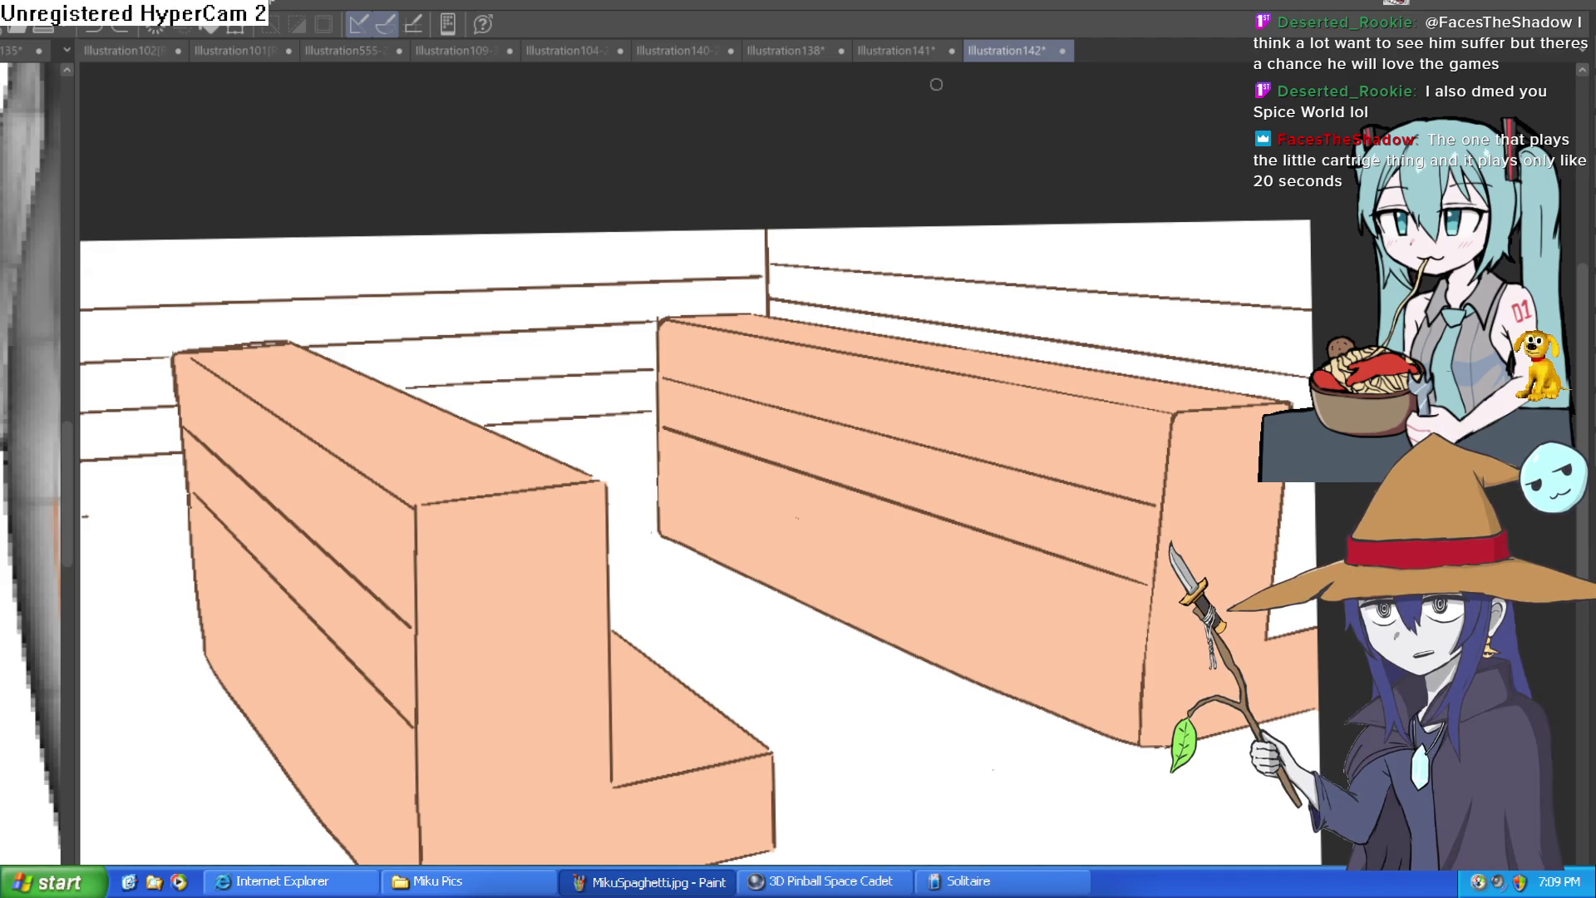
Step: Browse Illustration141, Illustration138 and the orc drawing Illustration140-2, viewing the apron hearts
{"action": "left_click", "coordinate": [901, 50]}
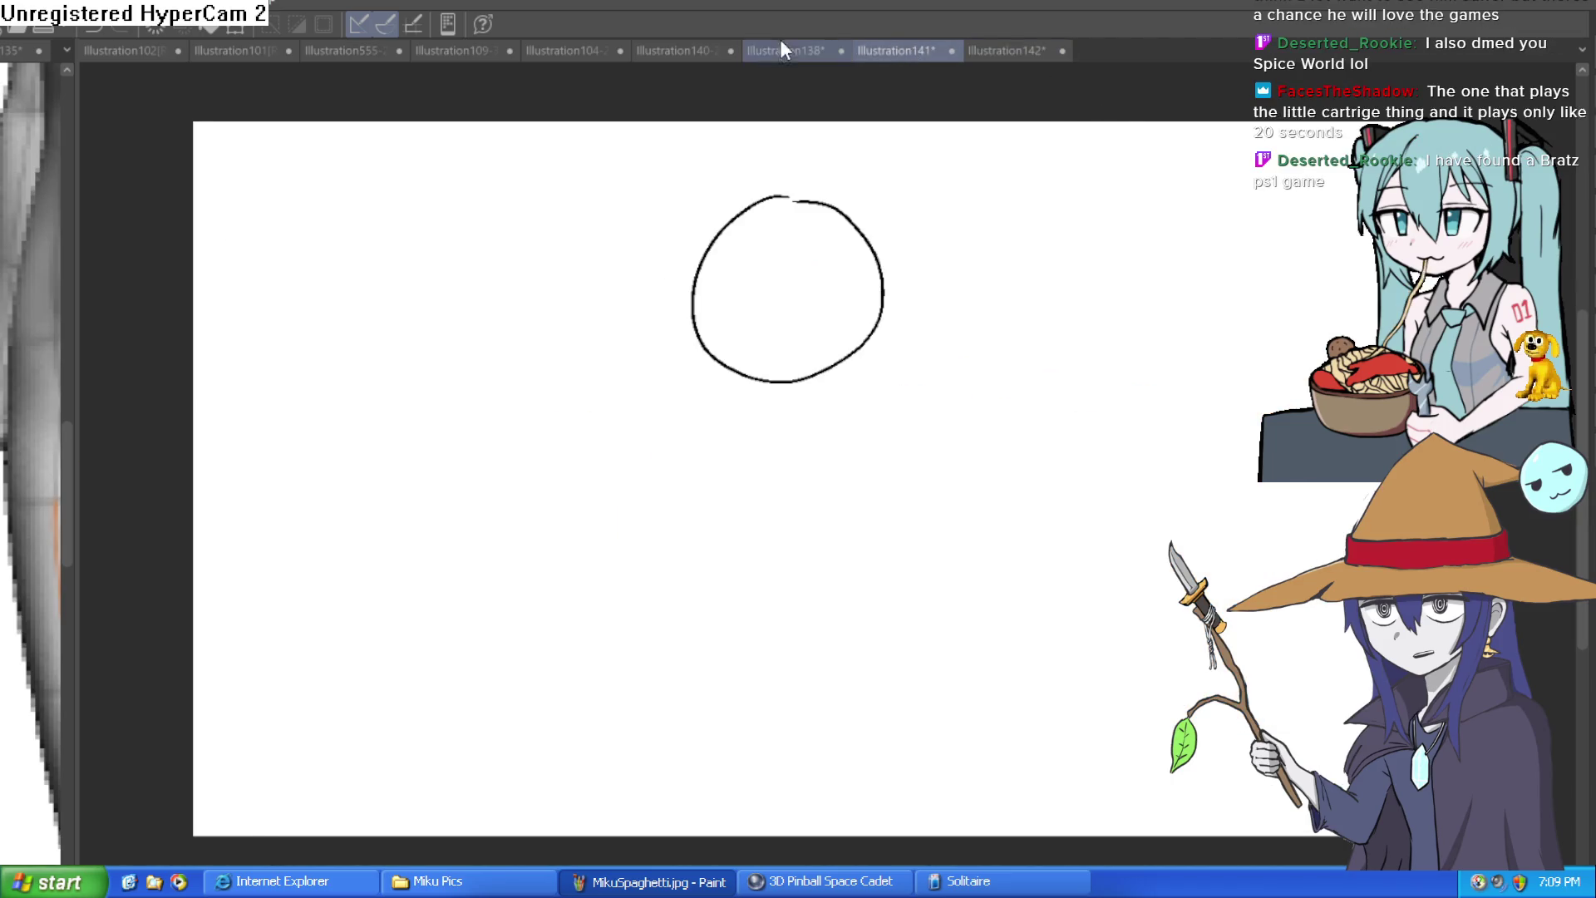
{"action": "left_click", "coordinate": [782, 50]}
{"action": "left_click", "coordinate": [687, 51]}
{"action": "scroll", "coordinate": [1093, 306], "scroll_direction": "up", "scroll_amount": 1}
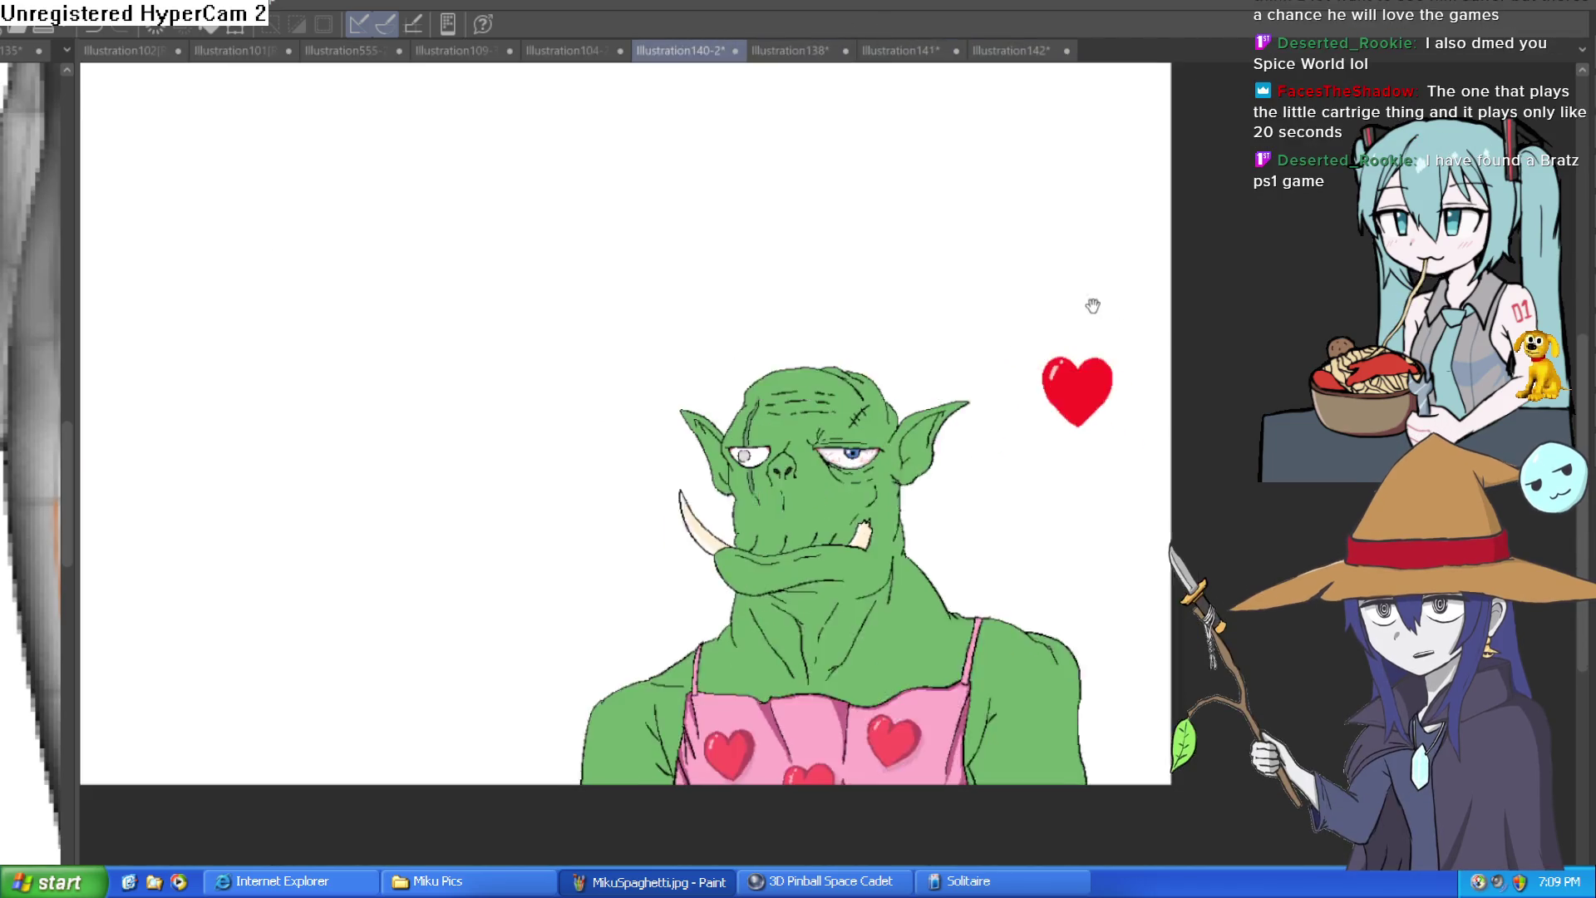
{"action": "scroll", "coordinate": [885, 322], "scroll_direction": "up", "scroll_amount": 3}
{"action": "left_click_drag", "start_coordinate": [879, 373], "coordinate": [903, 330]}
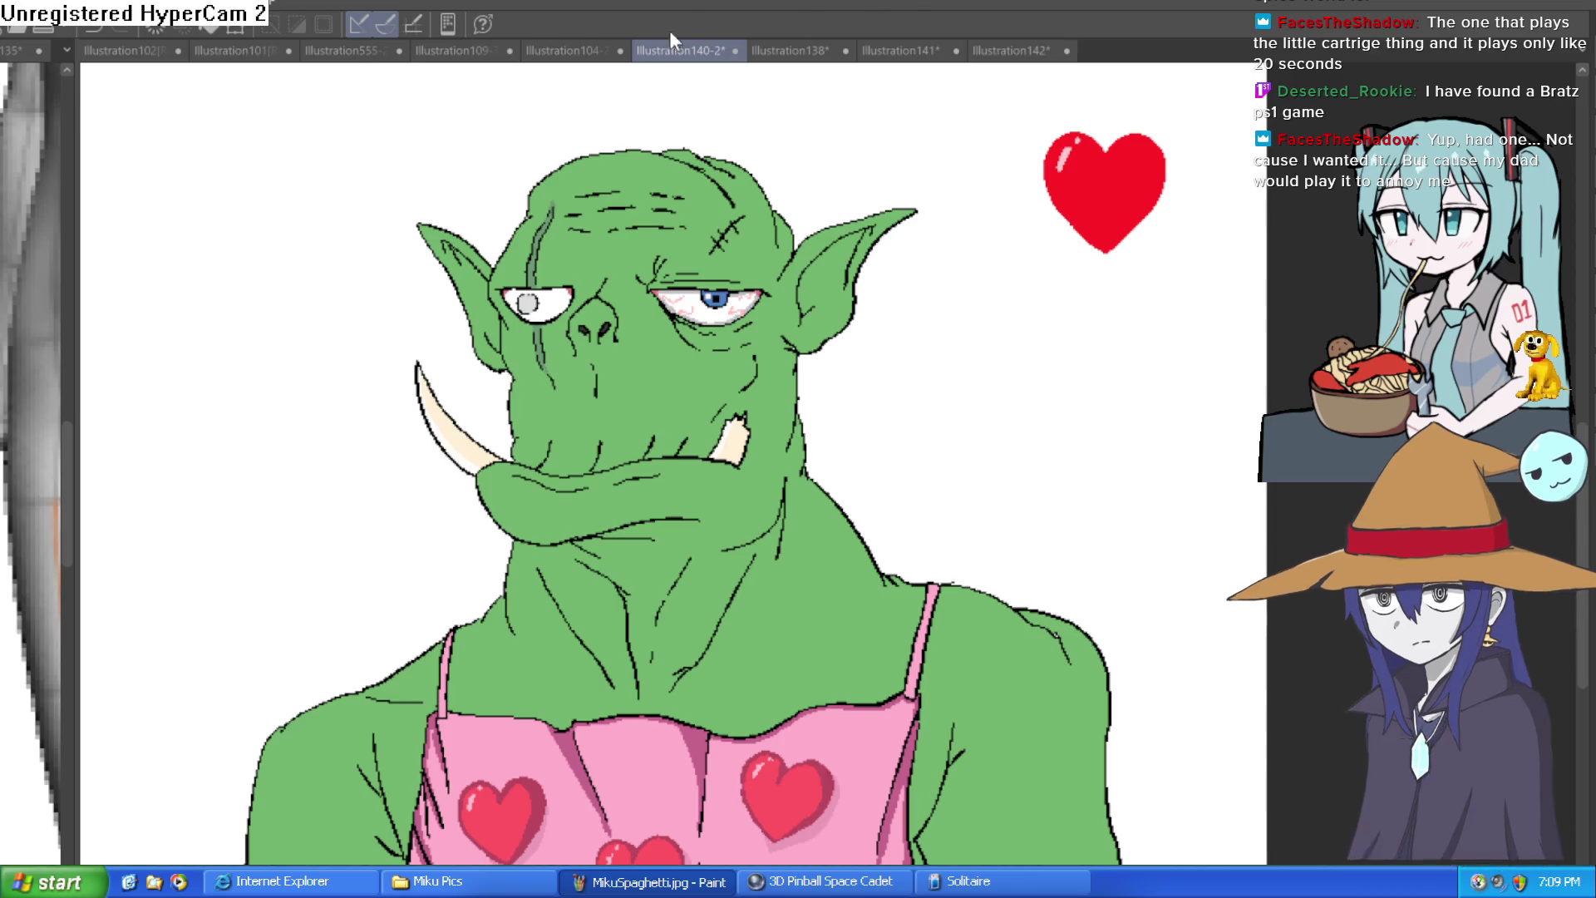
Step: Open the Misty drawing, frame its title, and zoom in on the girl's head and shirt
{"action": "left_click", "coordinate": [572, 42]}
{"action": "left_click", "coordinate": [512, 46]}
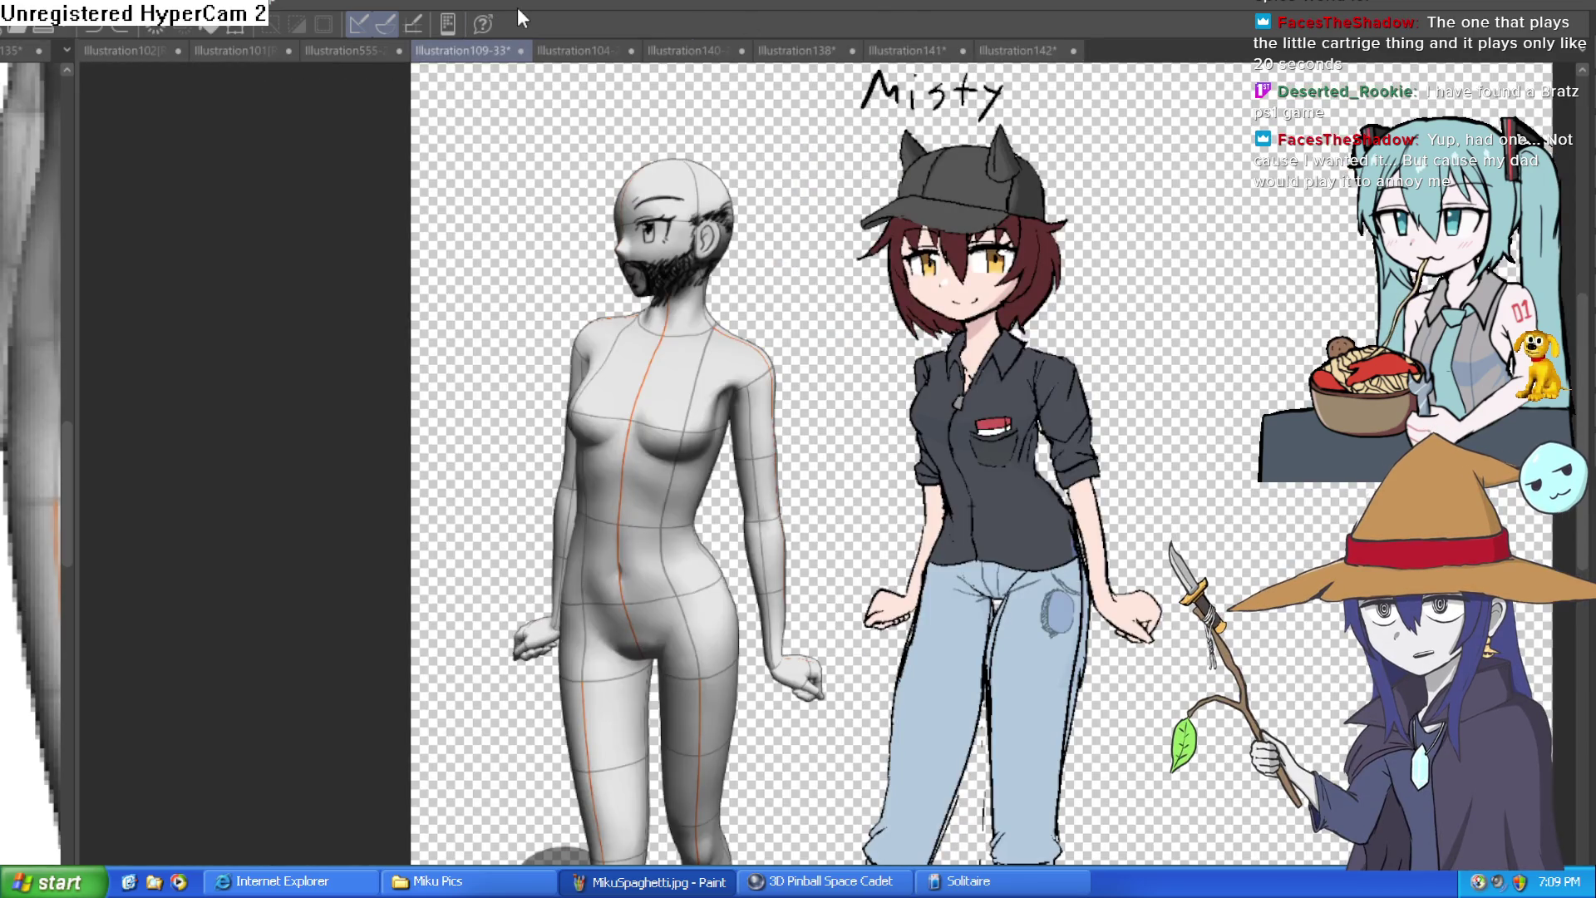
{"action": "mouse_move", "coordinate": [1121, 285]}
{"action": "left_mouse_down"}
{"action": "mouse_move", "coordinate": [927, 314]}
{"action": "mouse_move", "coordinate": [946, 276]}
{"action": "mouse_move", "coordinate": [1012, 268]}
{"action": "mouse_move", "coordinate": [1027, 222]}
{"action": "left_mouse_up"}
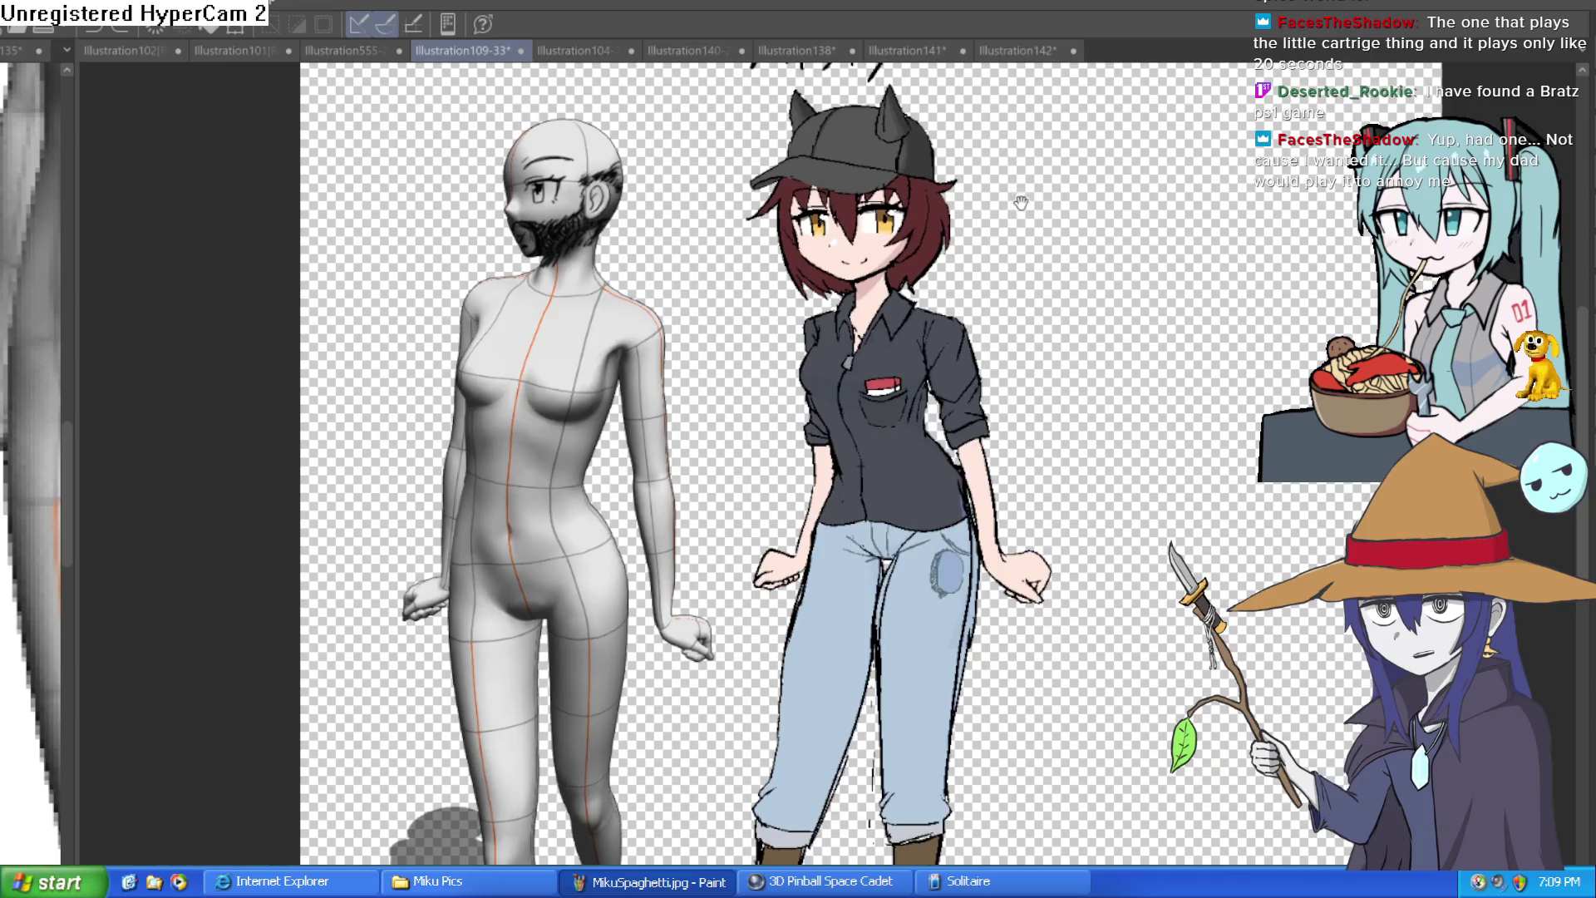
{"action": "scroll", "coordinate": [1028, 228], "scroll_direction": "down", "scroll_amount": 1}
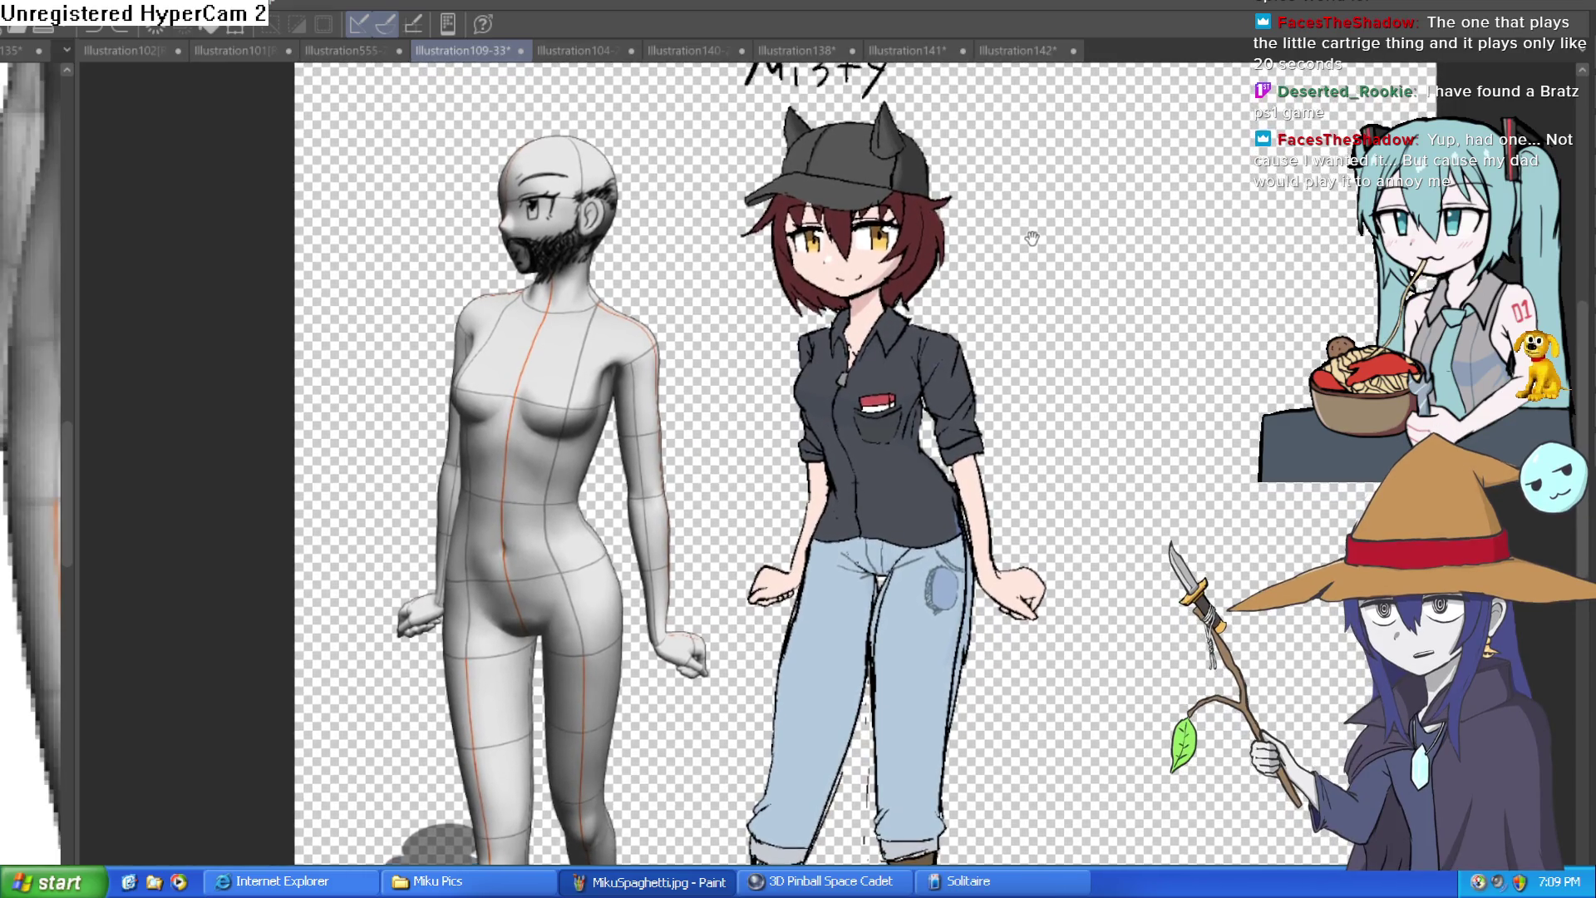
{"action": "left_click_drag", "start_coordinate": [1030, 242], "coordinate": [1013, 190]}
{"action": "scroll", "coordinate": [1016, 250], "scroll_direction": "up", "scroll_amount": 1}
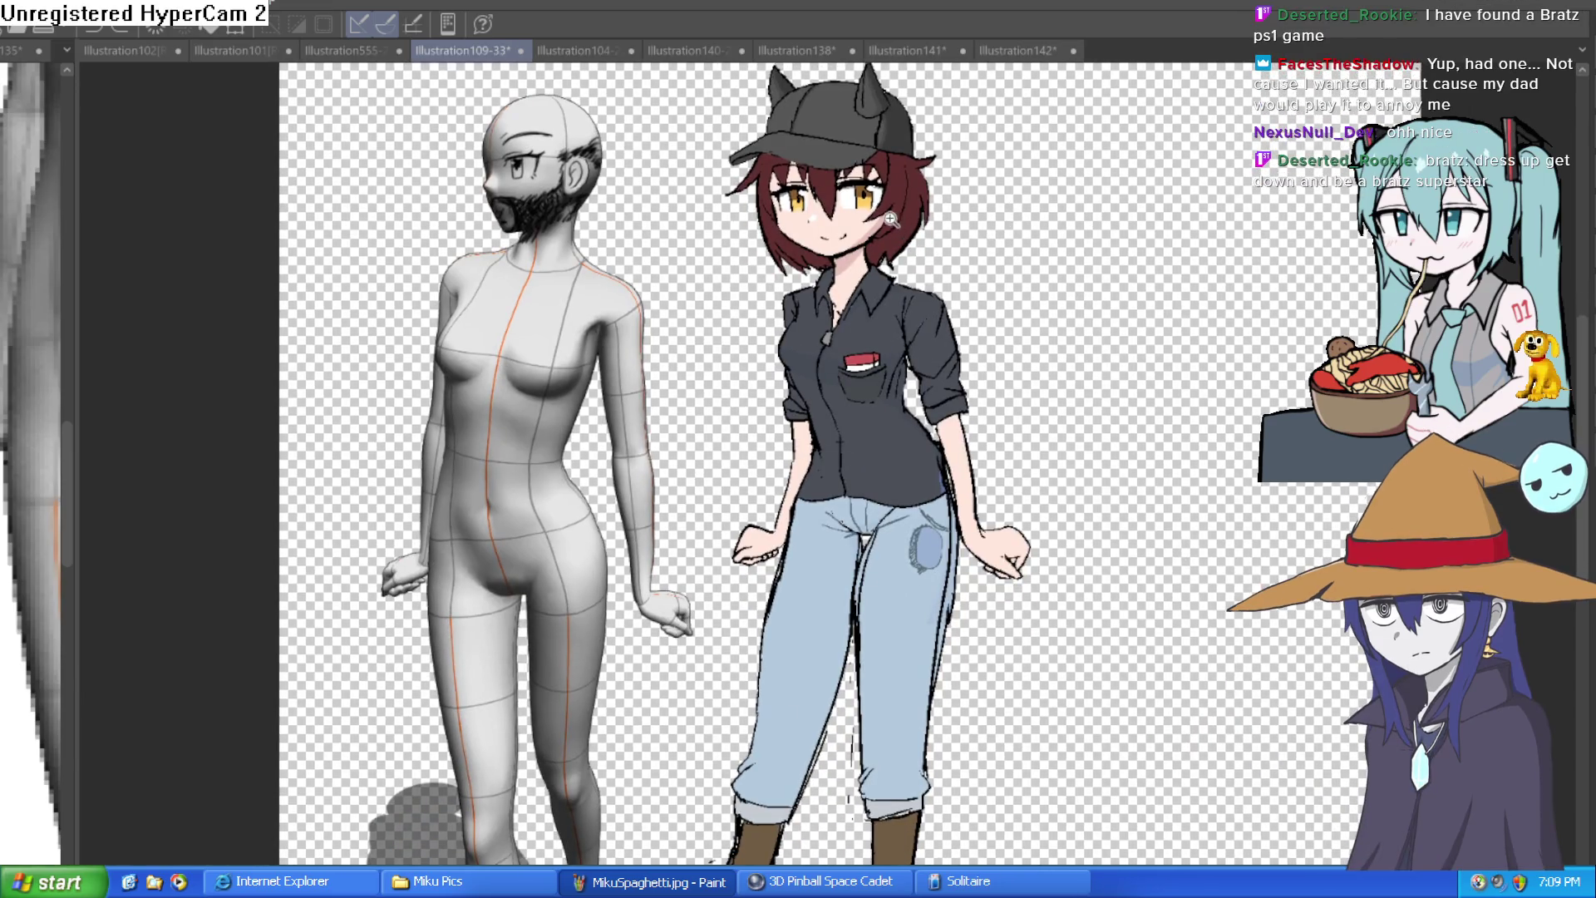
{"action": "left_click_drag", "start_coordinate": [825, 218], "coordinate": [1045, 356]}
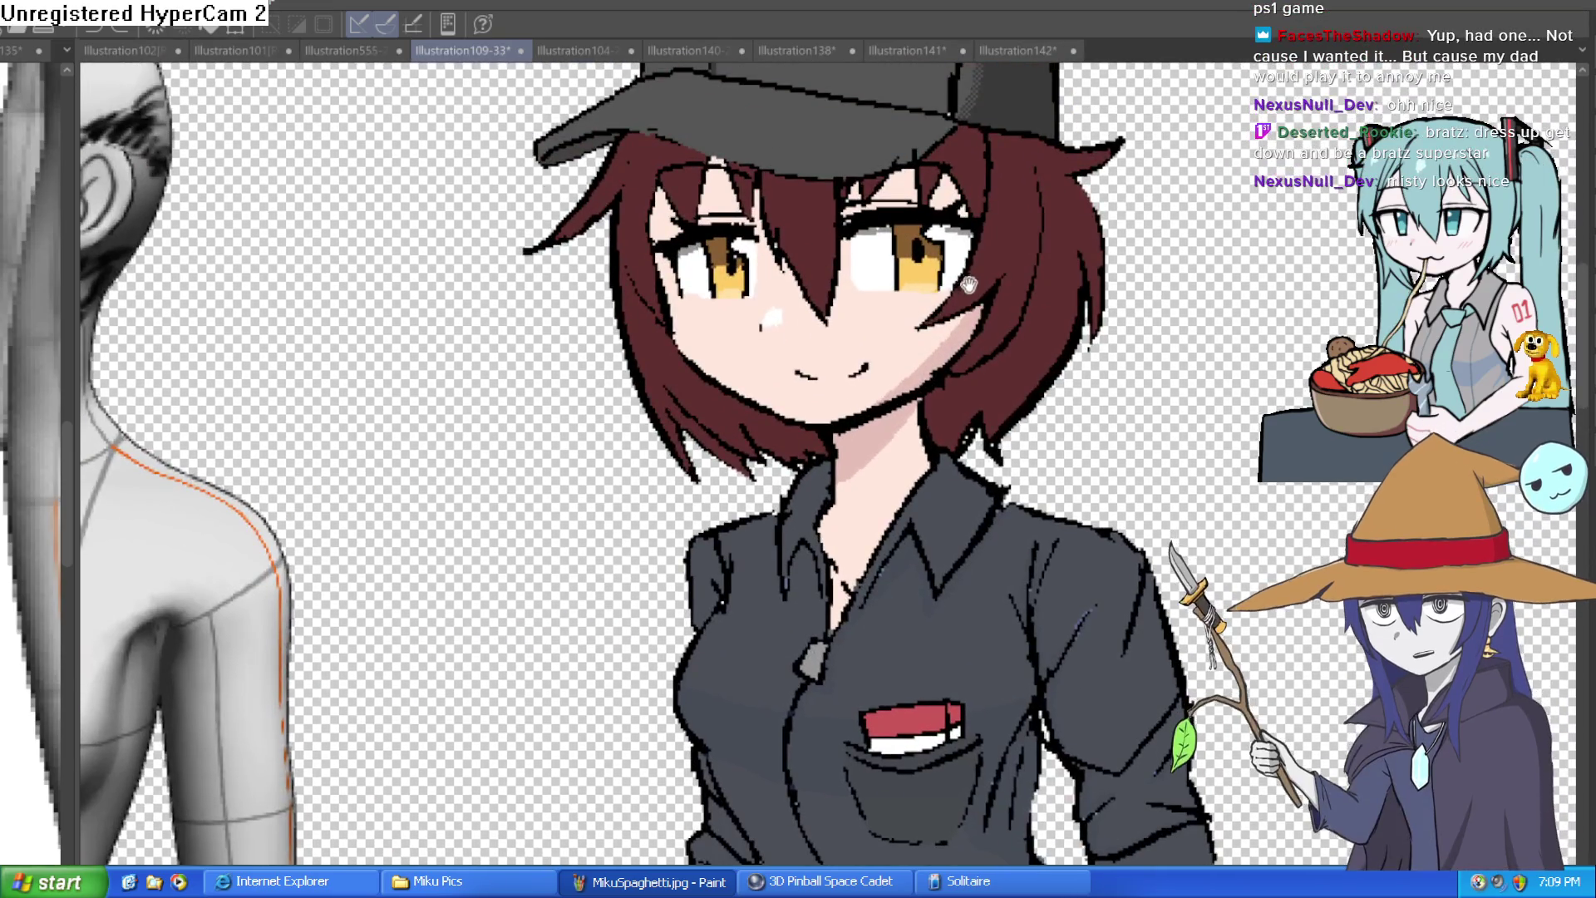
{"action": "scroll", "coordinate": [1045, 356], "scroll_direction": "down", "scroll_amount": 2}
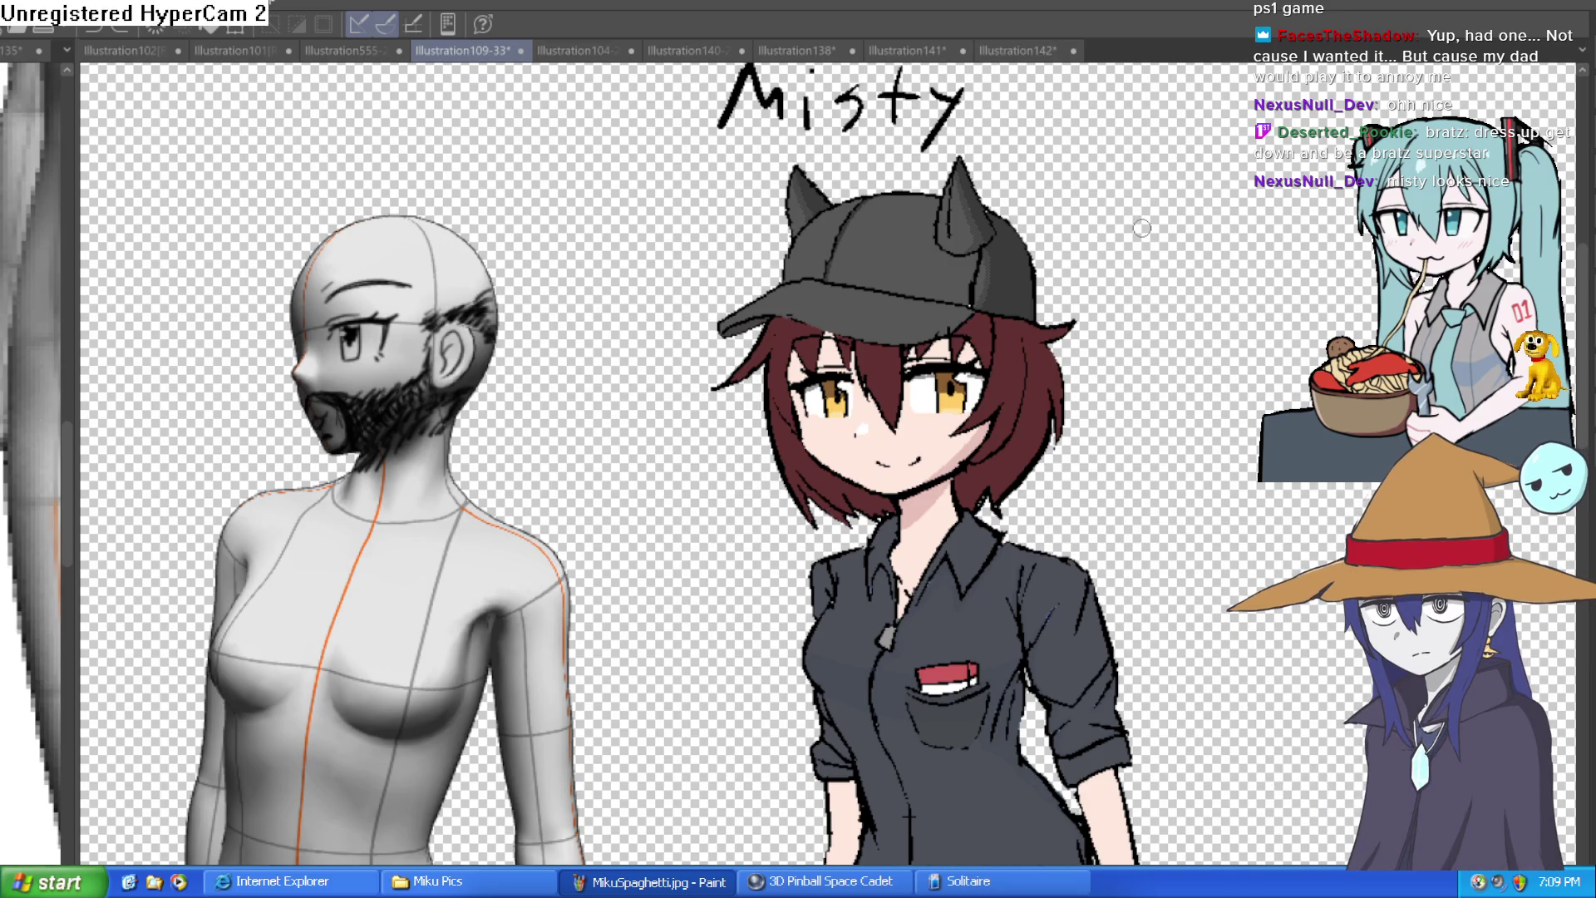
{"action": "scroll", "coordinate": [1090, 332], "scroll_direction": "down", "scroll_amount": 2}
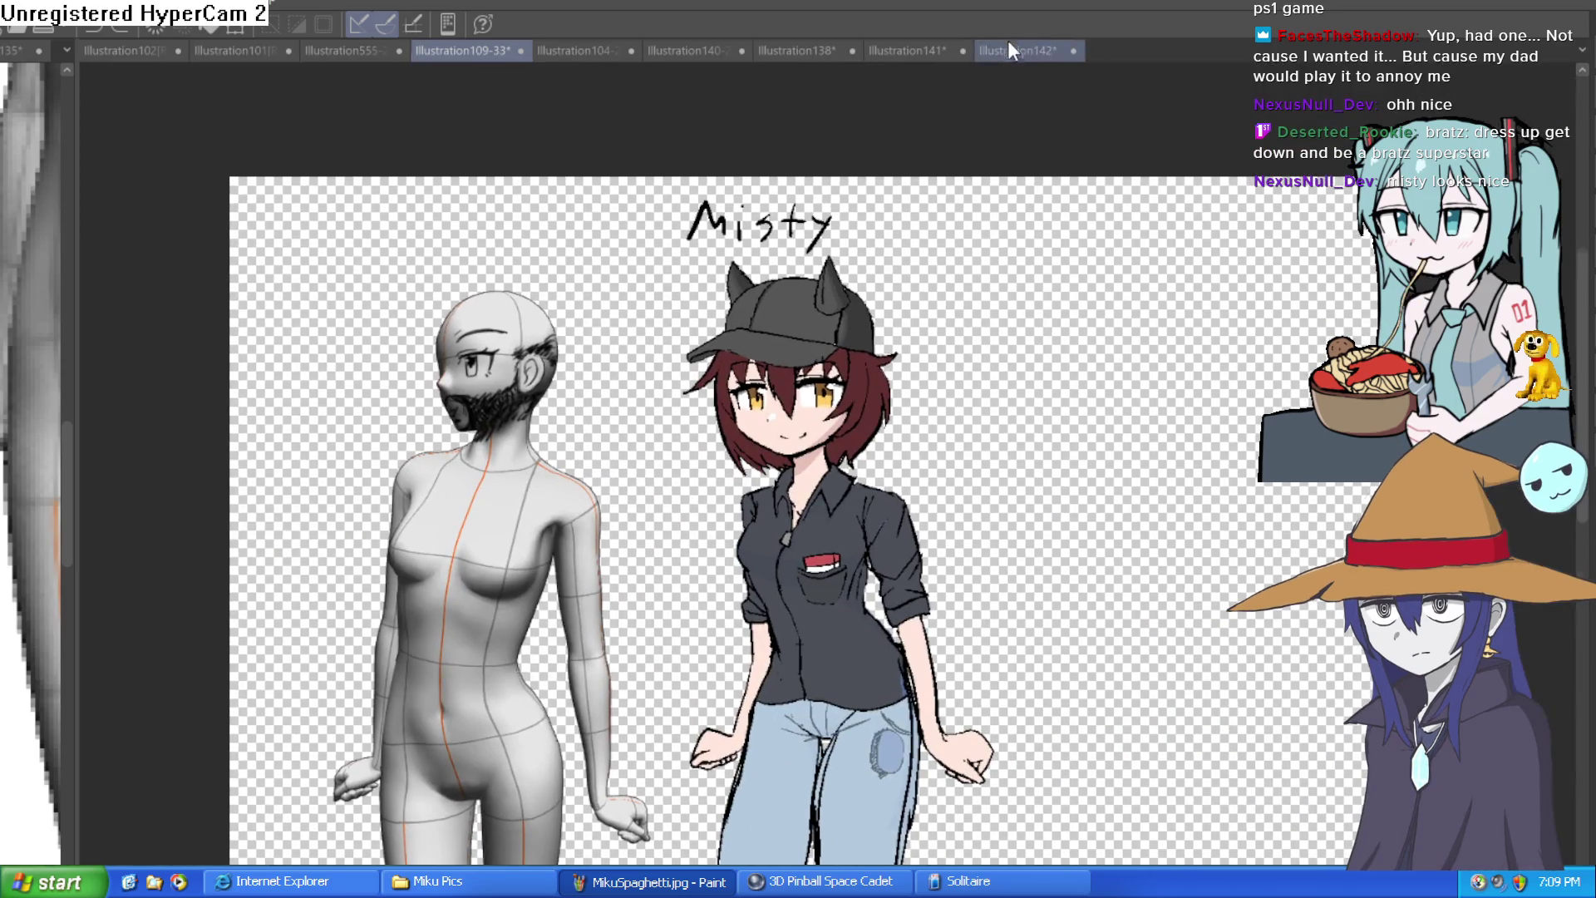
Step: Glance at the booth drawing and Raven lineup, then view Misty's whole figure
{"action": "left_click", "coordinate": [1010, 50]}
{"action": "left_click", "coordinate": [372, 52]}
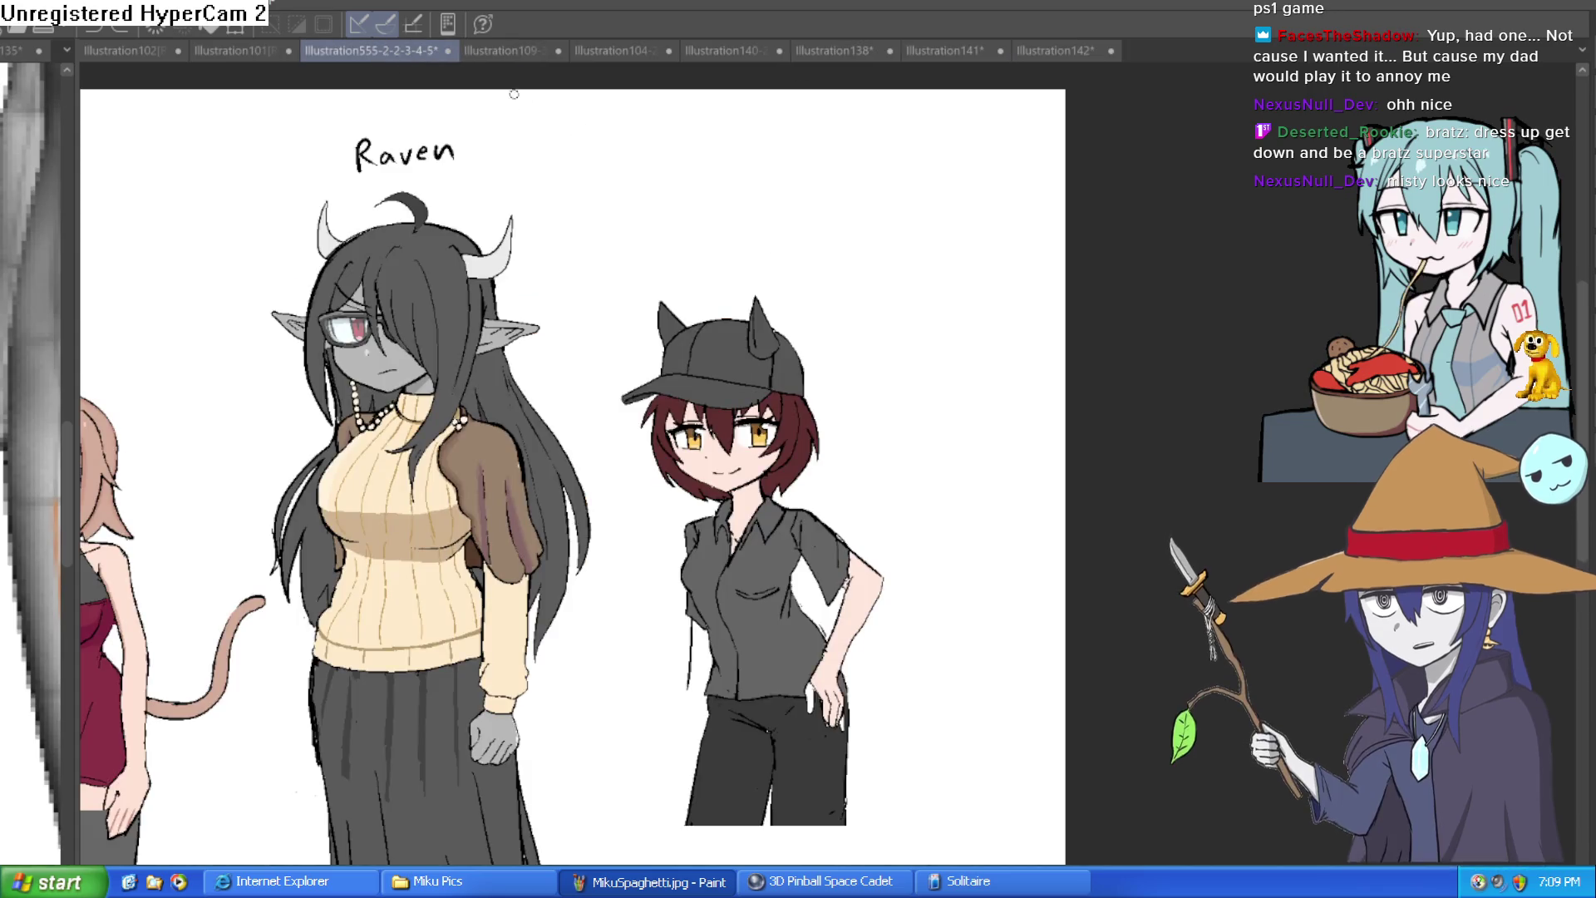
{"action": "left_click", "coordinate": [453, 50]}
{"action": "left_click_drag", "start_coordinate": [892, 334], "coordinate": [973, 240]}
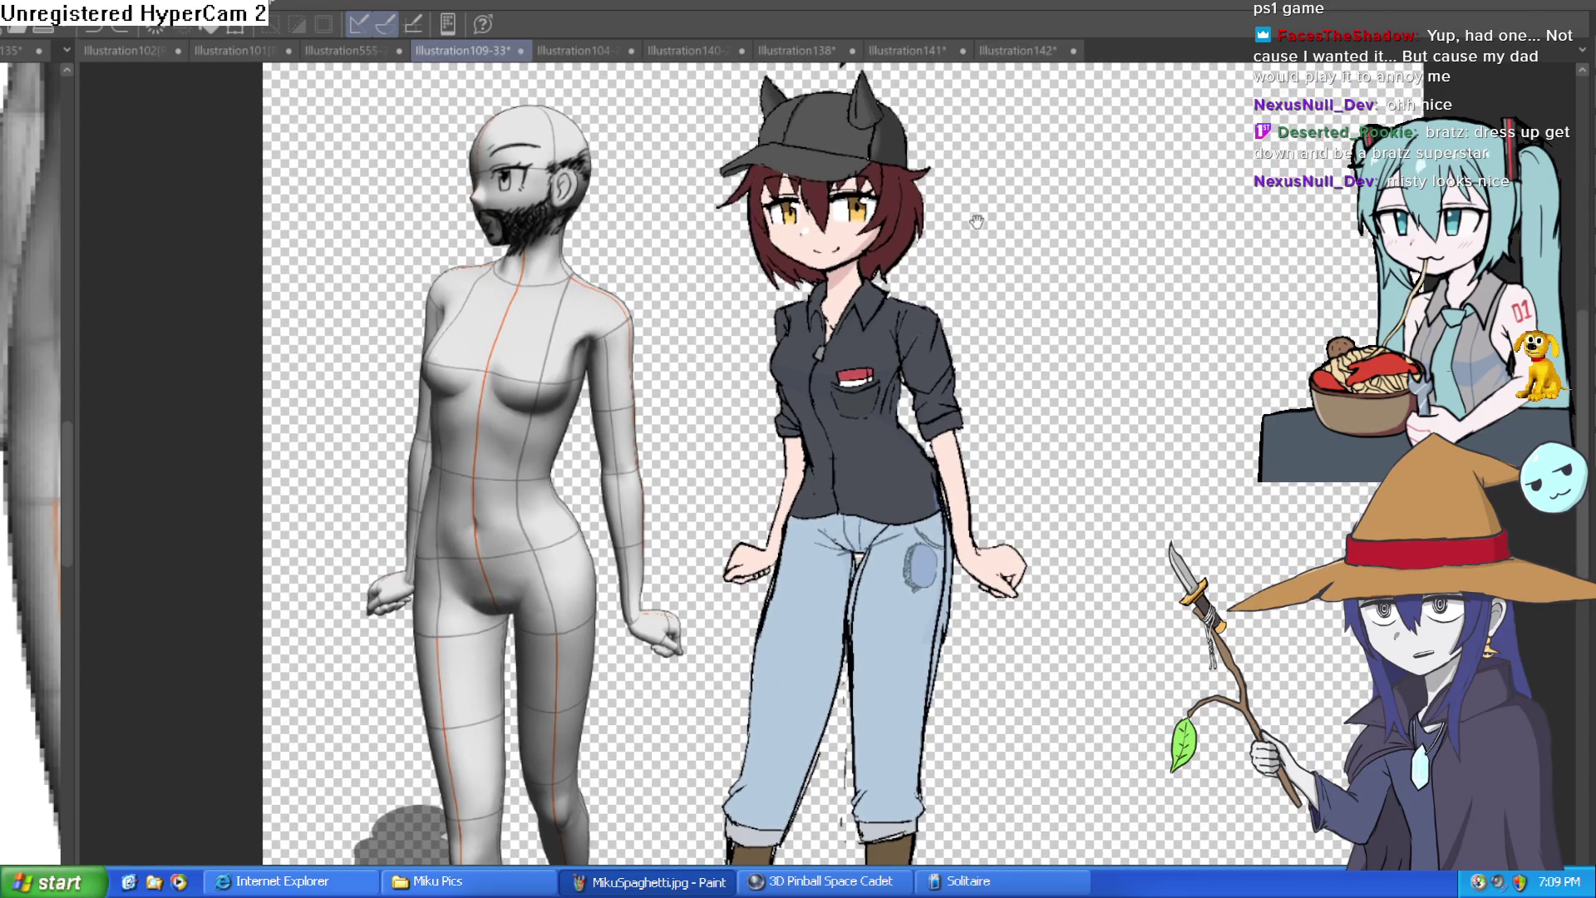
{"action": "left_click_drag", "start_coordinate": [975, 240], "coordinate": [986, 224]}
Step: Zoom around the Raven character lineup, then return to and reposition the booth bench drawing
{"action": "left_click", "coordinate": [349, 51]}
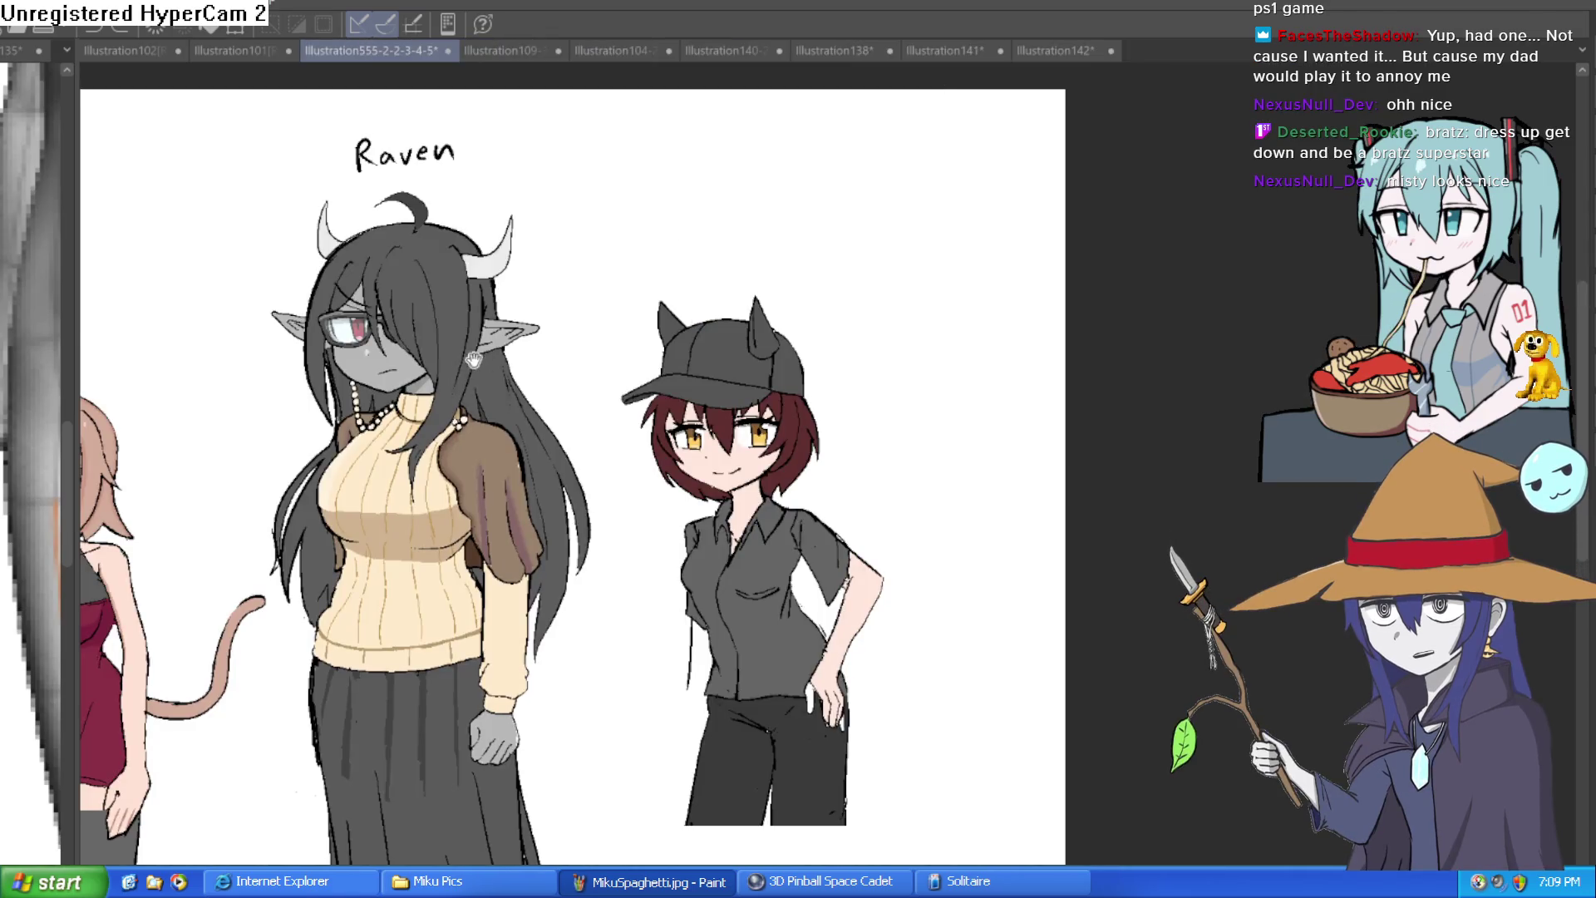
{"action": "scroll", "coordinate": [796, 245], "scroll_direction": "up", "scroll_amount": 2}
{"action": "scroll", "coordinate": [796, 244], "scroll_direction": "up", "scroll_amount": 2}
{"action": "scroll", "coordinate": [748, 291], "scroll_direction": "down", "scroll_amount": 1}
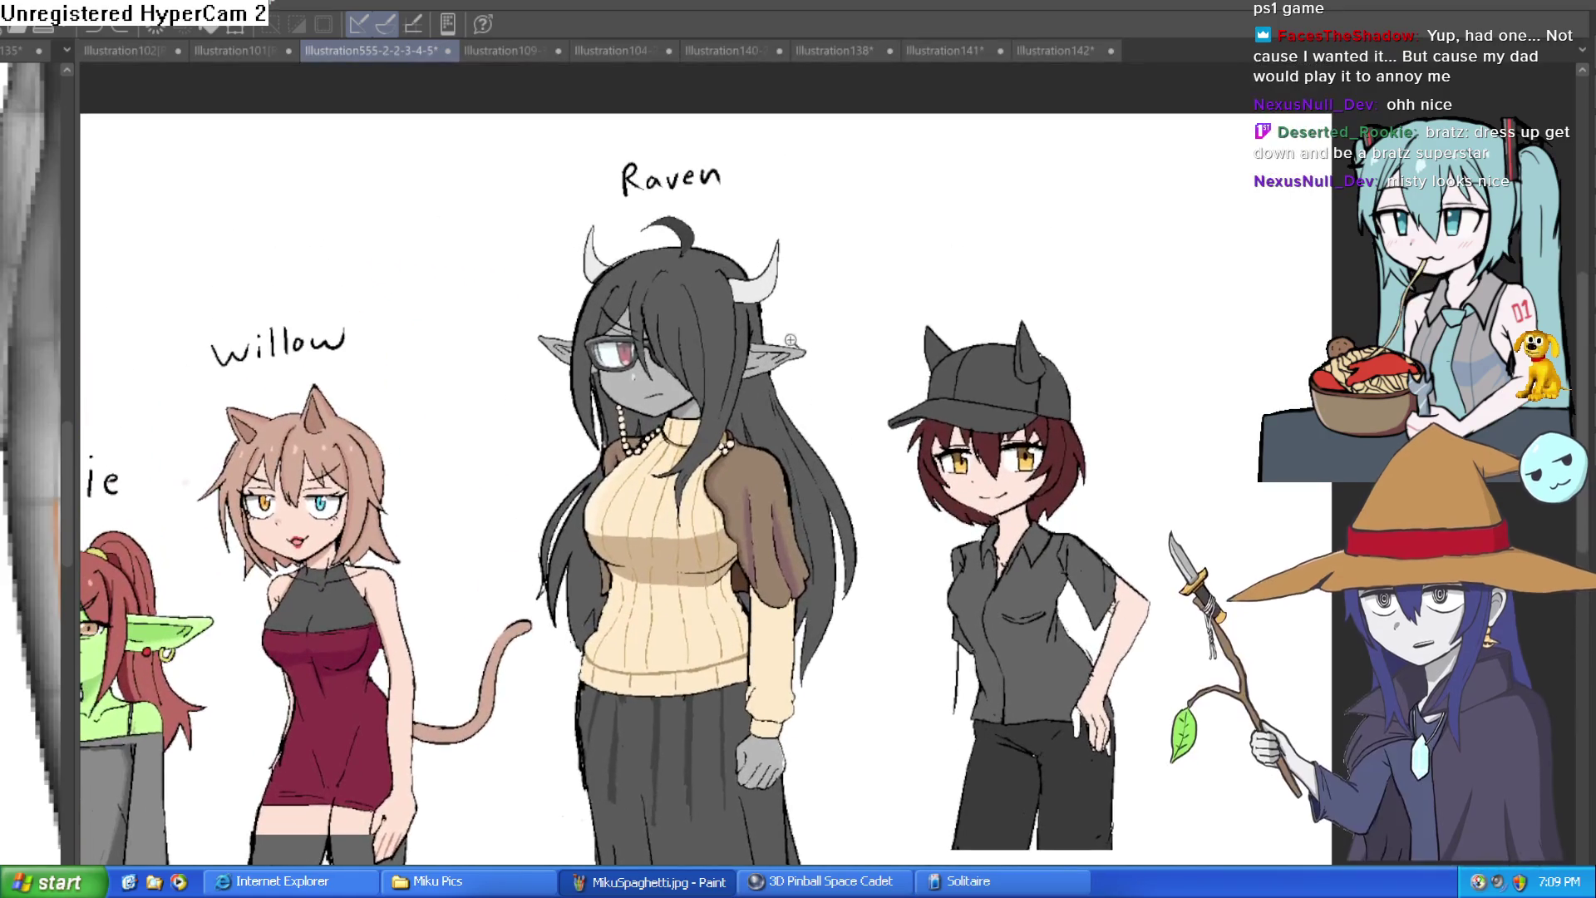
{"action": "scroll", "coordinate": [724, 323], "scroll_direction": "up", "scroll_amount": 3}
{"action": "scroll", "coordinate": [724, 322], "scroll_direction": "down", "scroll_amount": 3}
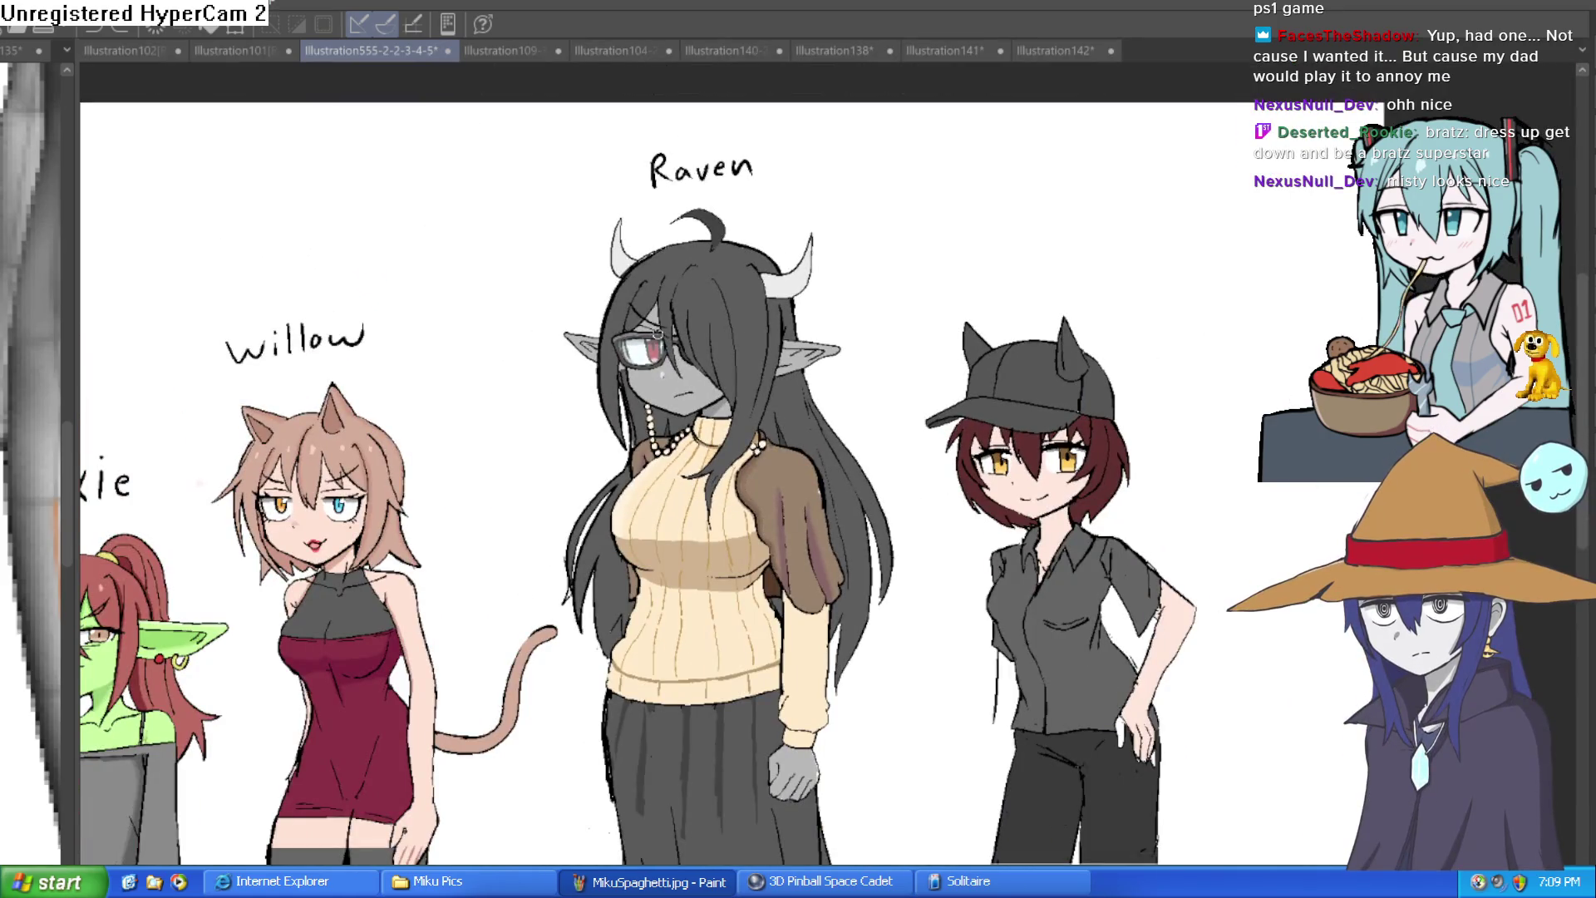
{"action": "scroll", "coordinate": [1040, 277], "scroll_direction": "down", "scroll_amount": 3}
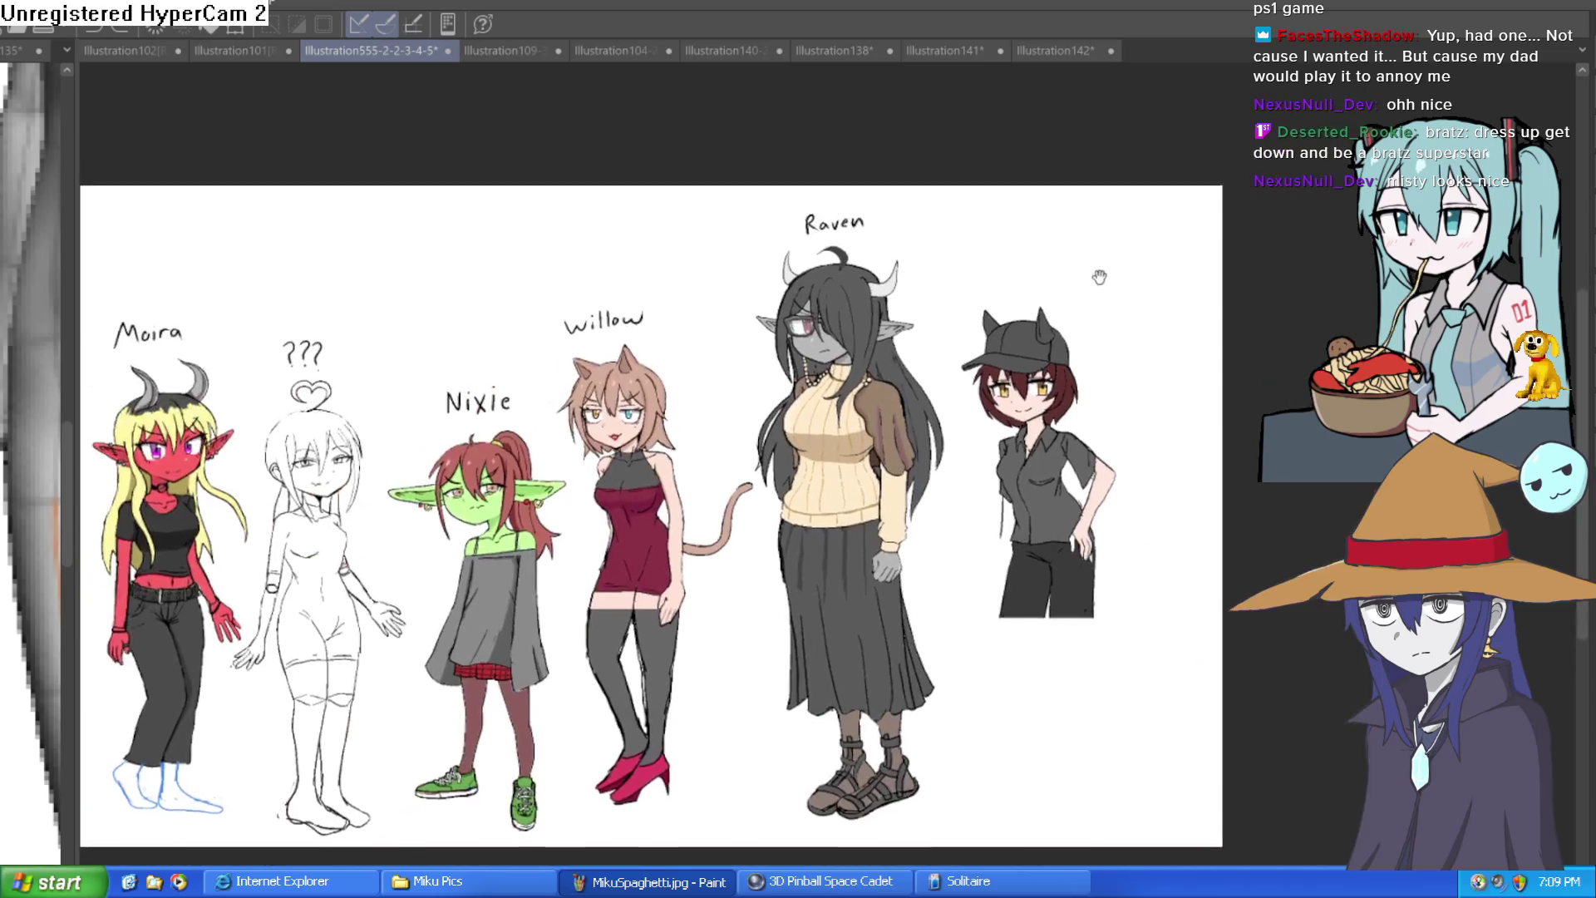
{"action": "scroll", "coordinate": [1056, 208], "scroll_direction": "up", "scroll_amount": 1}
{"action": "left_click", "coordinate": [1056, 51]}
{"action": "mouse_move", "coordinate": [851, 379]}
{"action": "left_mouse_down"}
{"action": "mouse_move", "coordinate": [1016, 250]}
{"action": "mouse_move", "coordinate": [1044, 292]}
{"action": "left_mouse_up"}
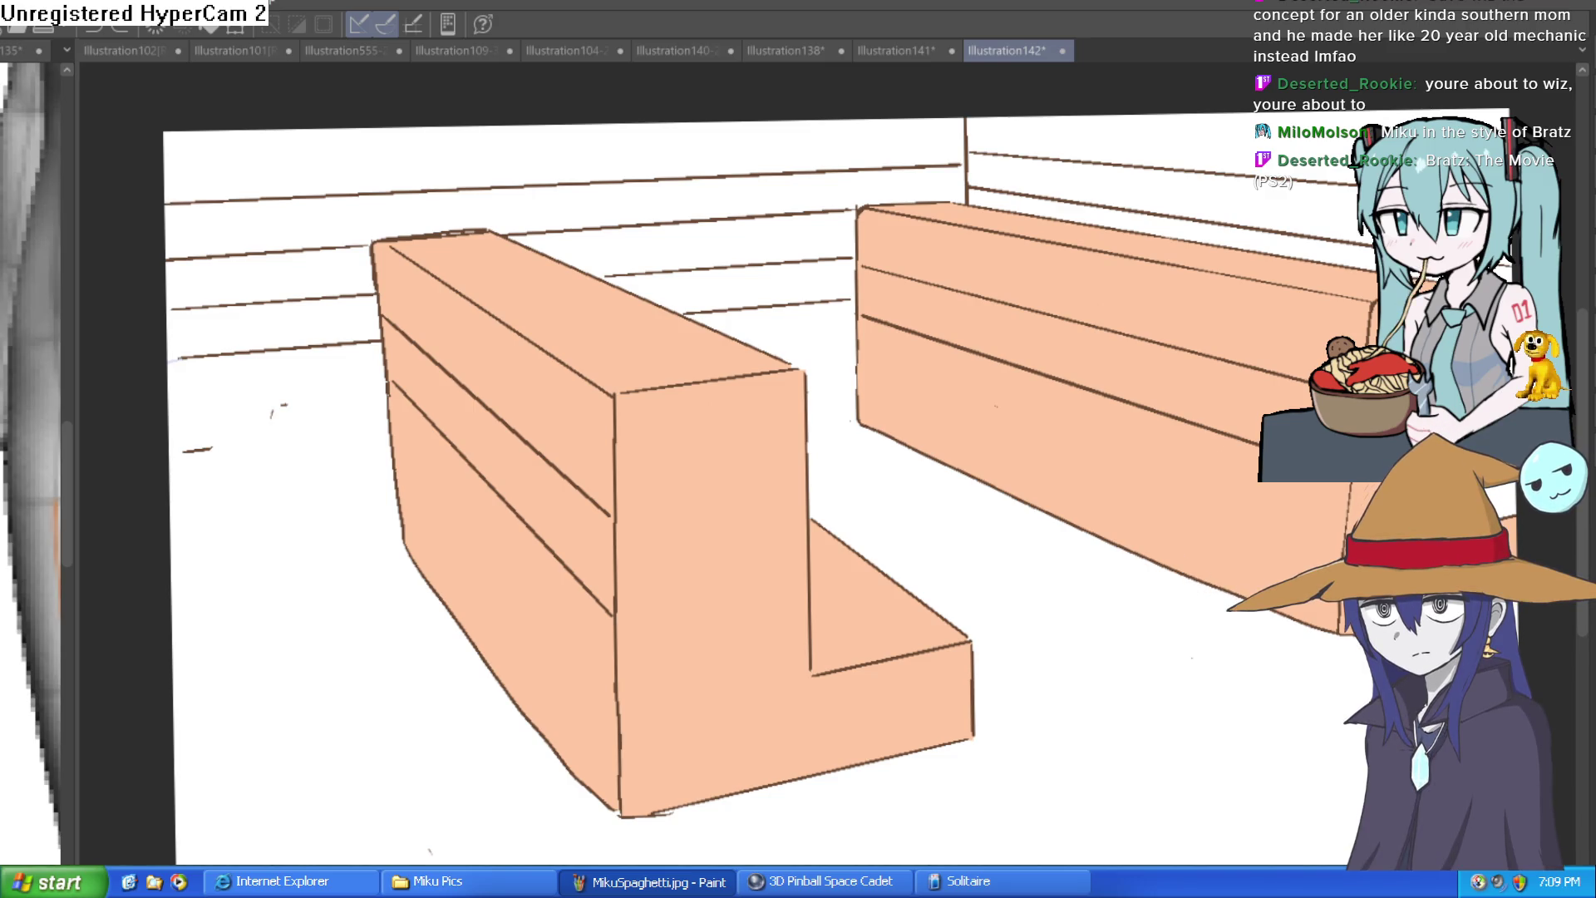
Step: In the Misty drawing (Illustration109), brush darker blue shading along the right jeans leg
{"action": "left_click", "coordinate": [462, 50]}
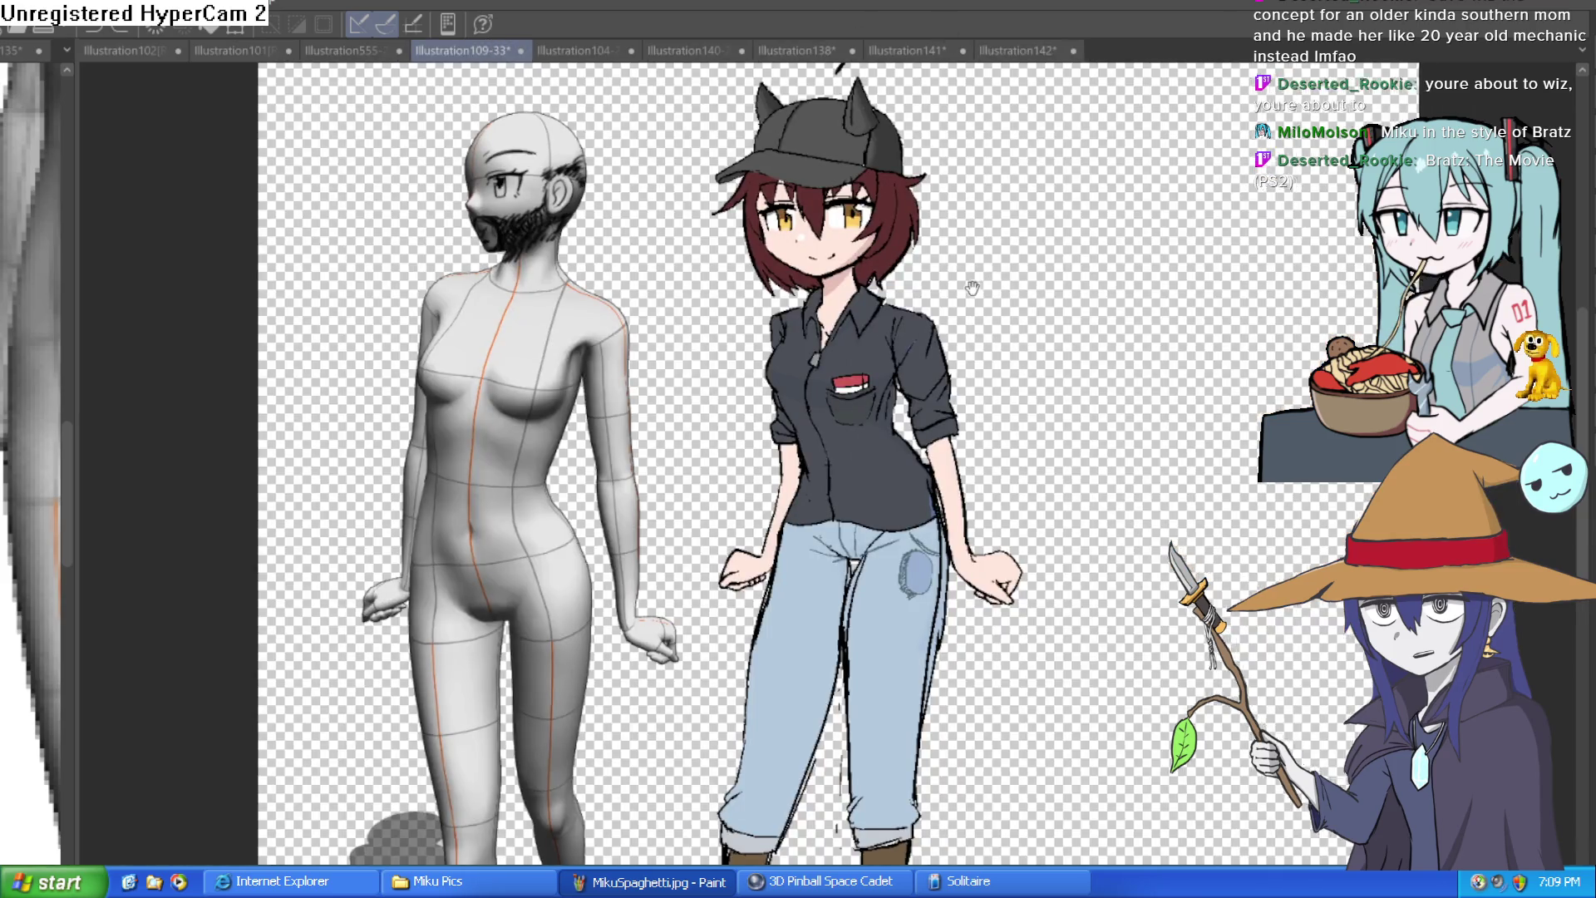
{"action": "scroll", "coordinate": [973, 287], "scroll_direction": "up", "scroll_amount": 3}
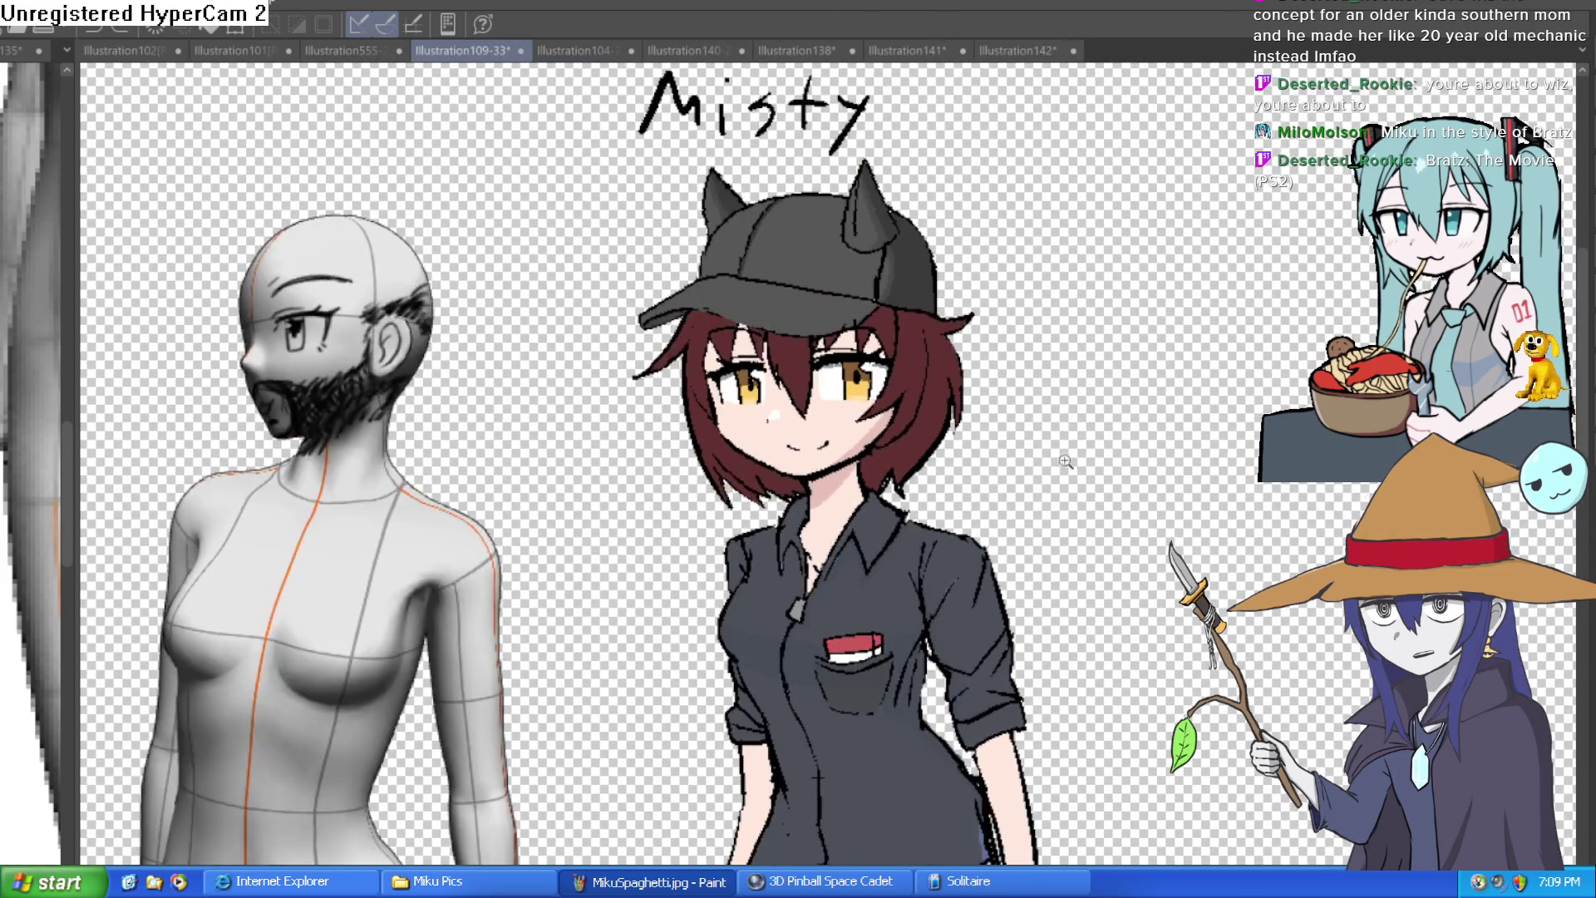
{"action": "scroll", "coordinate": [1066, 462], "scroll_direction": "down", "scroll_amount": 3}
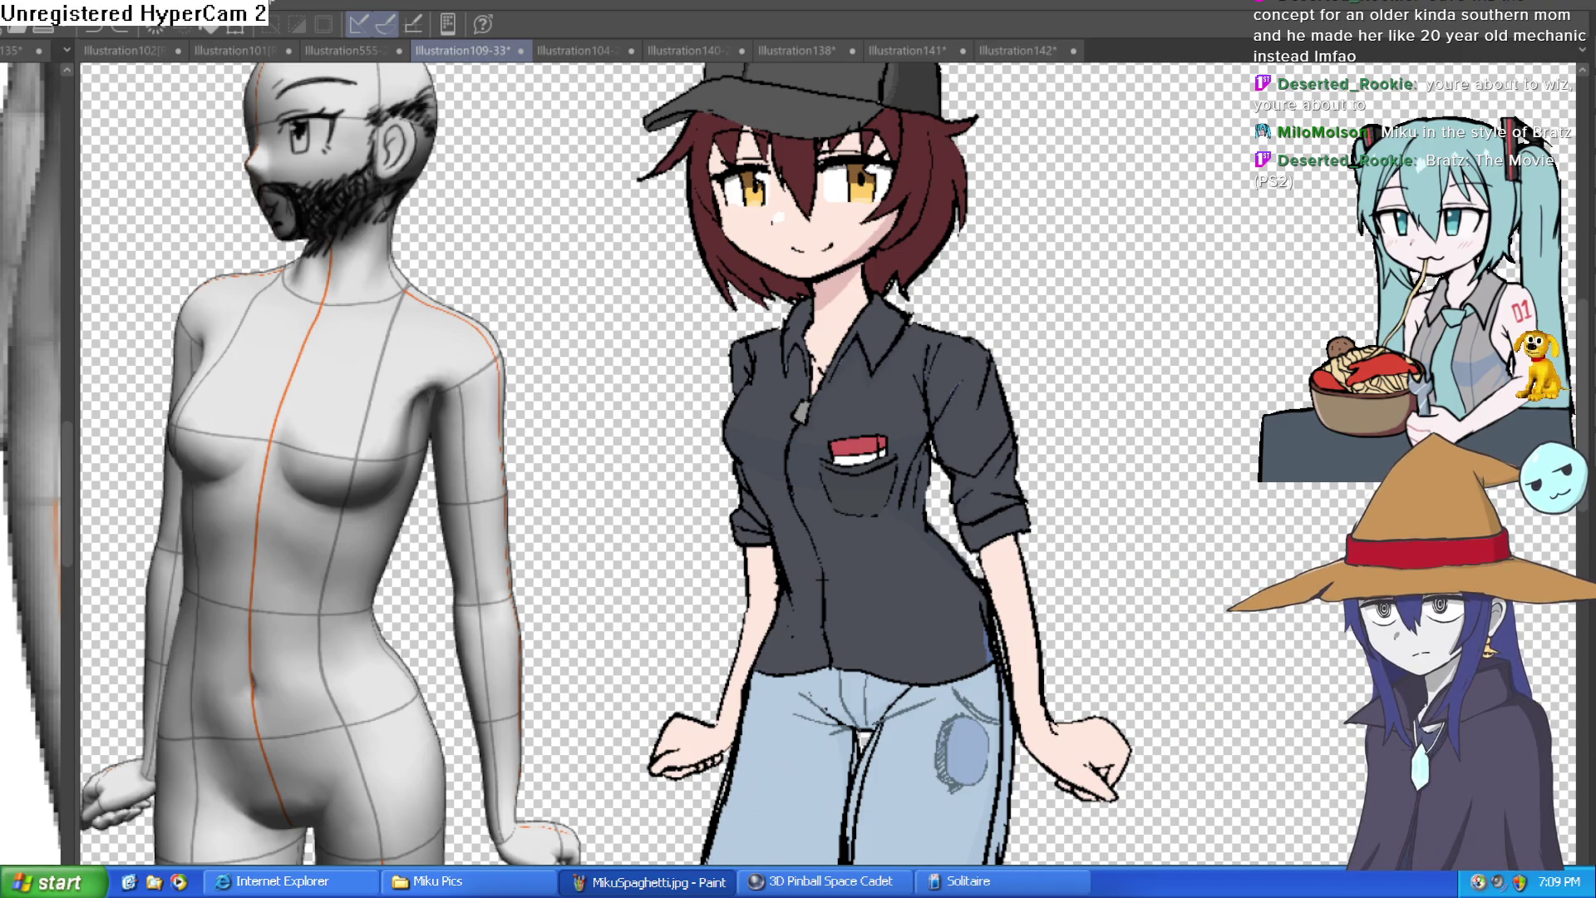
{"action": "left_click_drag", "start_coordinate": [990, 640], "coordinate": [1002, 860]}
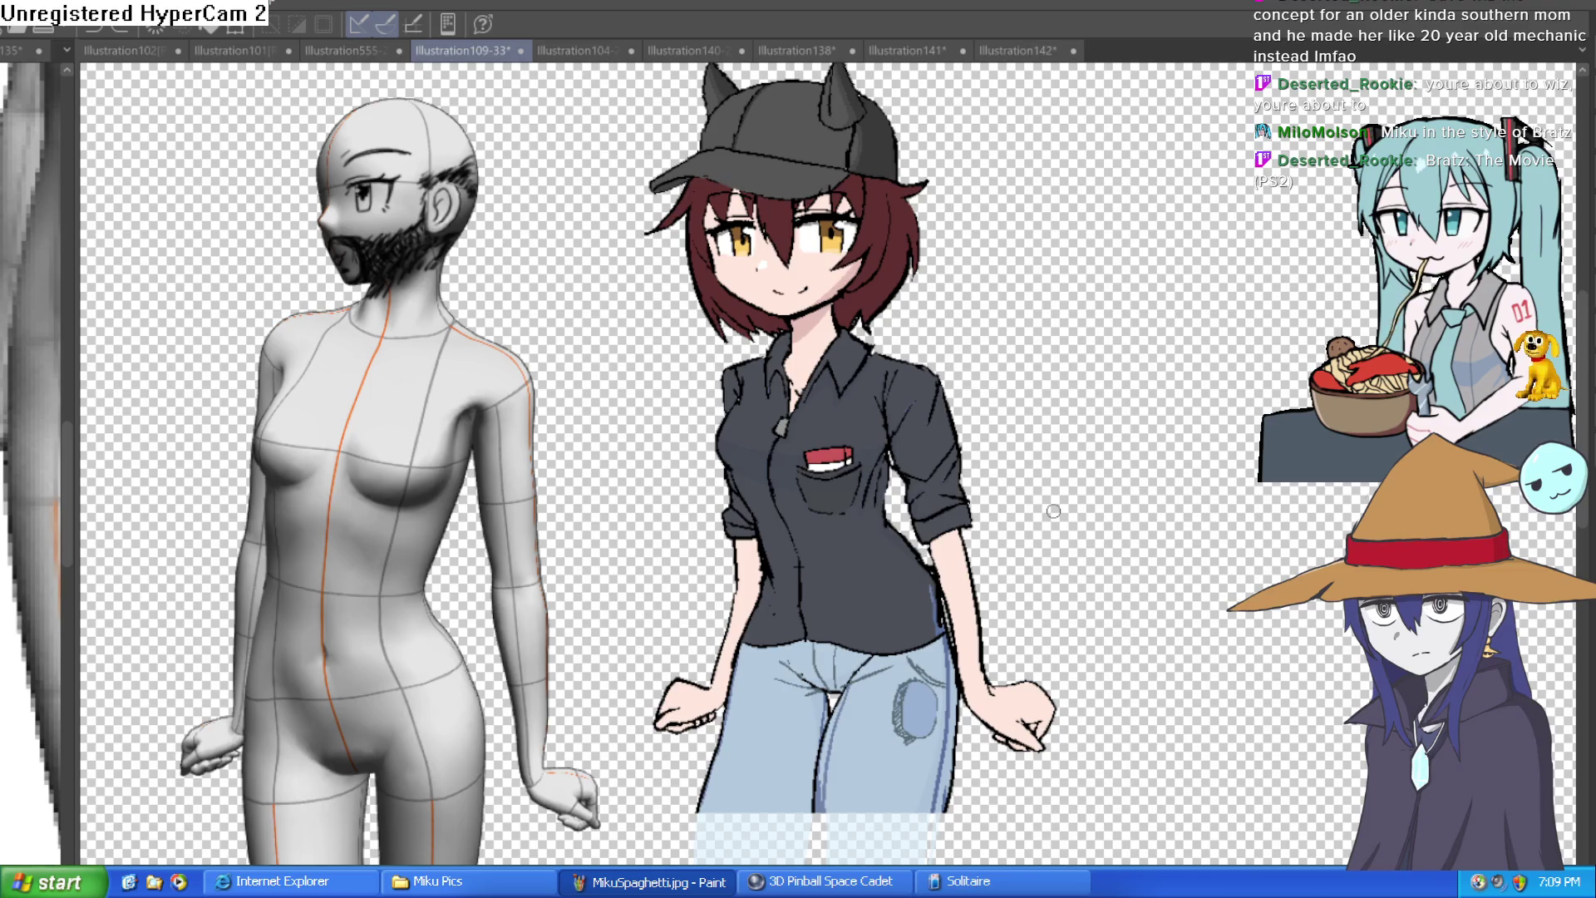
Step: Check Misty's head and cap, then switch to the Illustration138 elf sketch
{"action": "scroll", "coordinate": [1008, 519], "scroll_direction": "down", "scroll_amount": 3}
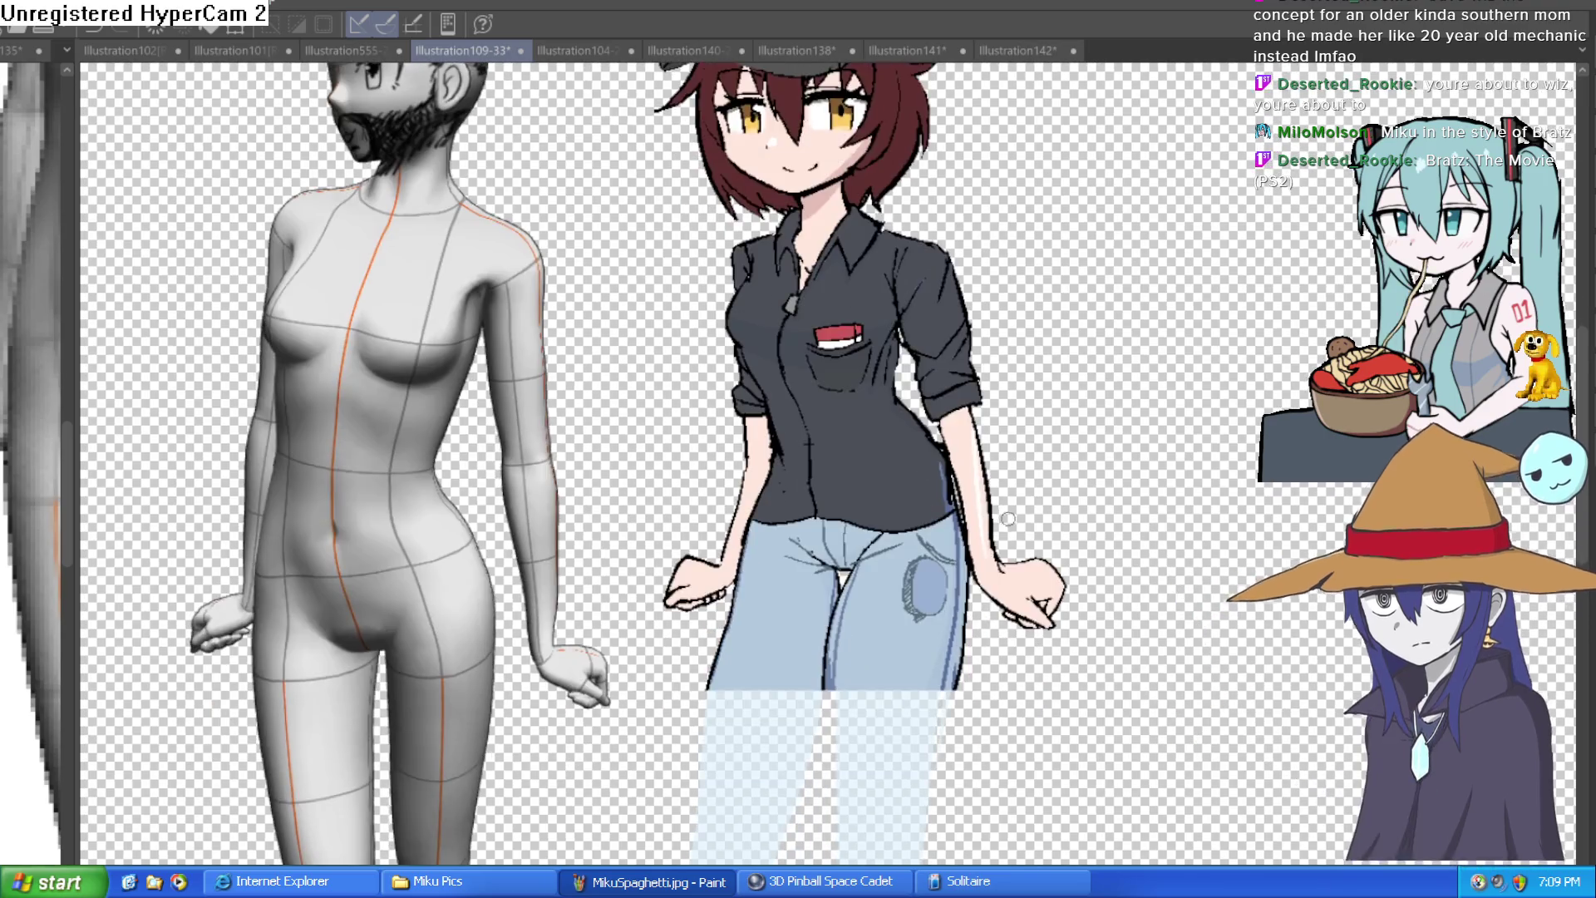
{"action": "scroll", "coordinate": [1008, 519], "scroll_direction": "up", "scroll_amount": 5}
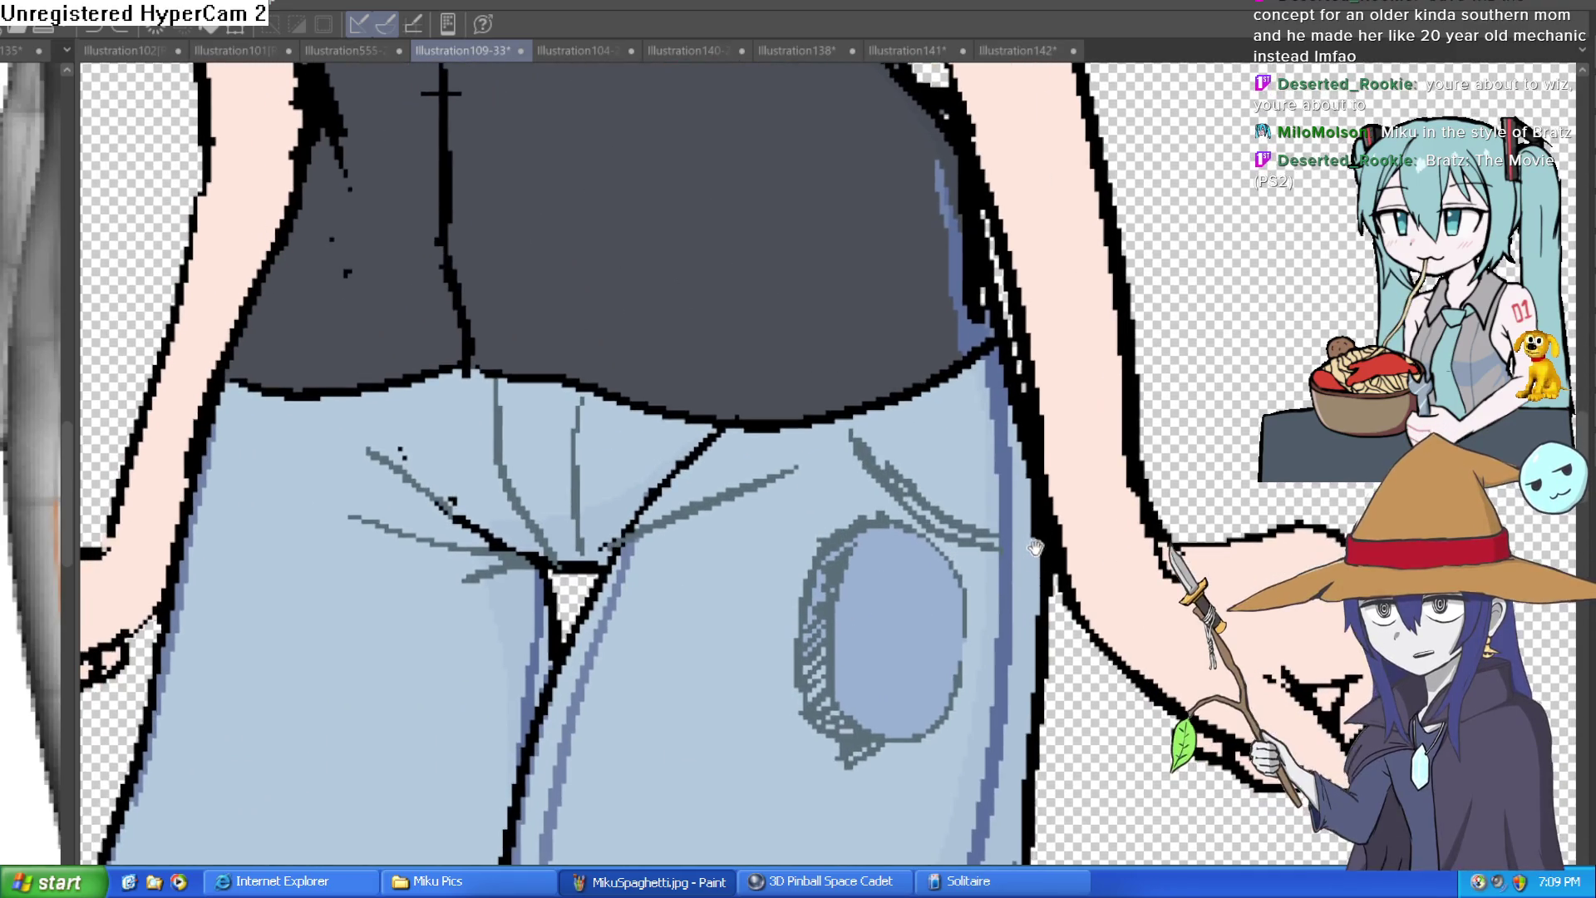
{"action": "scroll", "coordinate": [1035, 547], "scroll_direction": "up", "scroll_amount": 2}
{"action": "scroll", "coordinate": [1039, 573], "scroll_direction": "up", "scroll_amount": 2}
{"action": "scroll", "coordinate": [1044, 601], "scroll_direction": "up", "scroll_amount": 2}
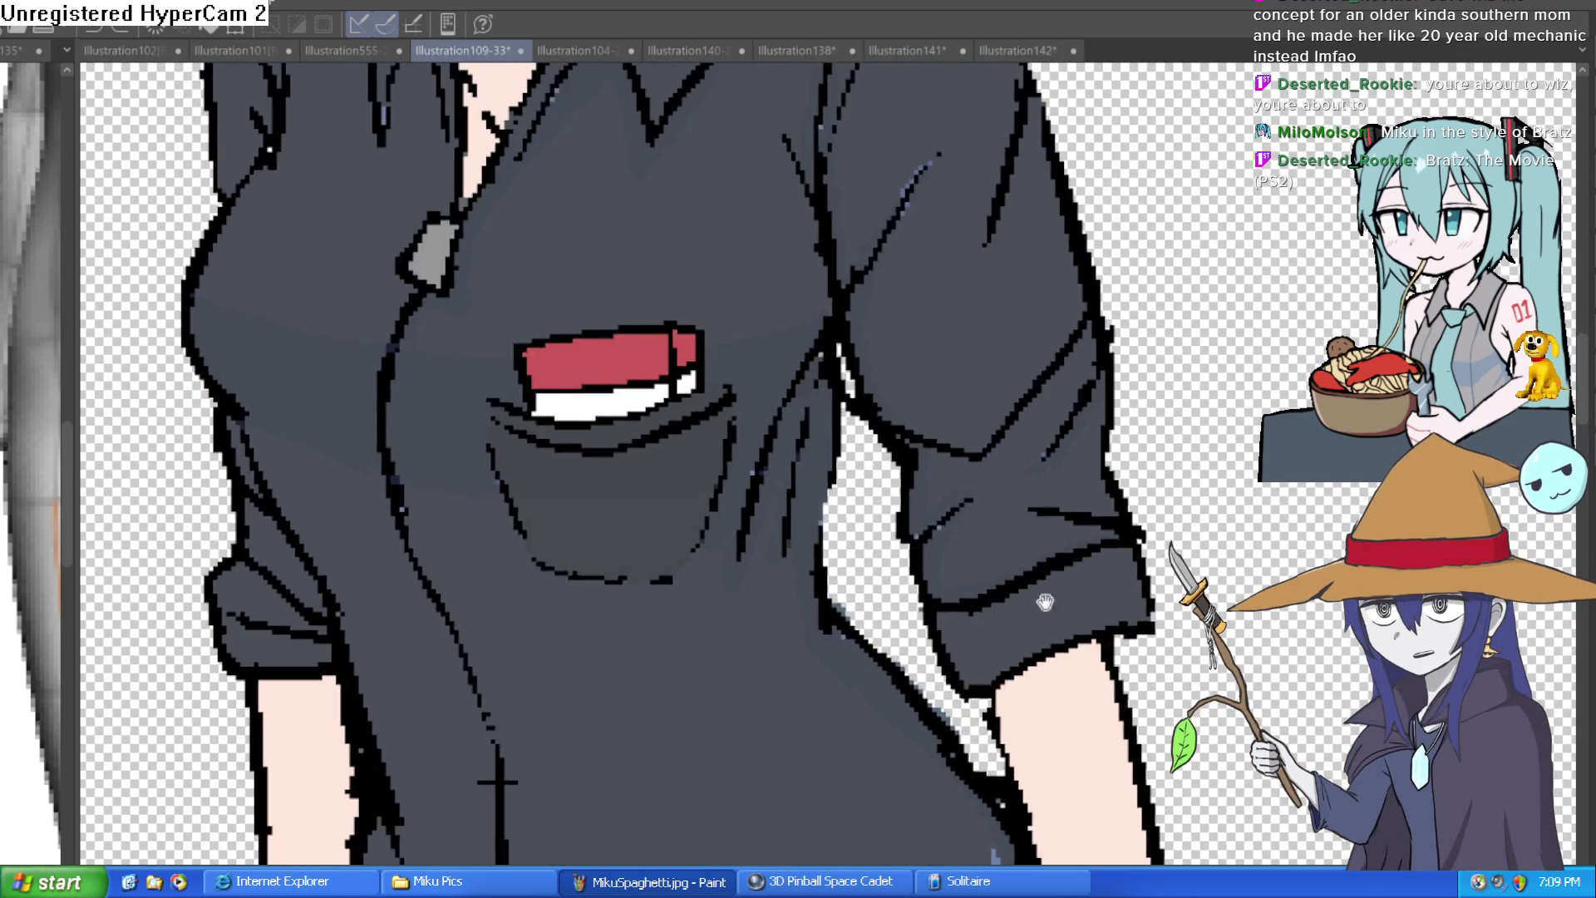
{"action": "scroll", "coordinate": [981, 391], "scroll_direction": "down", "scroll_amount": 2}
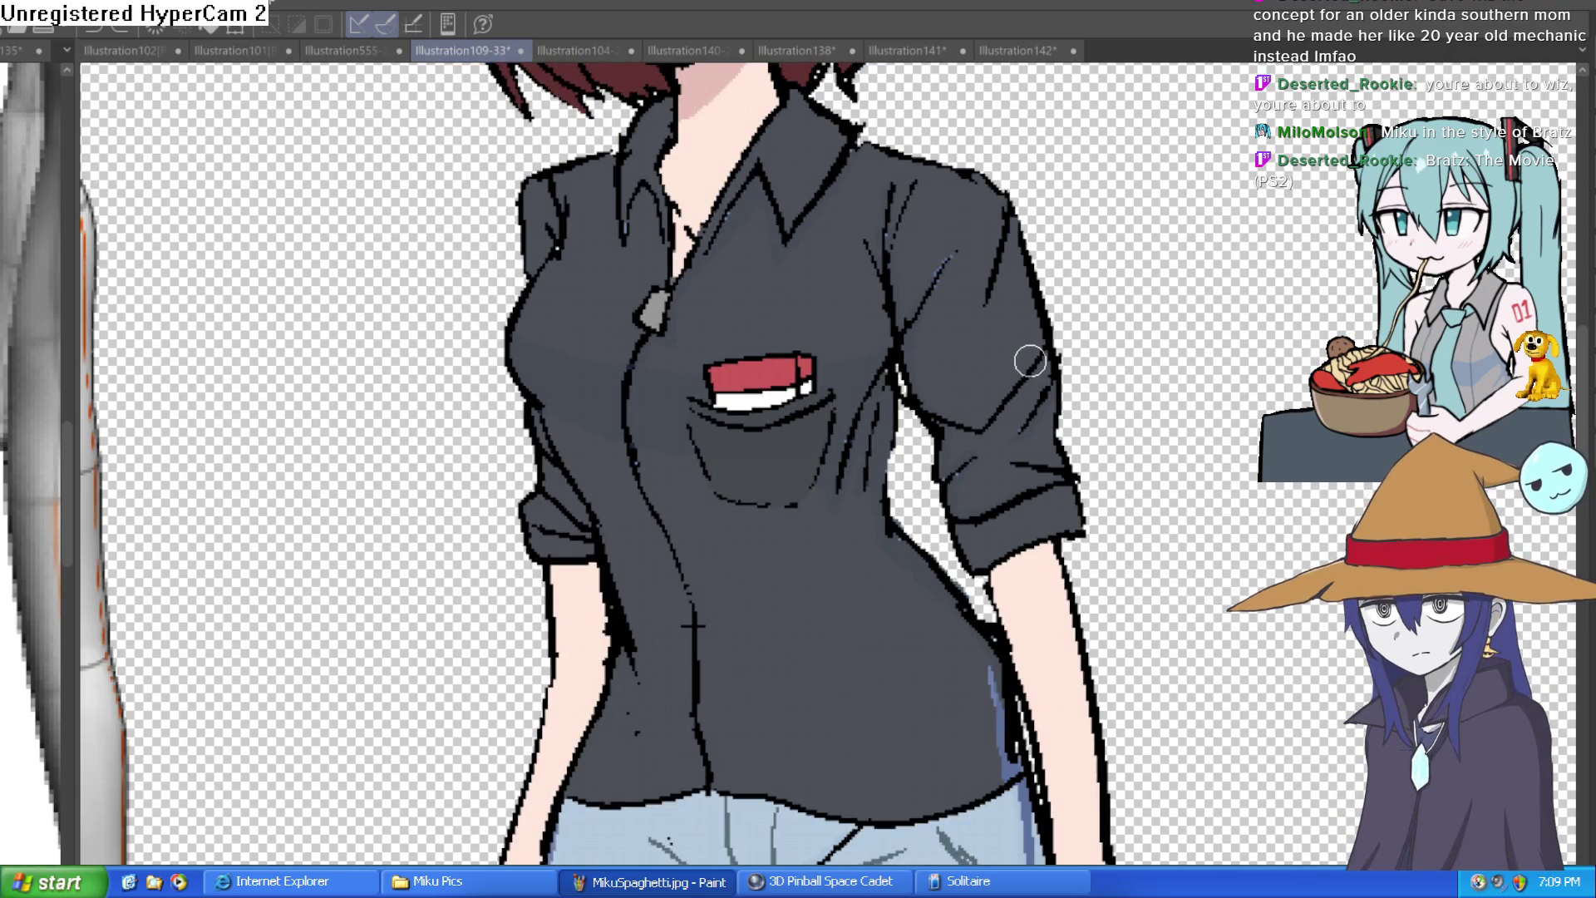
{"action": "left_click_drag", "start_coordinate": [1030, 361], "coordinate": [1047, 629]}
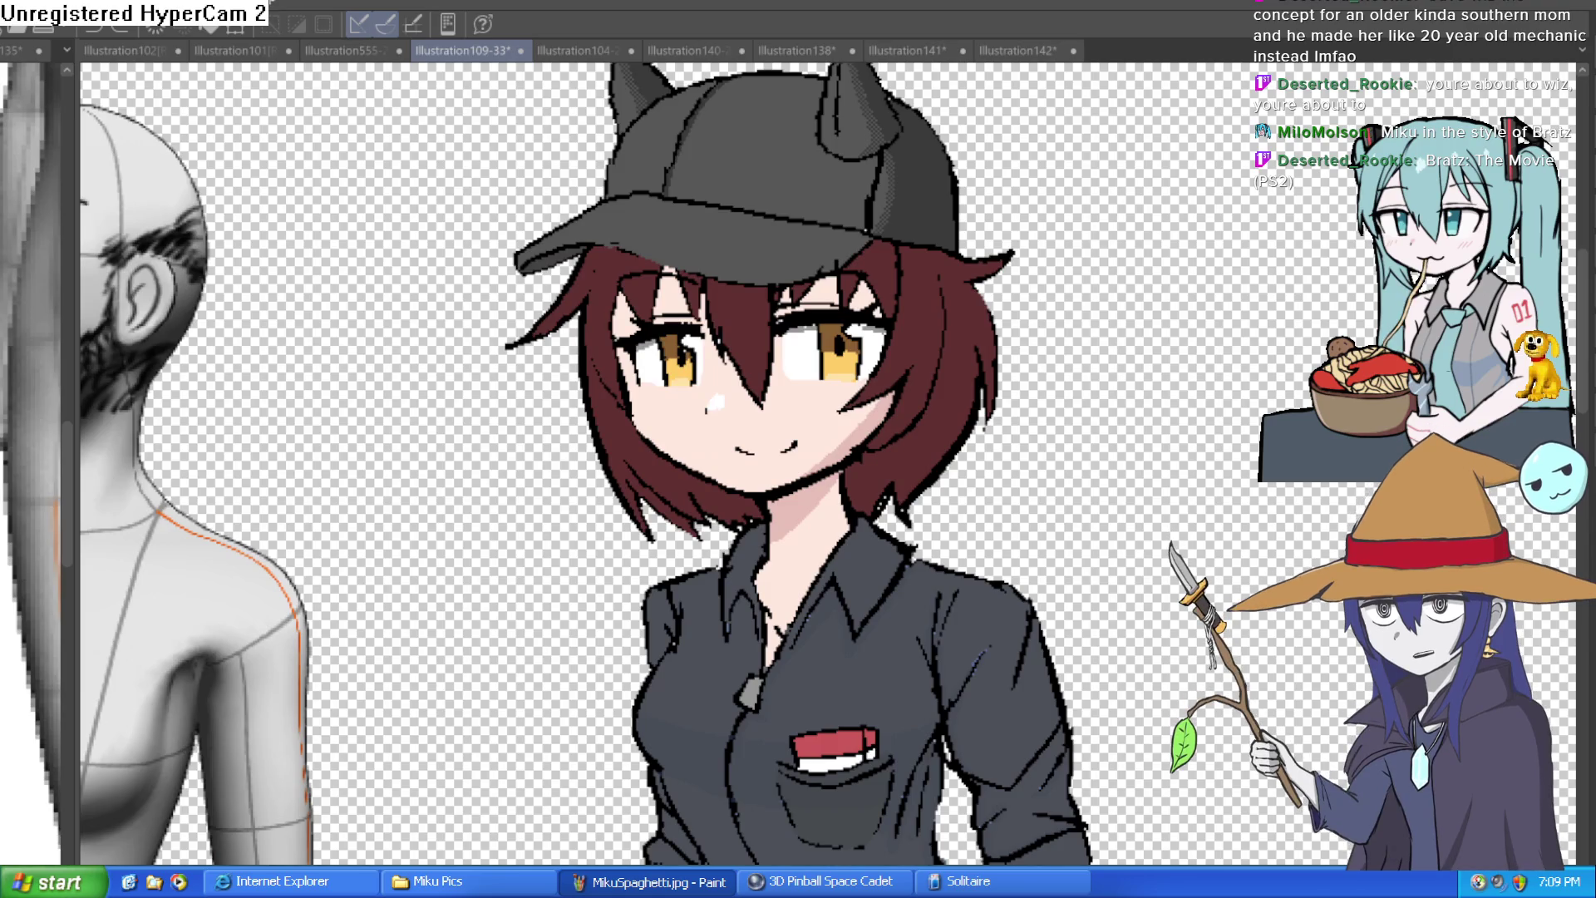
{"action": "left_click", "coordinate": [786, 50]}
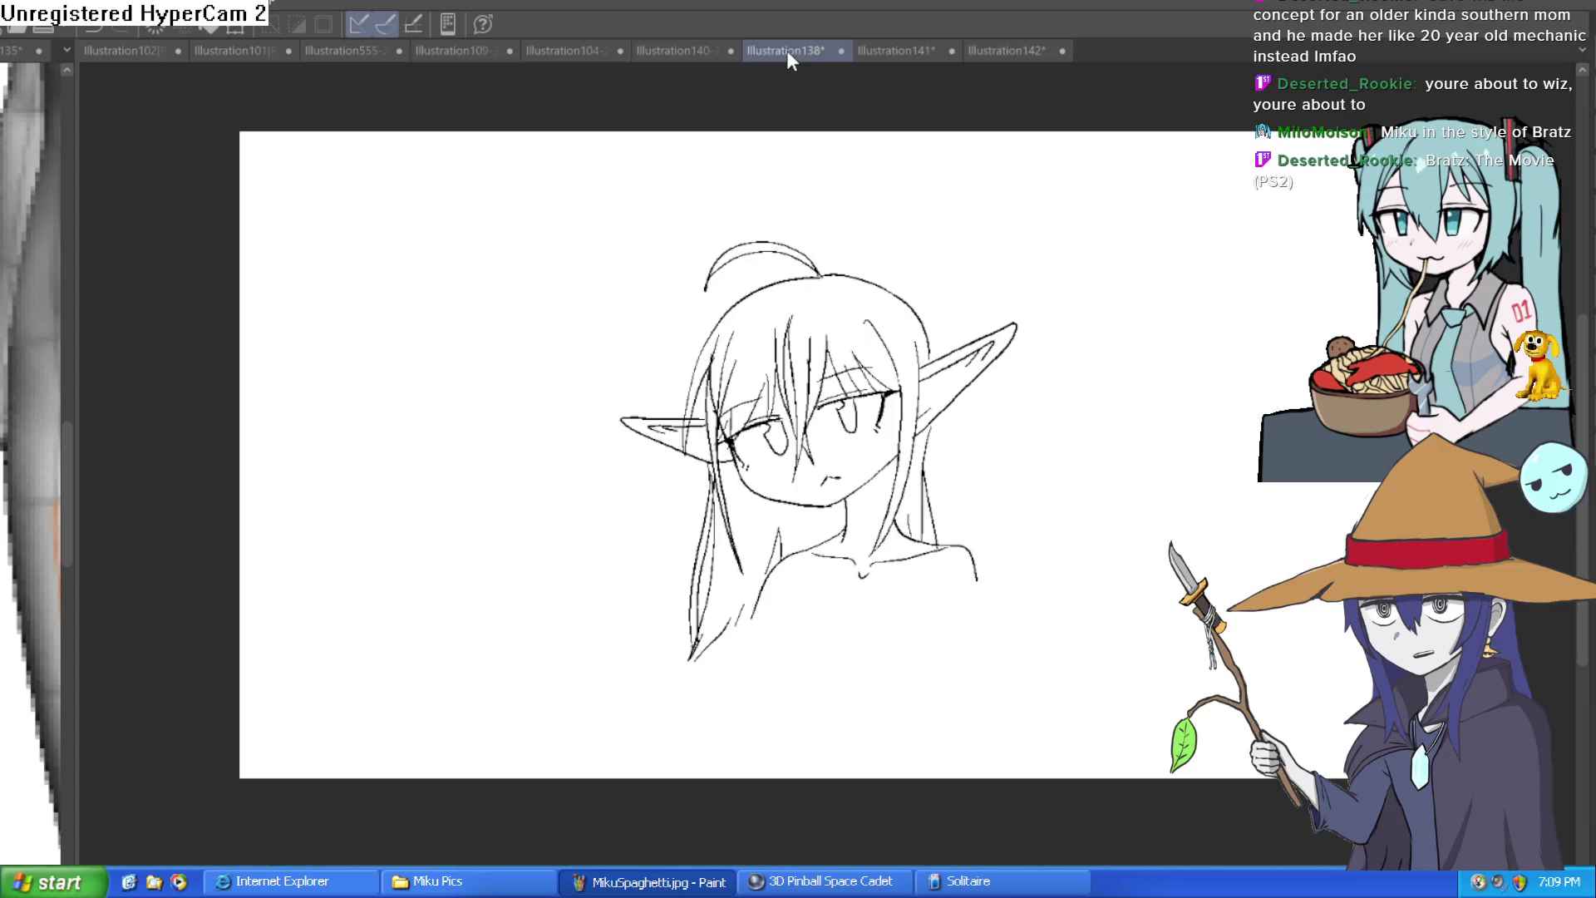
Step: Look at the green orc drawing, then frame the whole Hyra figure in Illustration104-2-4
{"action": "left_click", "coordinate": [655, 50]}
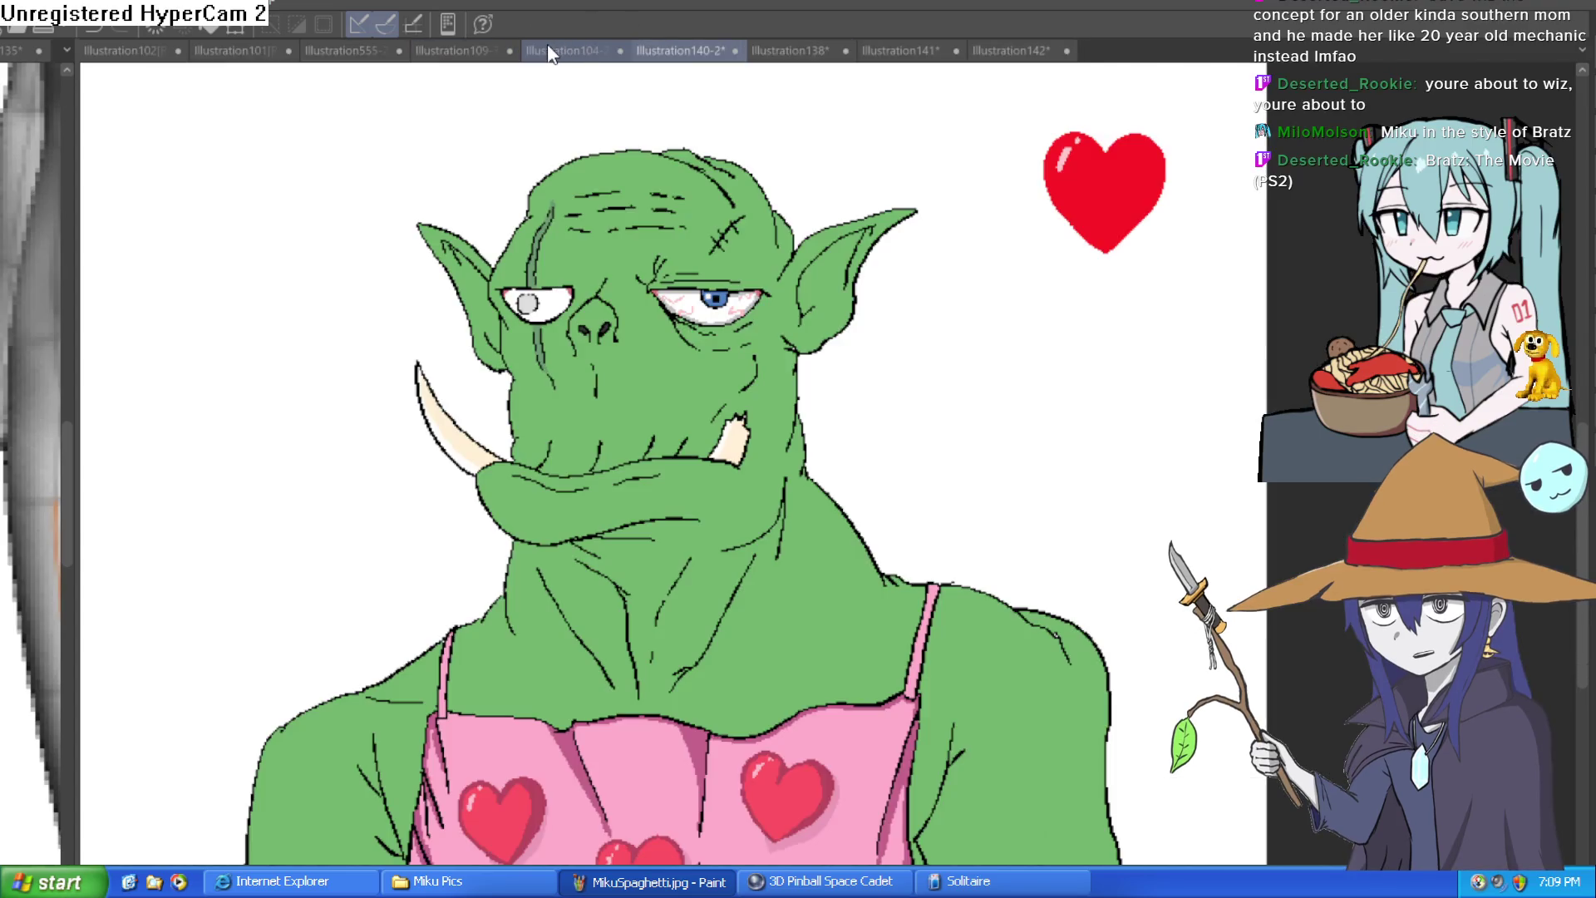
{"action": "left_click", "coordinate": [548, 51]}
{"action": "scroll", "coordinate": [831, 162], "scroll_direction": "up", "scroll_amount": 2}
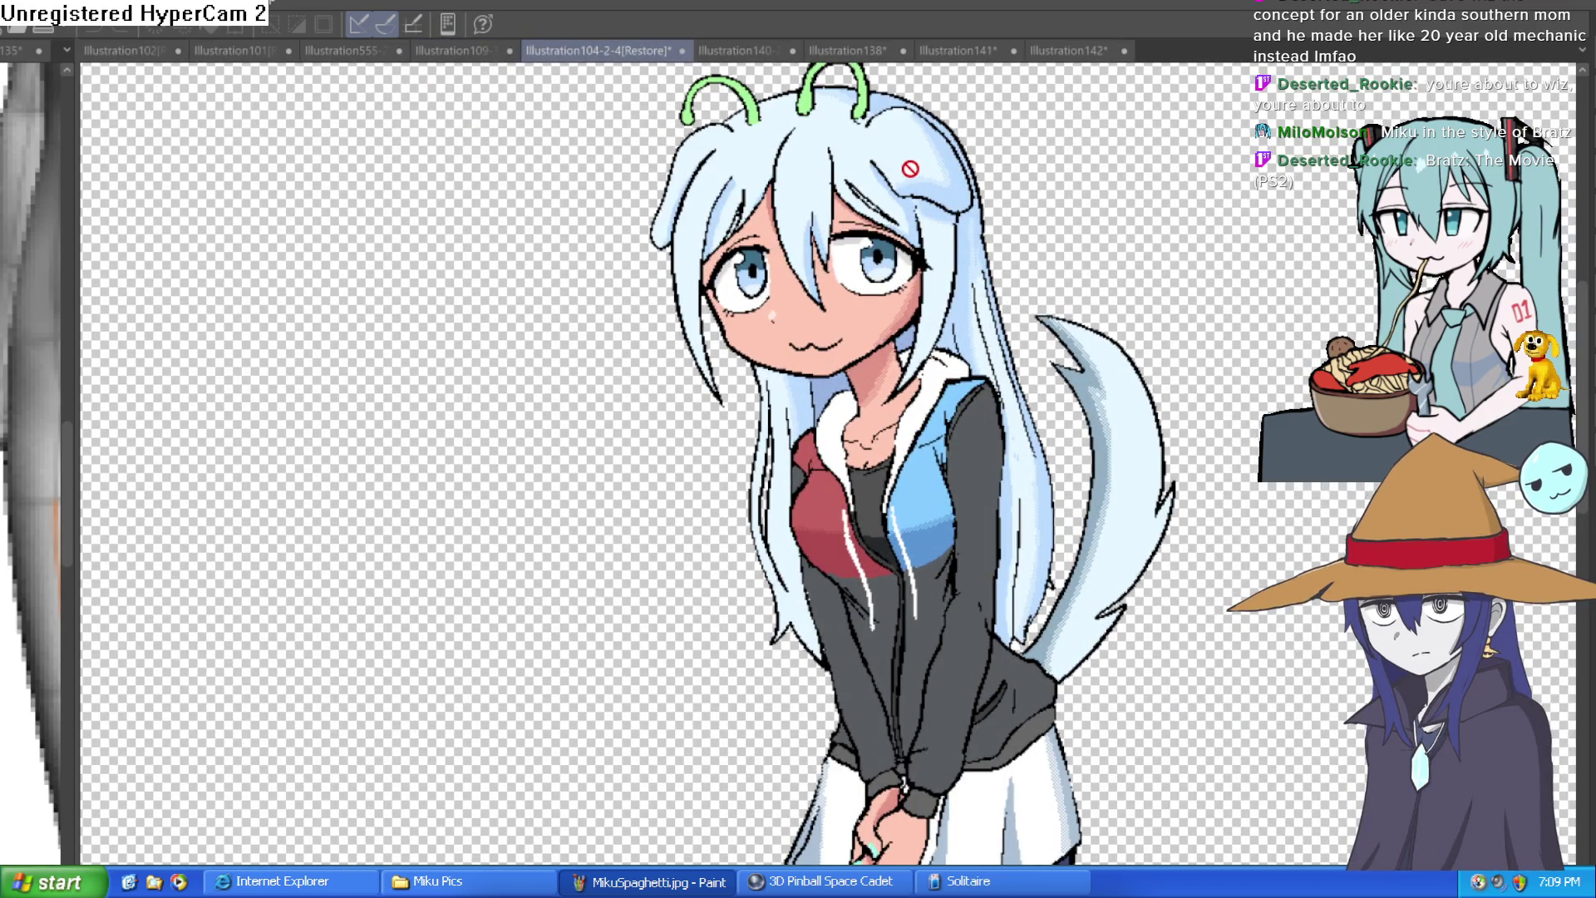
{"action": "scroll", "coordinate": [1072, 171], "scroll_direction": "down", "scroll_amount": 2}
{"action": "mouse_move", "coordinate": [1114, 316]}
{"action": "left_mouse_down"}
{"action": "mouse_move", "coordinate": [1188, 449]}
{"action": "mouse_move", "coordinate": [1071, 295]}
{"action": "left_mouse_up"}
Step: Mirror the Hyra view to check it, flip it back, and return to Illustration142
{"action": "key", "text": "h"}
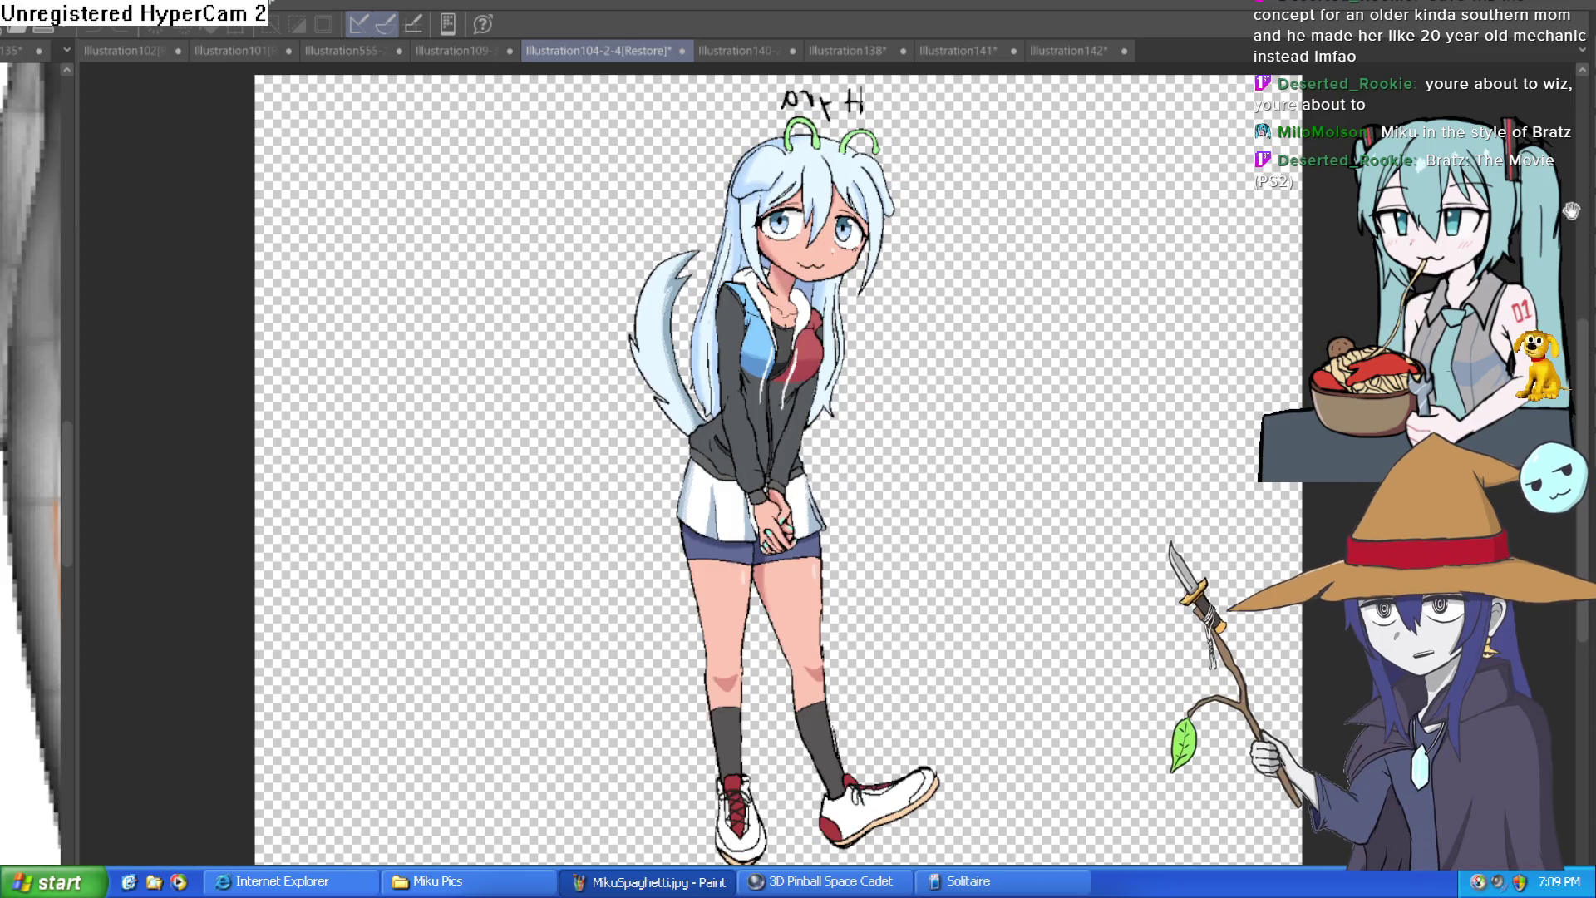
{"action": "left_click_drag", "start_coordinate": [1114, 249], "coordinate": [1147, 304]}
{"action": "key", "text": "h"}
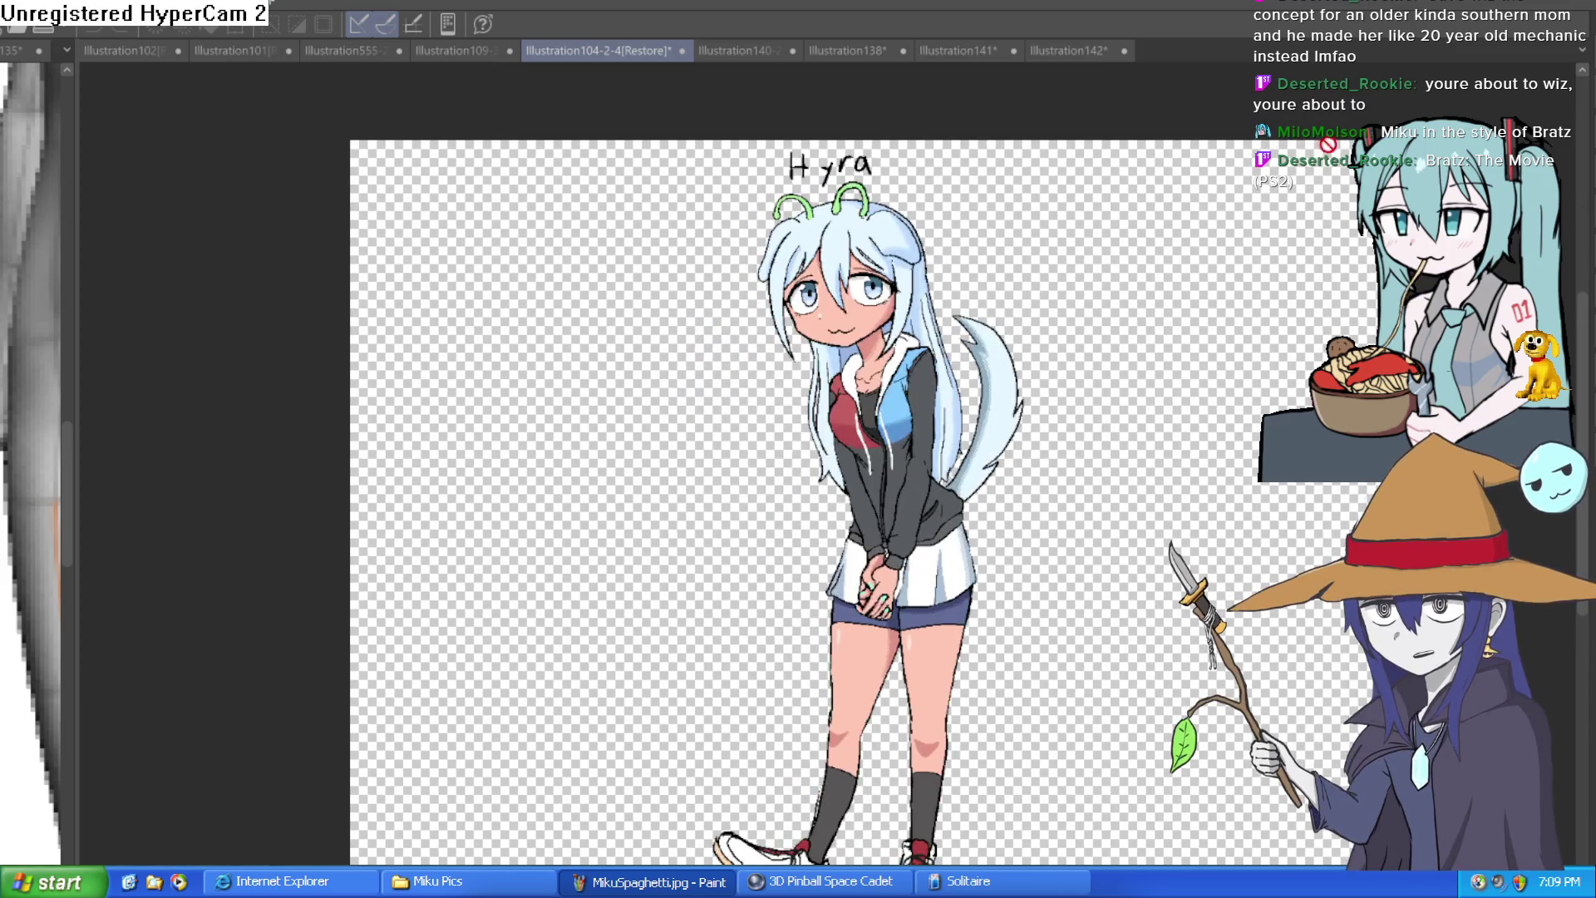
{"action": "left_click", "coordinate": [1067, 50]}
{"action": "left_click_drag", "start_coordinate": [980, 343], "coordinate": [948, 391]}
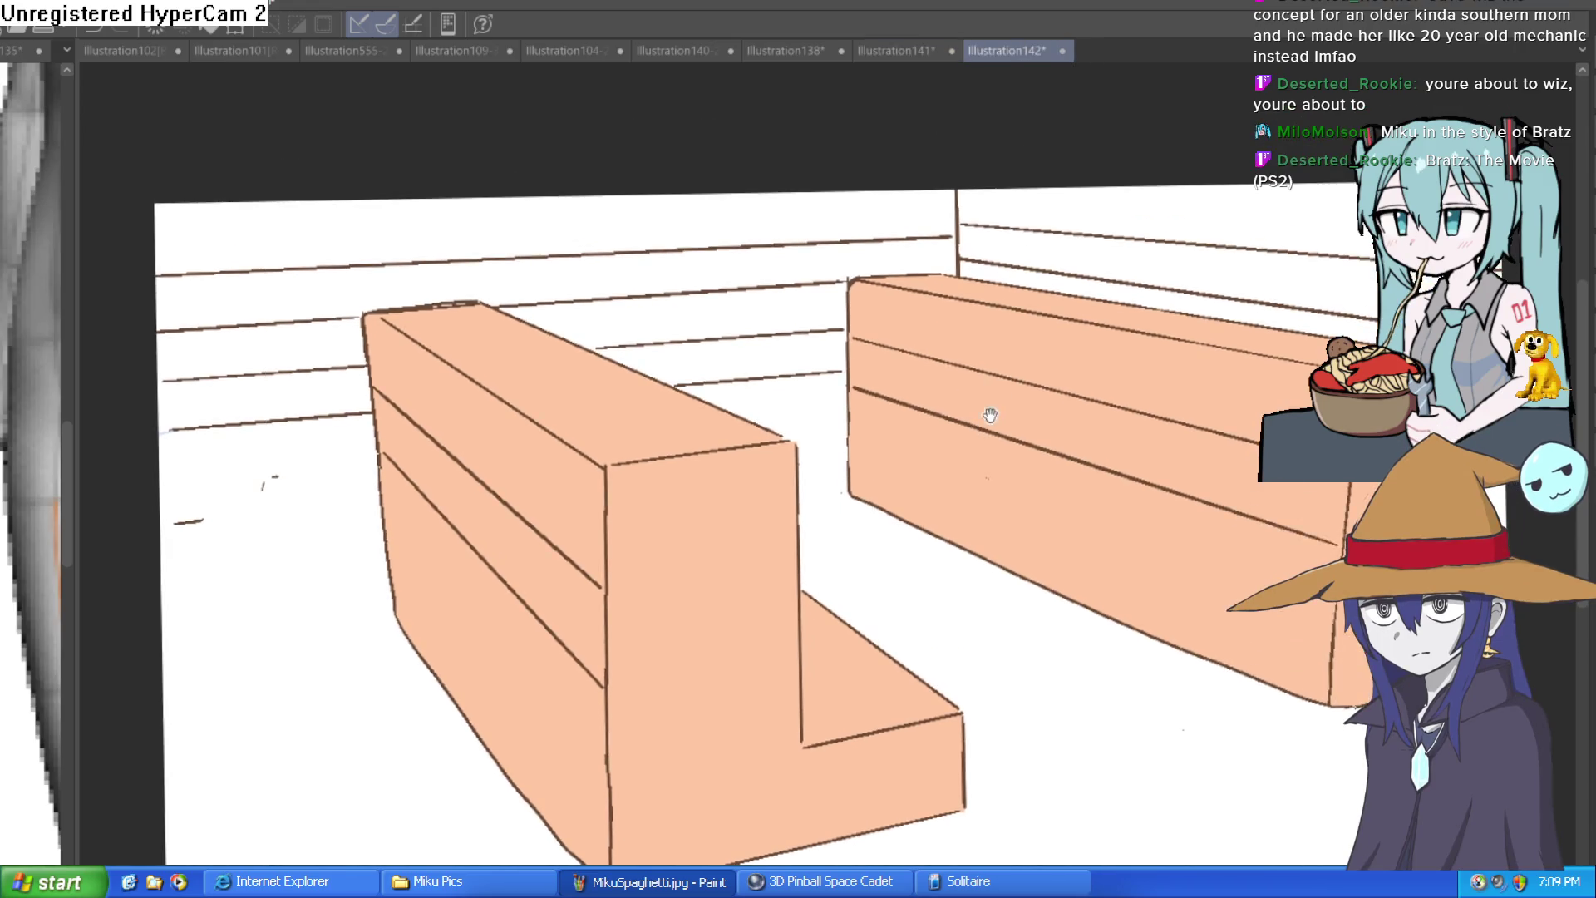